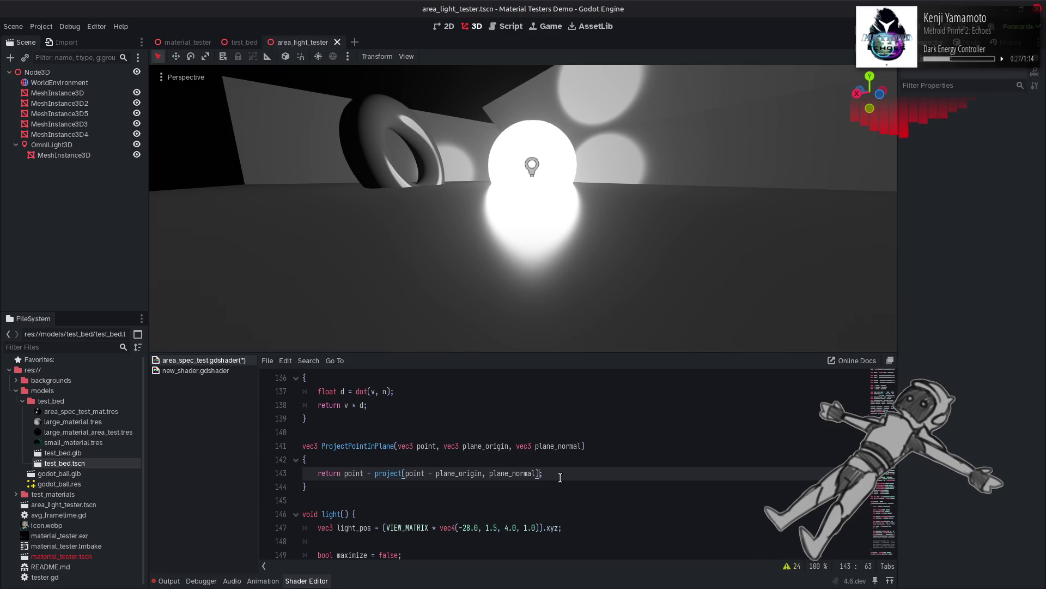
Step: Save area_spec_test.gdshader and switch to the Math Stack Exchange answer in Firefox
key("ctrl+s")
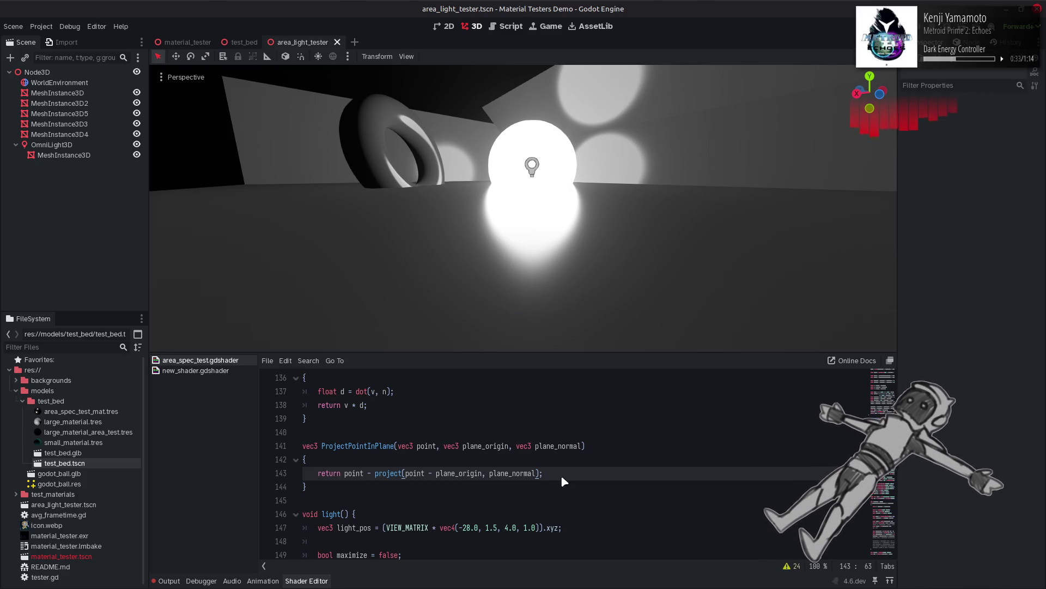
key("alt+Tab")
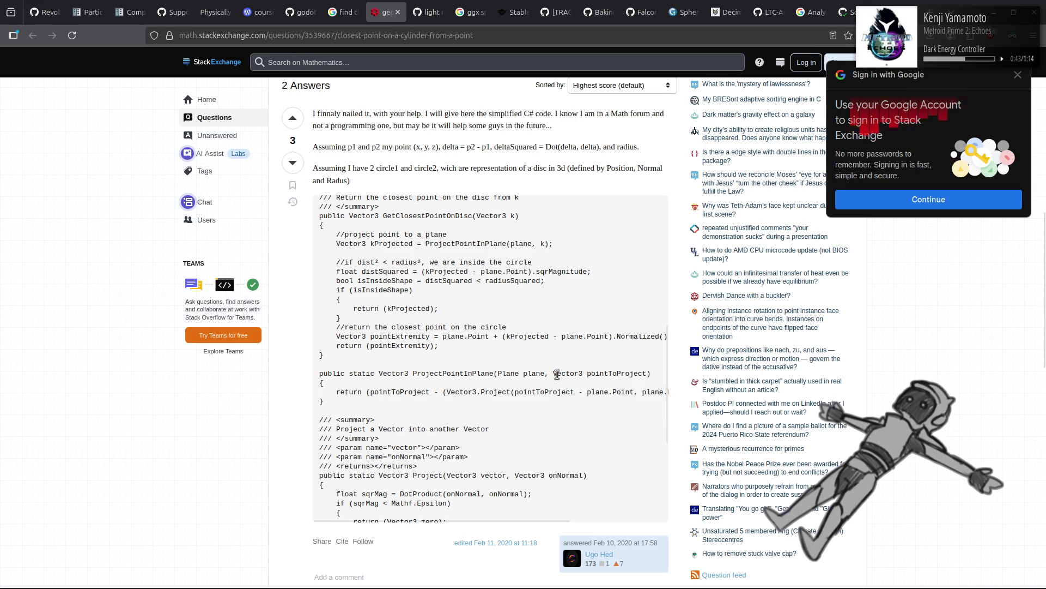
scroll(560, 379, "up", 2)
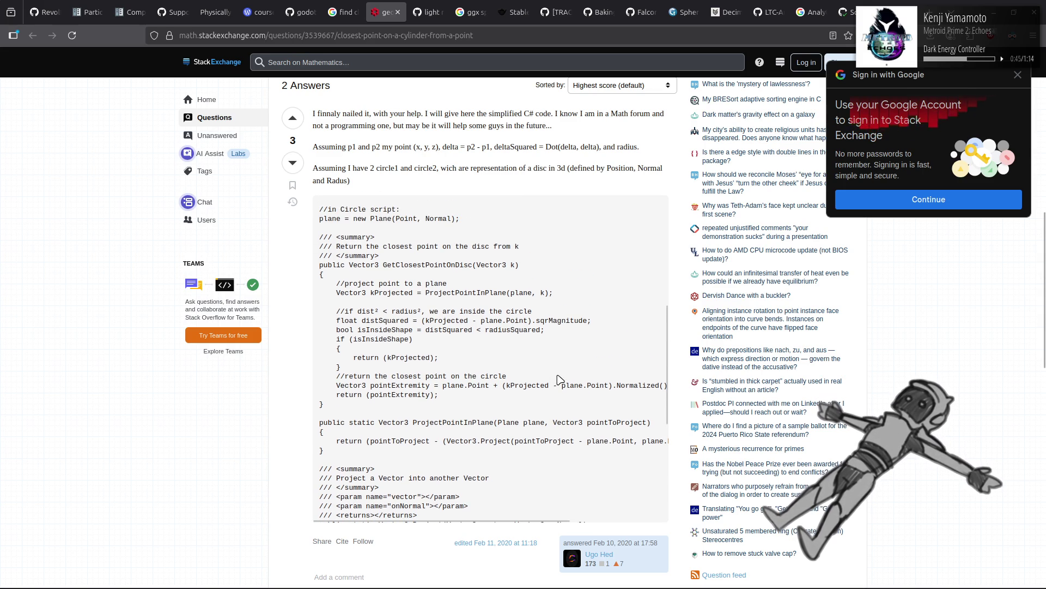
scroll(560, 378, "up", 5)
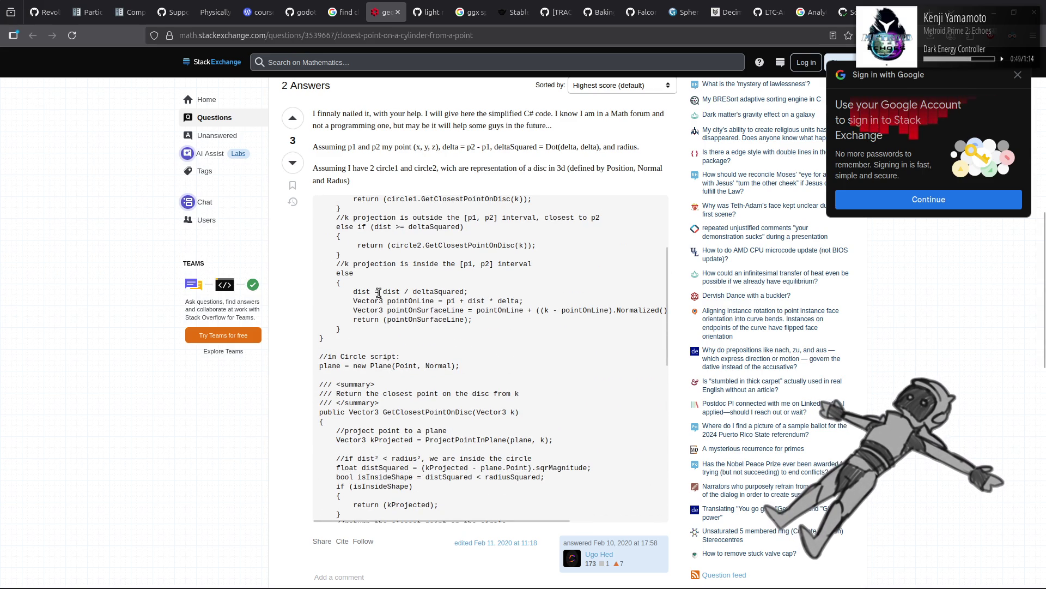
scroll(379, 293, "up", 3)
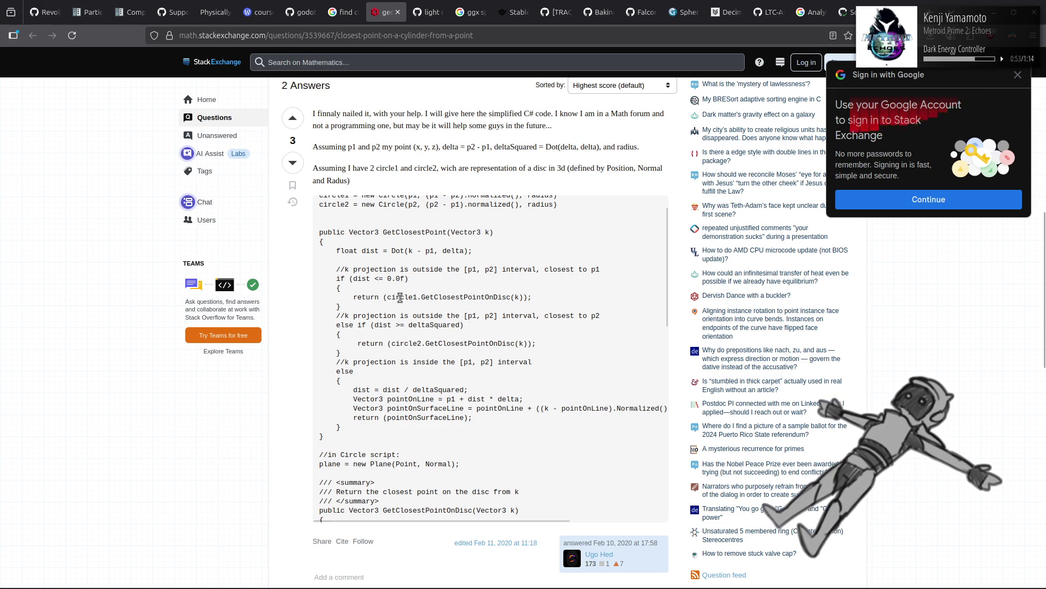
scroll(400, 297, "up", 1)
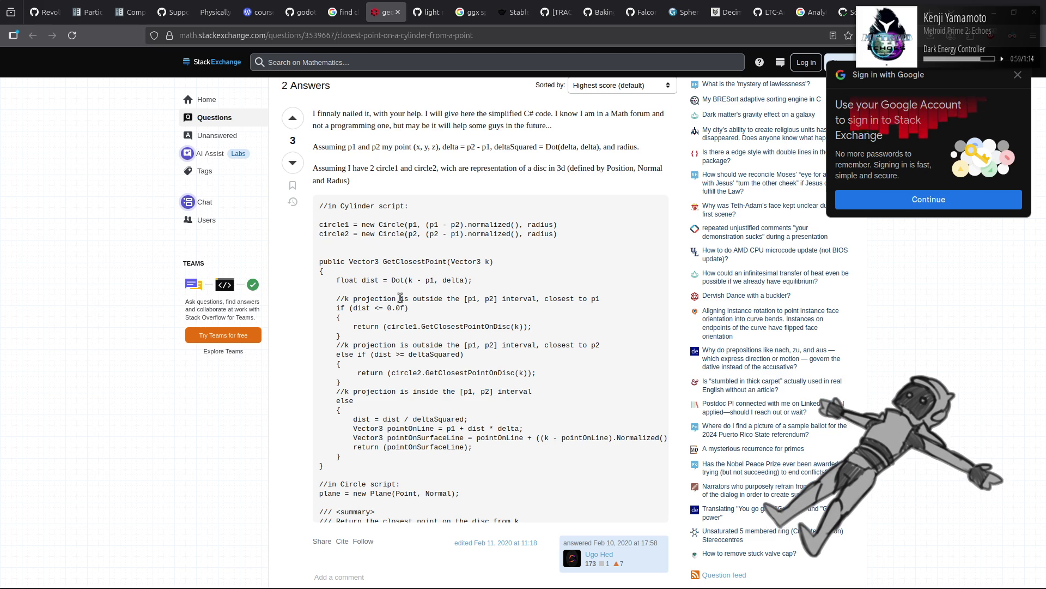
scroll(400, 297, "up", 1)
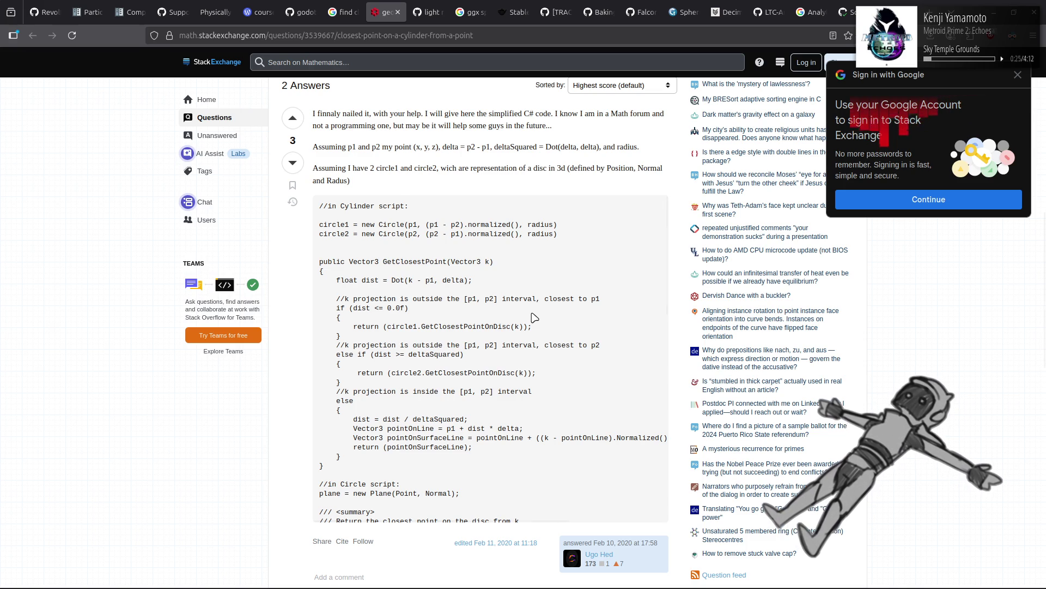
scroll(534, 318, "down", 5)
scroll(534, 317, "down", 2)
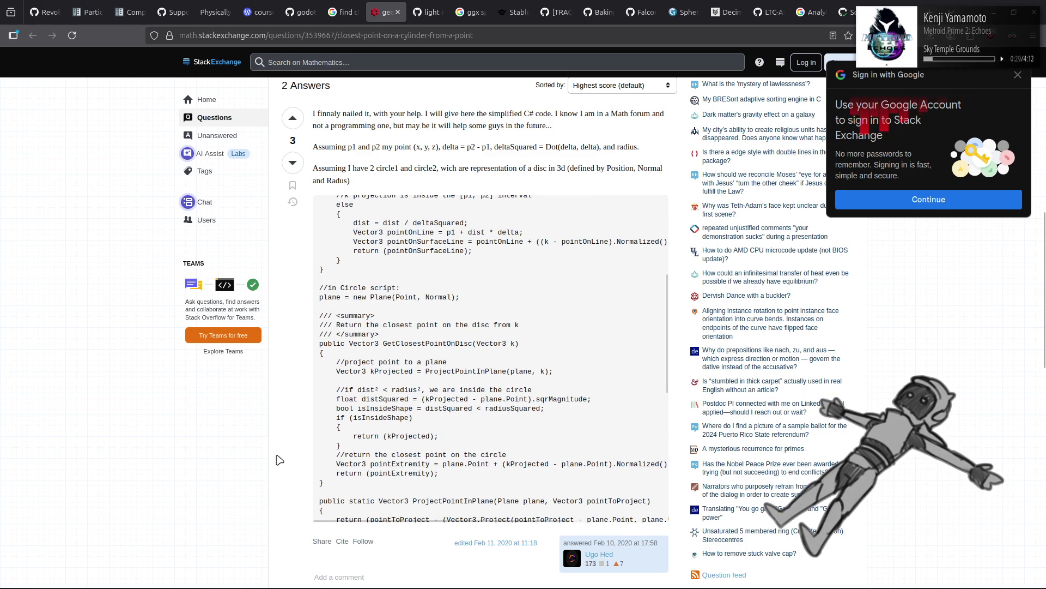
scroll(279, 460, "up", 3)
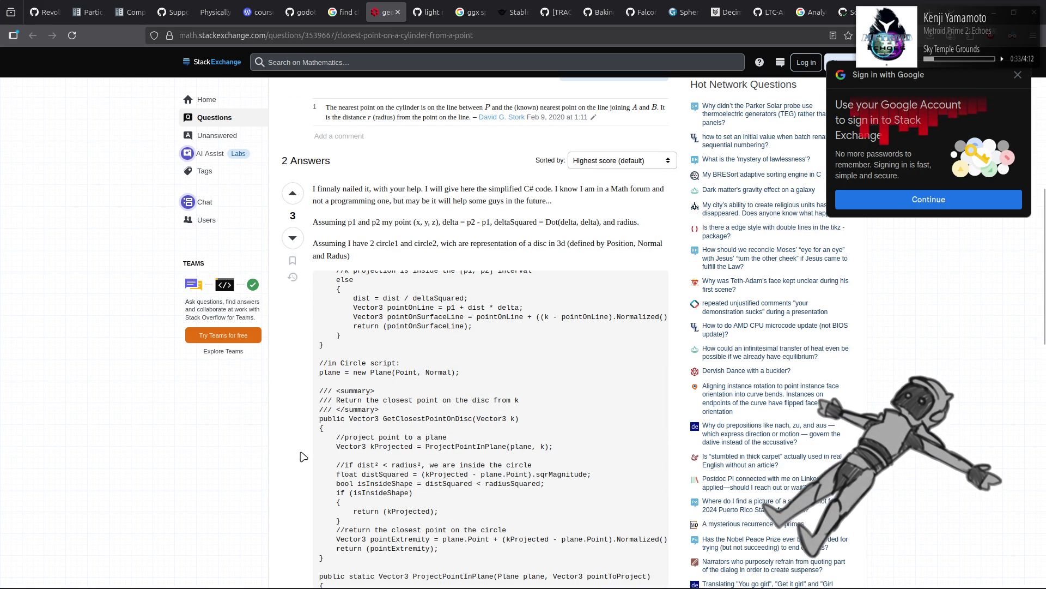
scroll(303, 455, "up", 15)
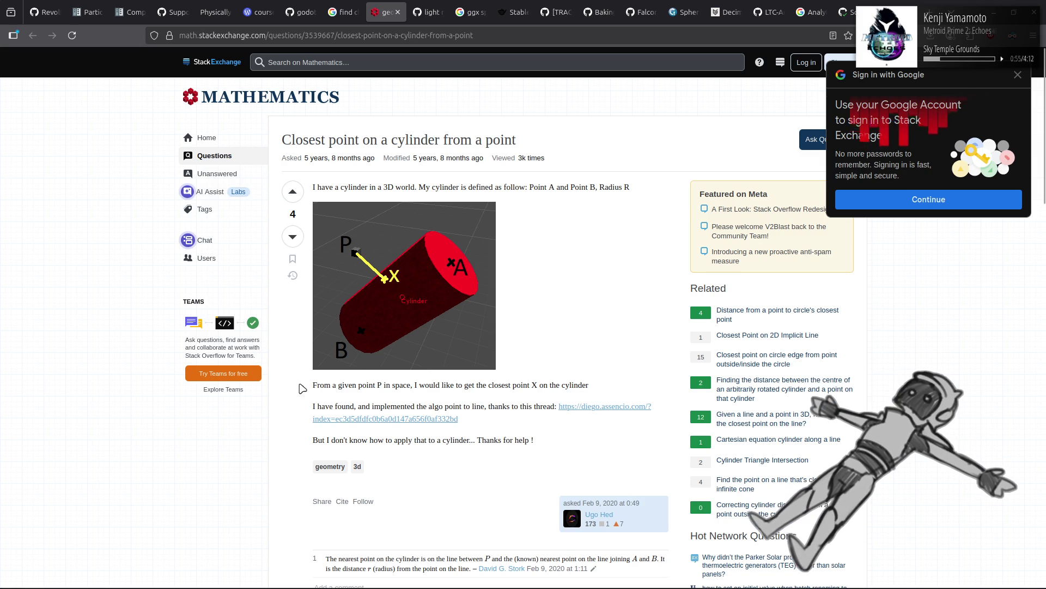
Step: Scroll through the Stack Exchange answer to its ProjectPointInPlane code, then return to Godot
mouse_move(306, 386)
left_mouse_down()
mouse_move(264, 405)
mouse_move(277, 432)
left_mouse_up()
left_click(277, 432)
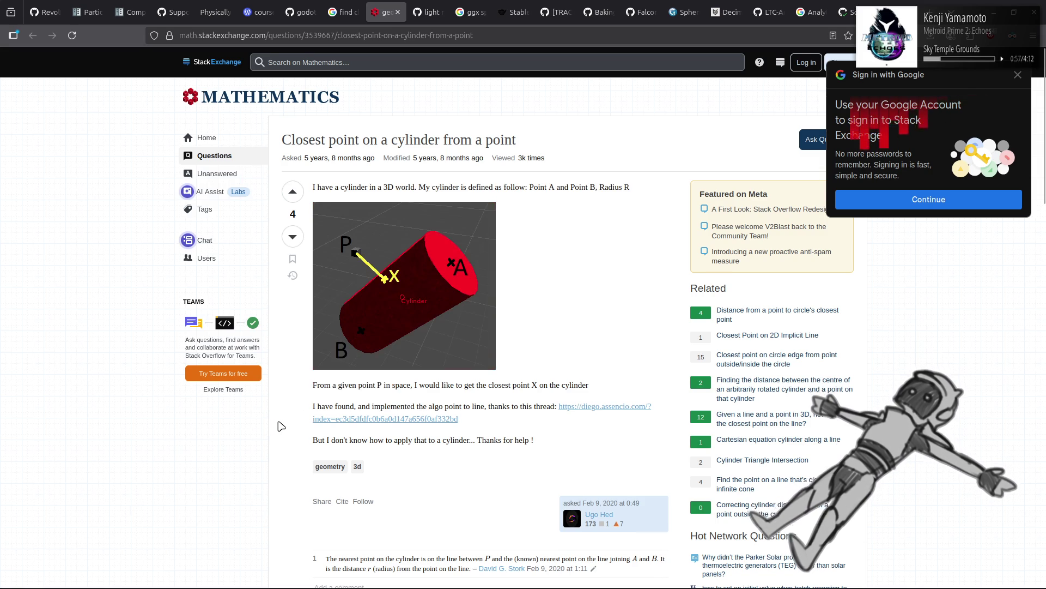
scroll(278, 431, "down", 2)
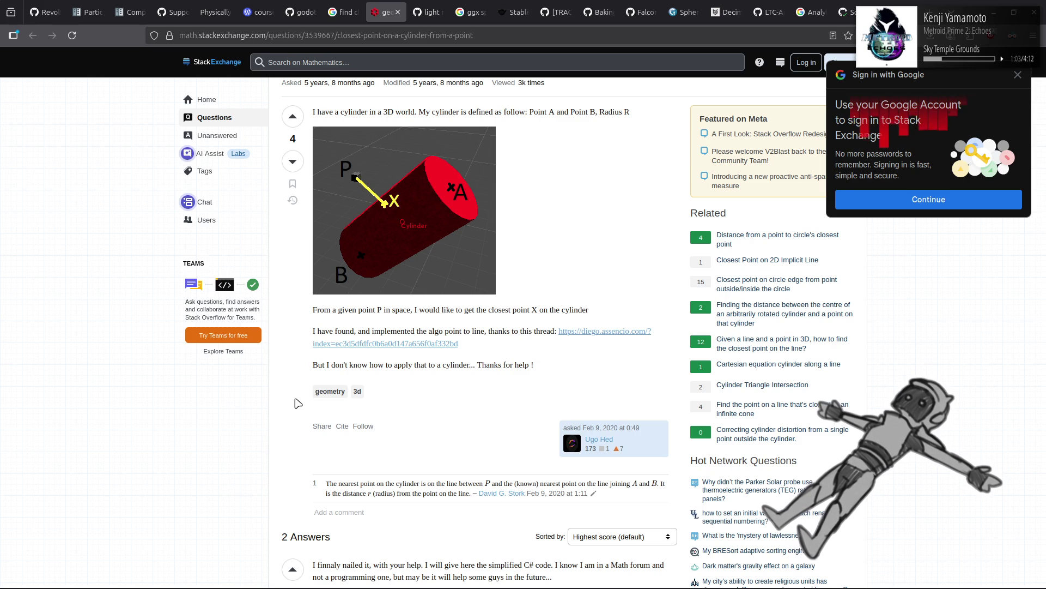
scroll(298, 403, "down", 3)
scroll(298, 403, "down", 4)
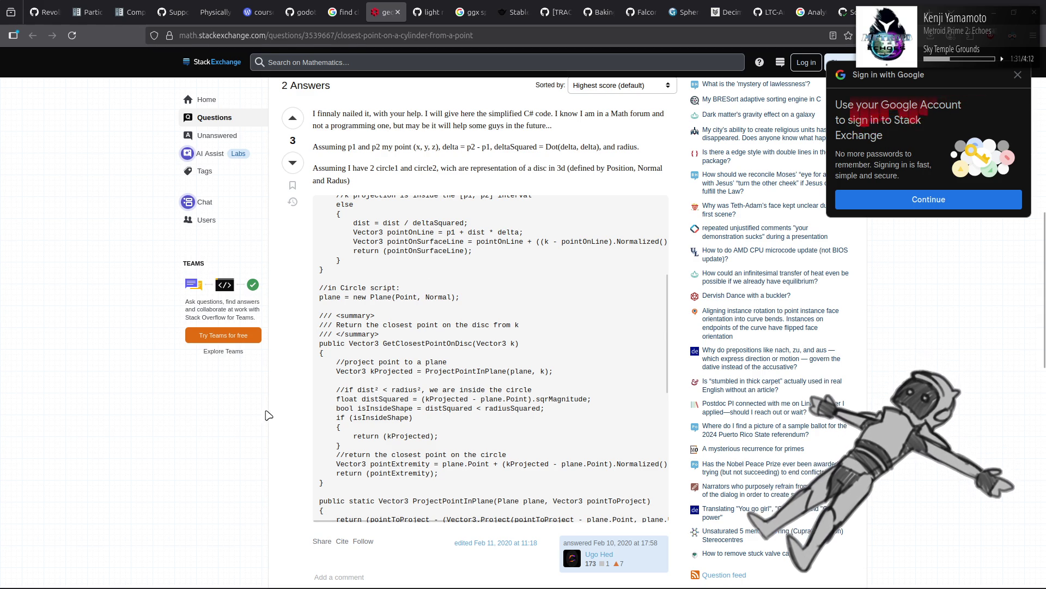
key("alt+Tab")
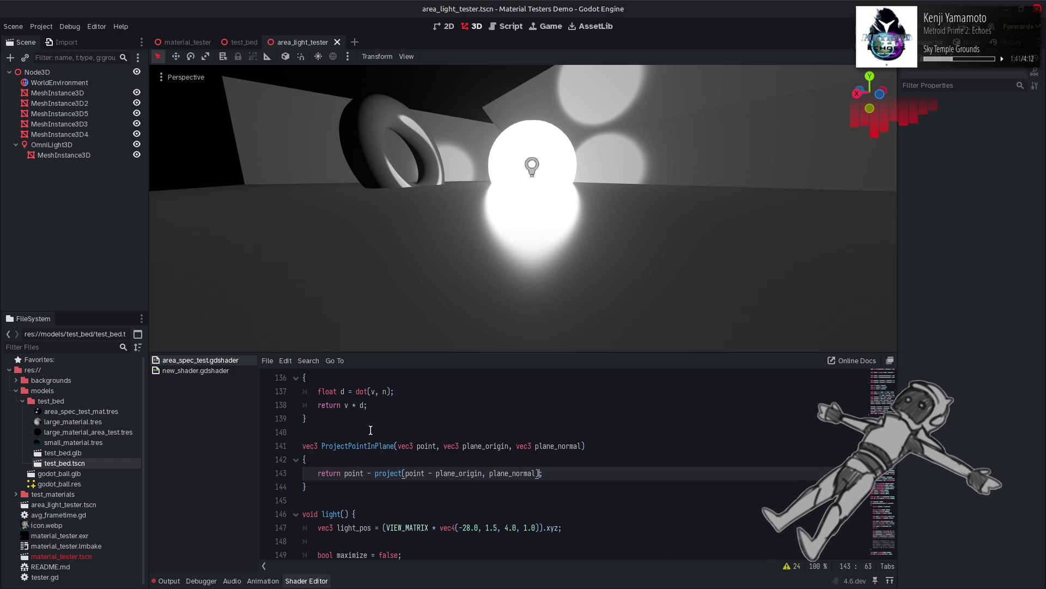
Step: Delete the ProjectPointInPlane function (lines 141–144) from area_spec_test.gdshader
scroll(371, 430, "up", 2)
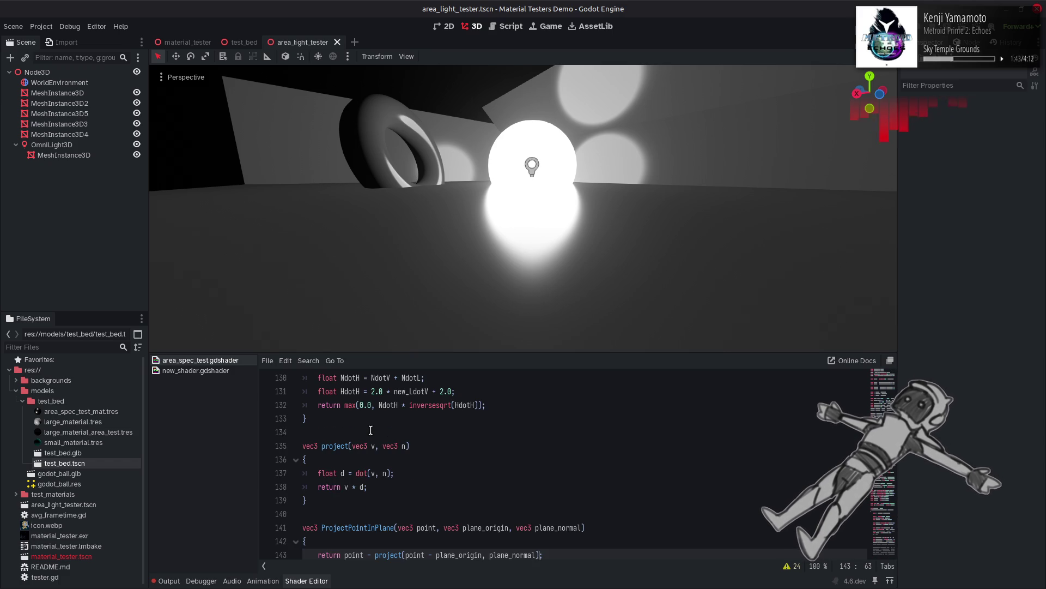
scroll(370, 430, "down", 1)
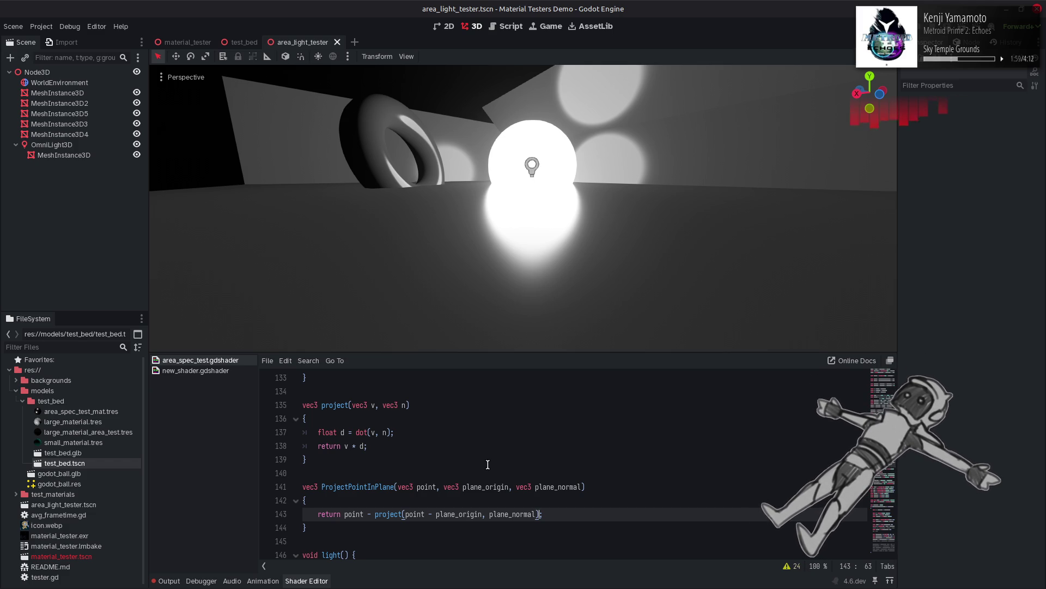
mouse_move(403, 528)
left_mouse_down()
mouse_move(327, 515)
mouse_move(276, 490)
left_mouse_up()
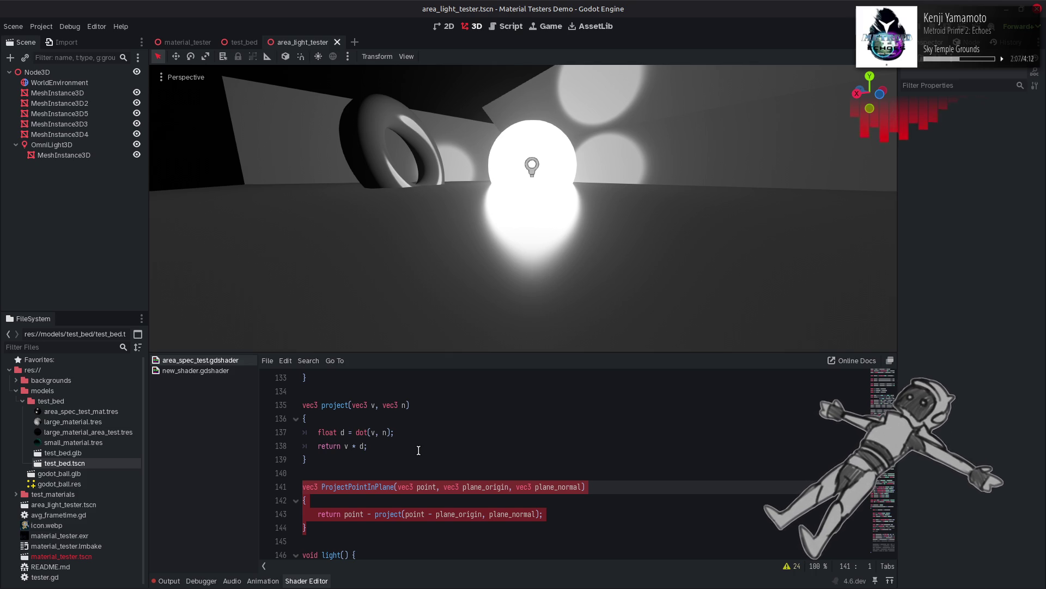
key("BackSpace")
key("BackSpace")
key("BackSpace")
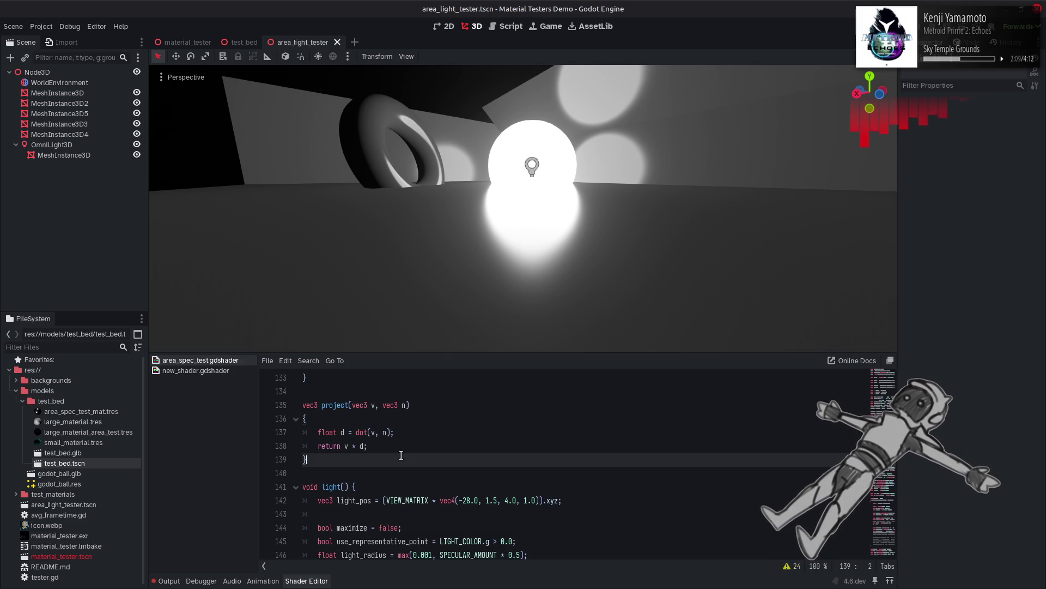
Step: Save the shader, then review the project function and the closestPoint code near line 186
key("ctrl+s")
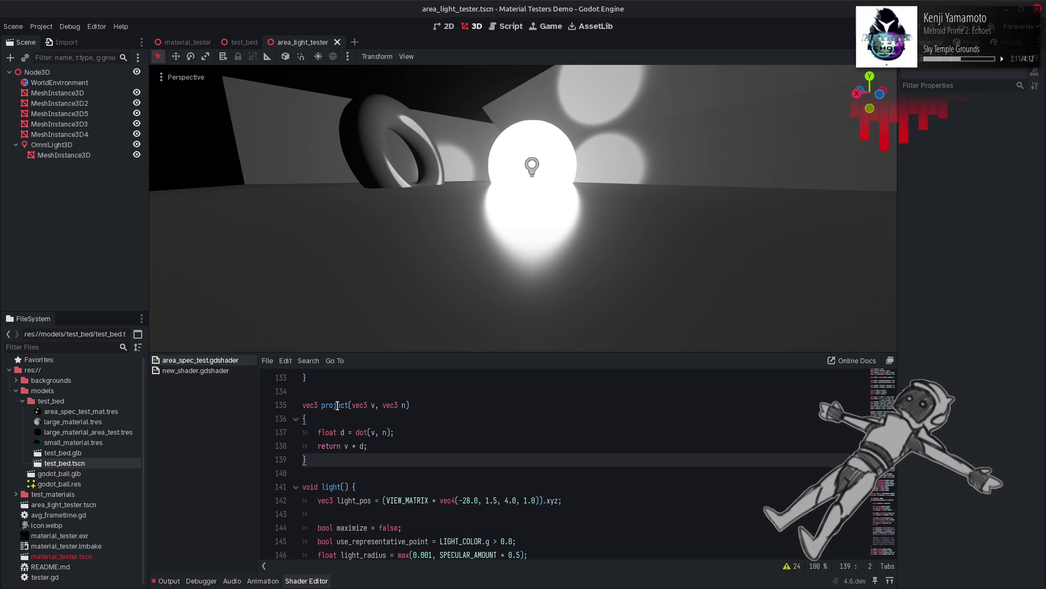
double_click(337, 405)
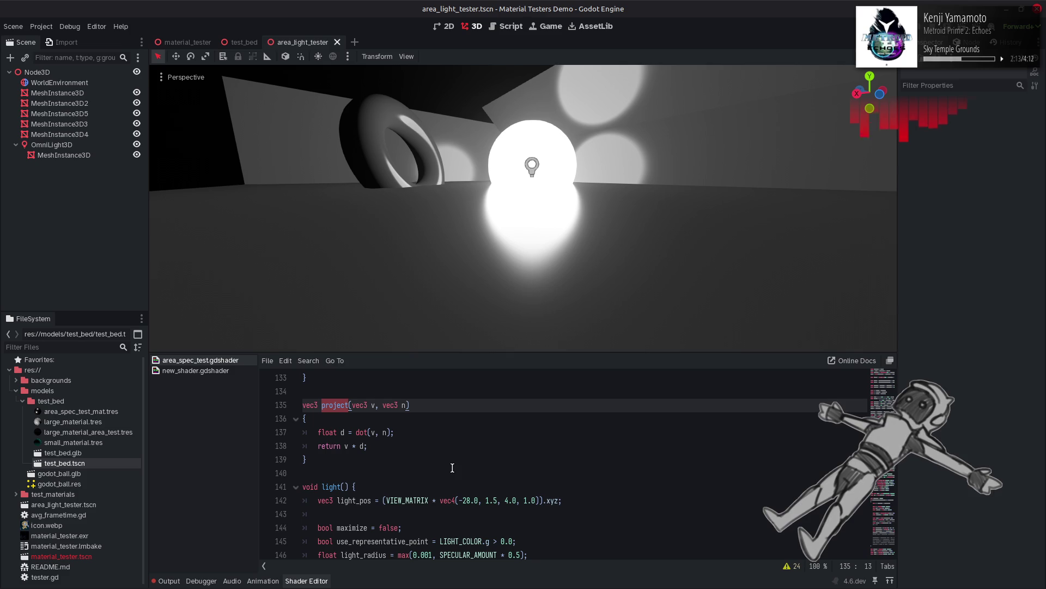
scroll(464, 469, "down", 13)
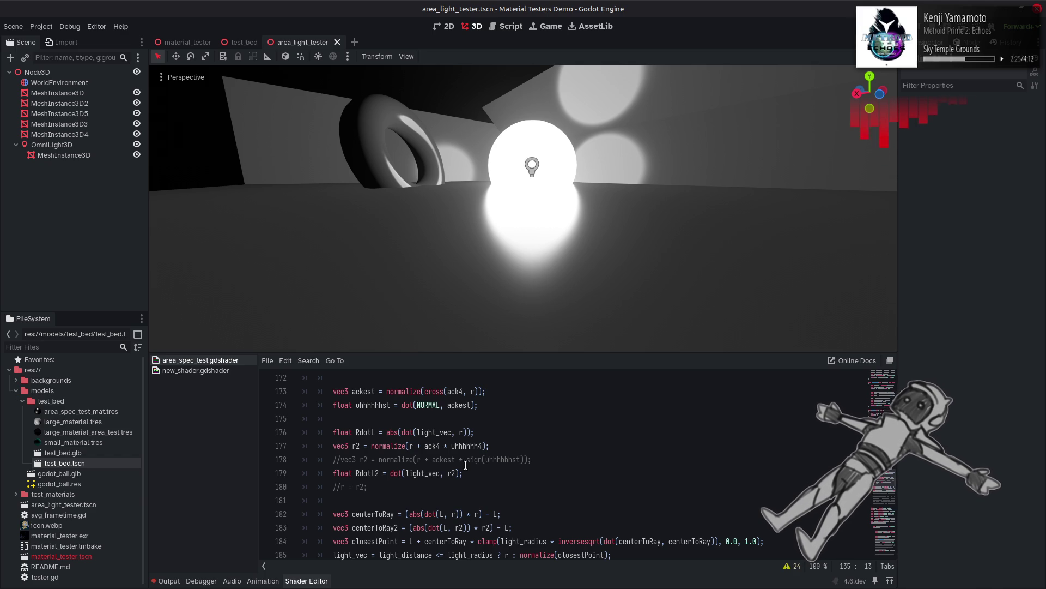
scroll(553, 417, "down", 4)
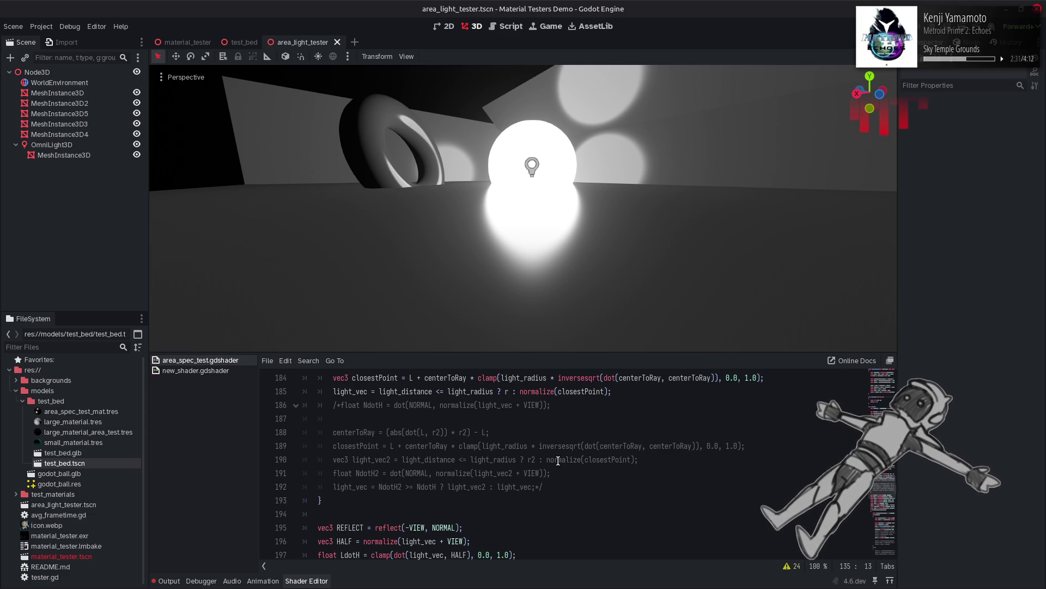
scroll(558, 460, "up", 1)
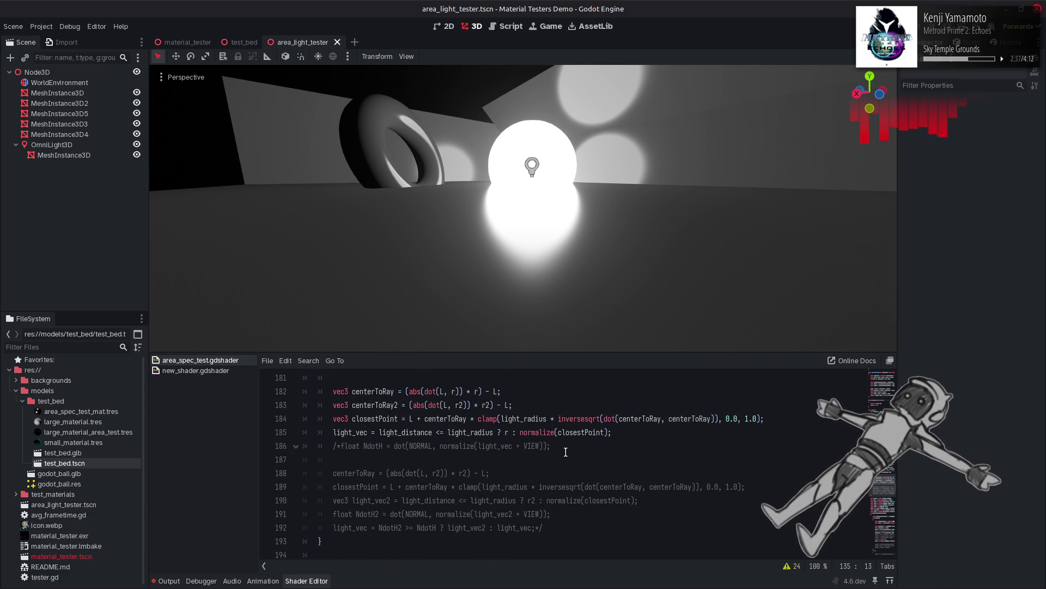
left_click(565, 448)
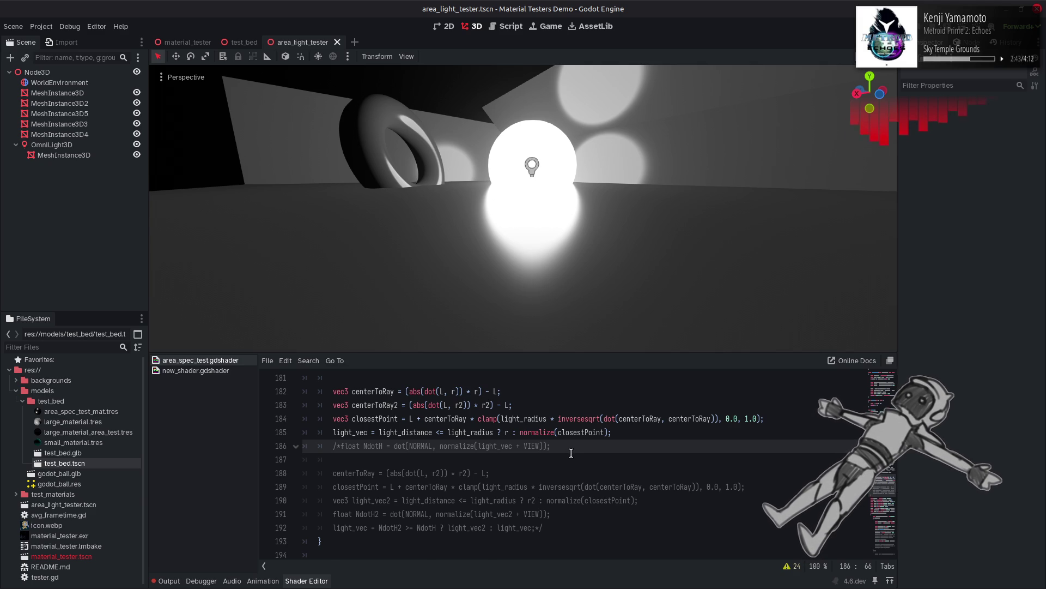
scroll(571, 453, "up", 2)
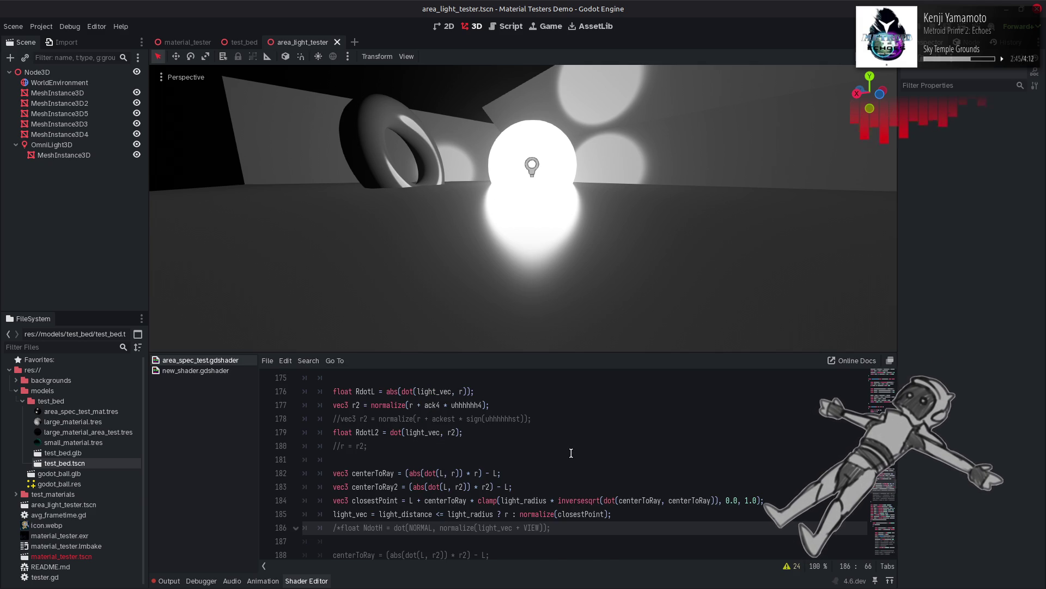
scroll(571, 453, "up", 1)
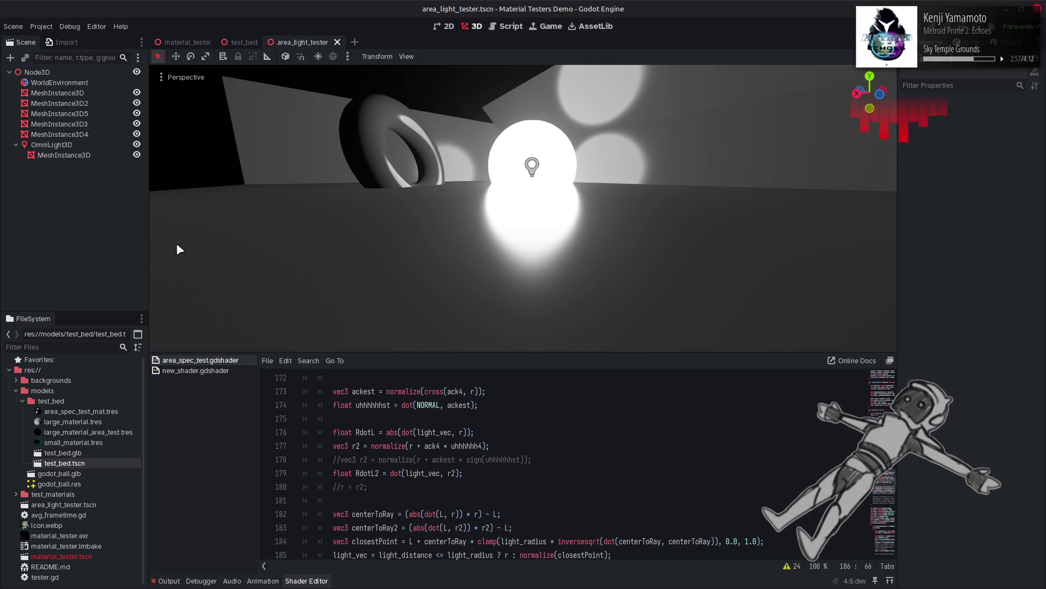
Step: Reset the OmniLight3D Specular to 1.0, inspect the floor Roughness, then deselect and save the scene
left_click(82, 145)
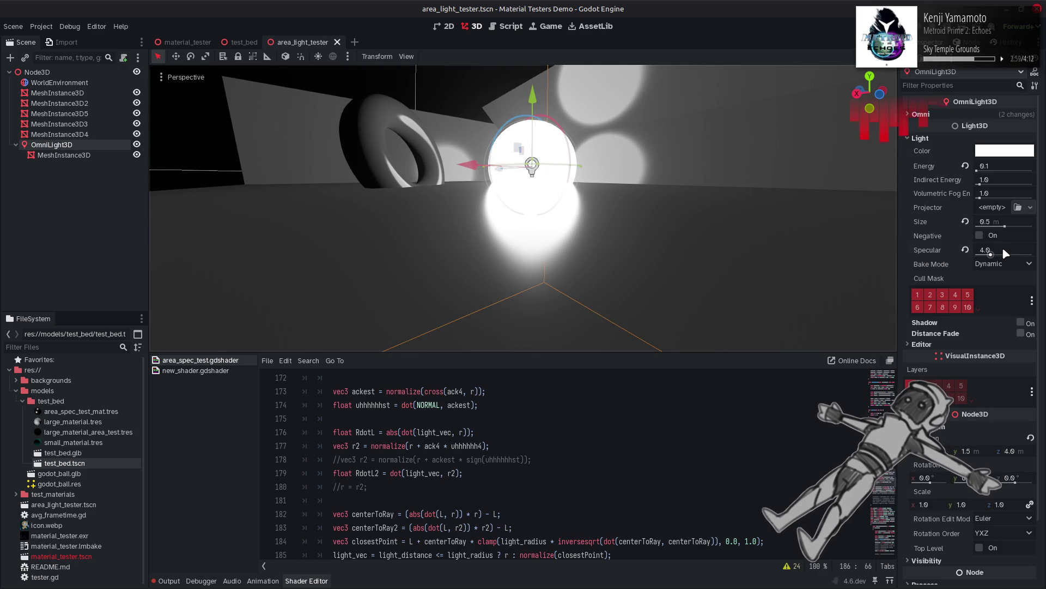
left_click(964, 250)
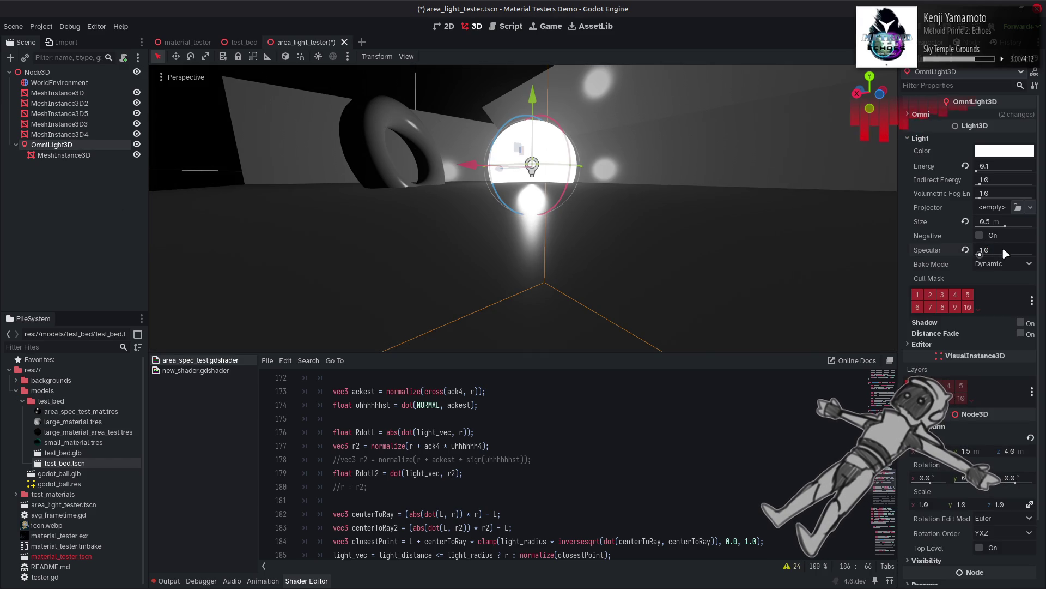
left_click(303, 220)
left_click(937, 463)
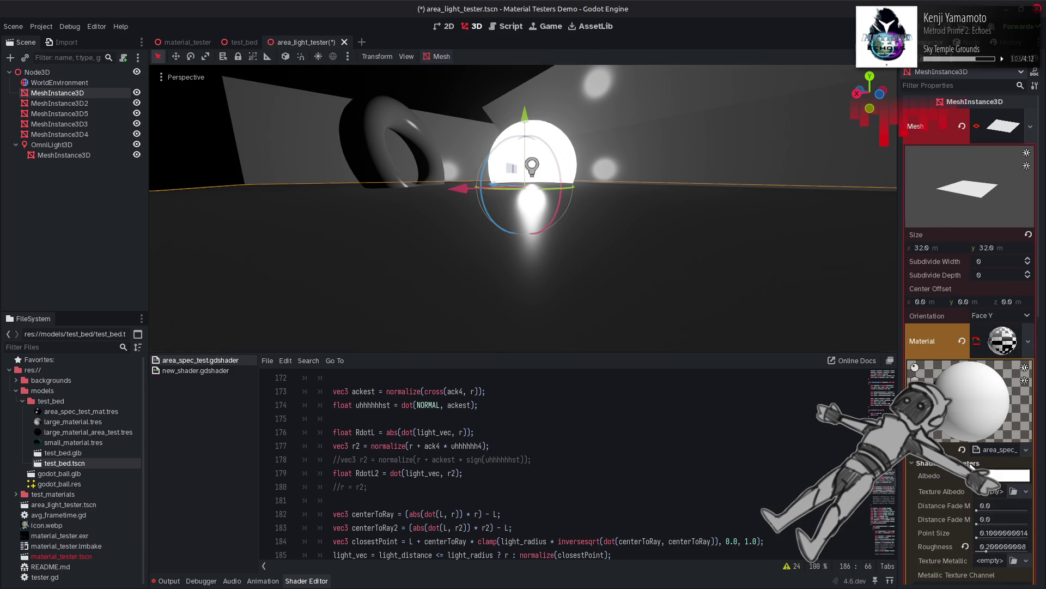
scroll(975, 447, "down", 2)
left_click(1004, 427)
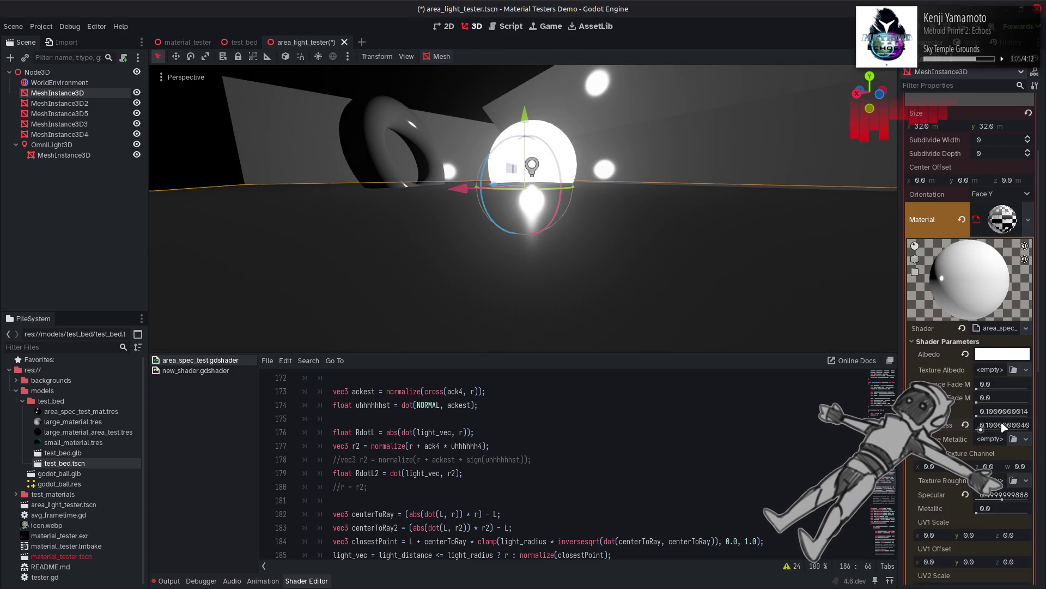
left_click(443, 105)
key("ctrl+s")
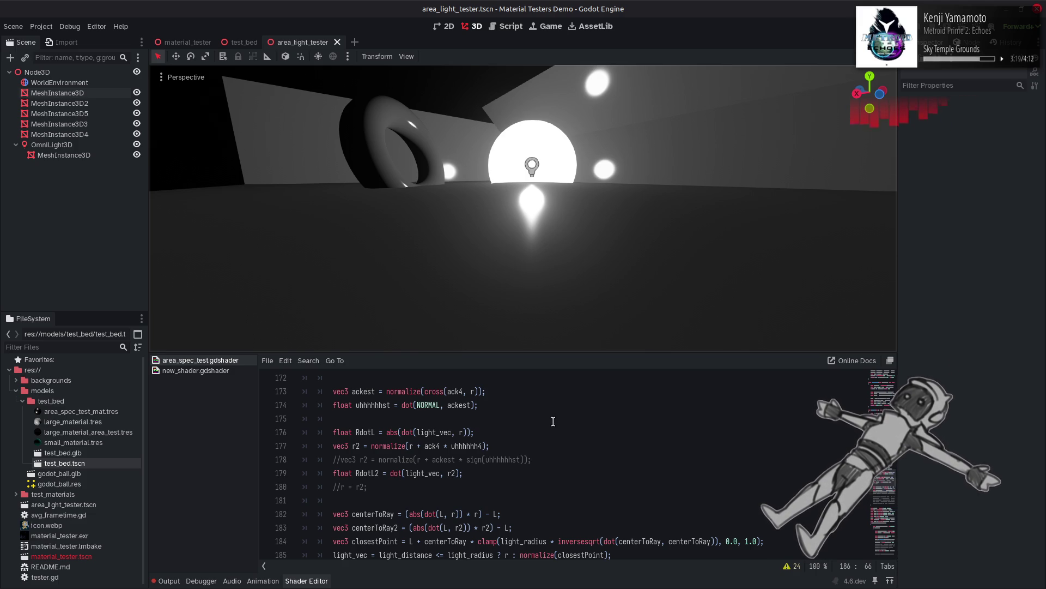
Step: Insert two blank lines after the commented line 186 in the shader
scroll(552, 426, "down", 3)
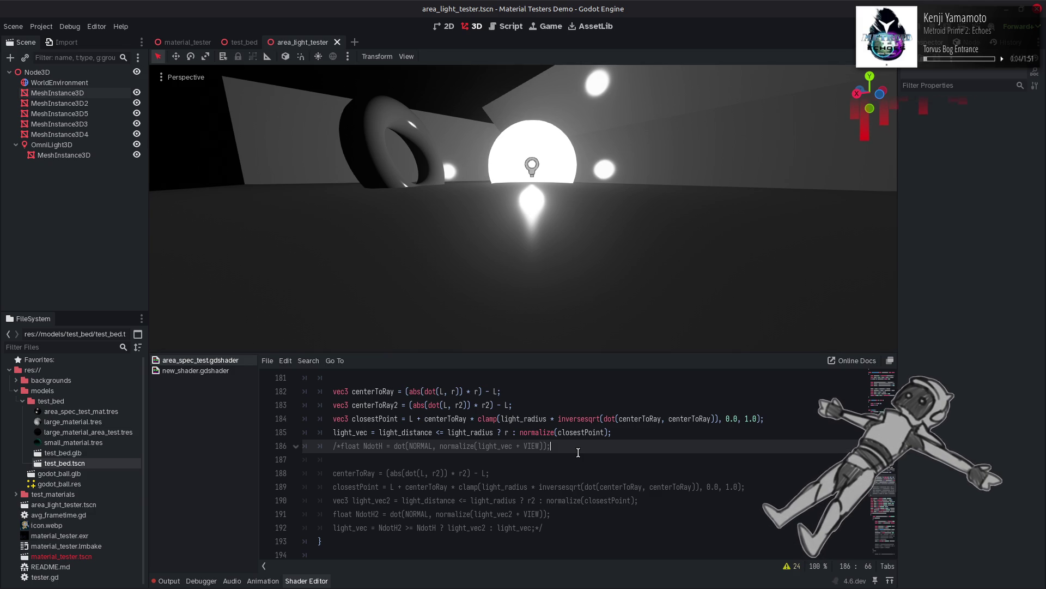
key("Return")
key("Return")
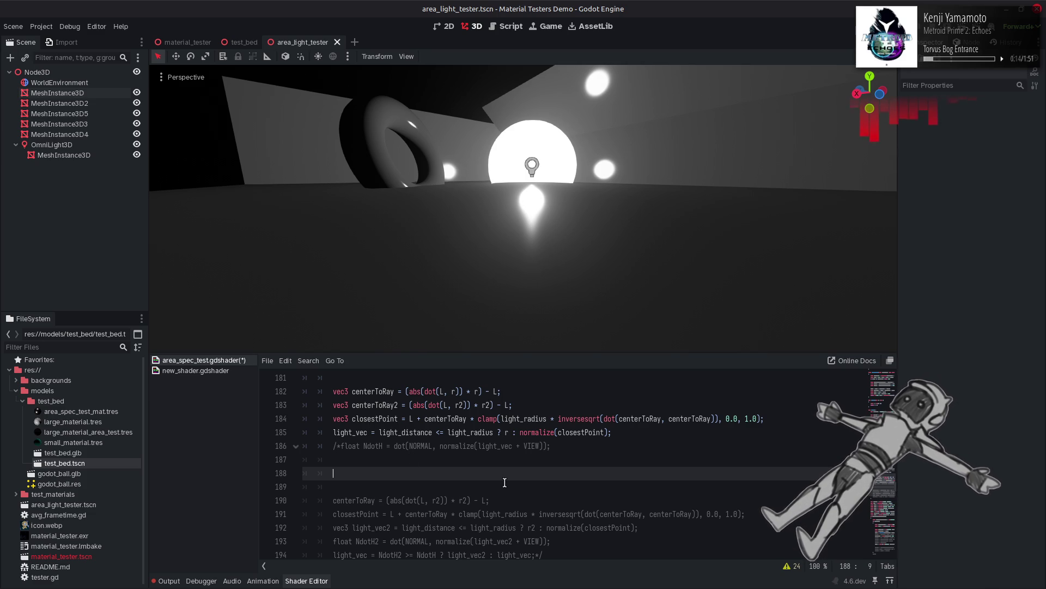
Step: Tidy the blank lines and write closestPoint = project(r, -VIEW); on line 187, then save
type("b")
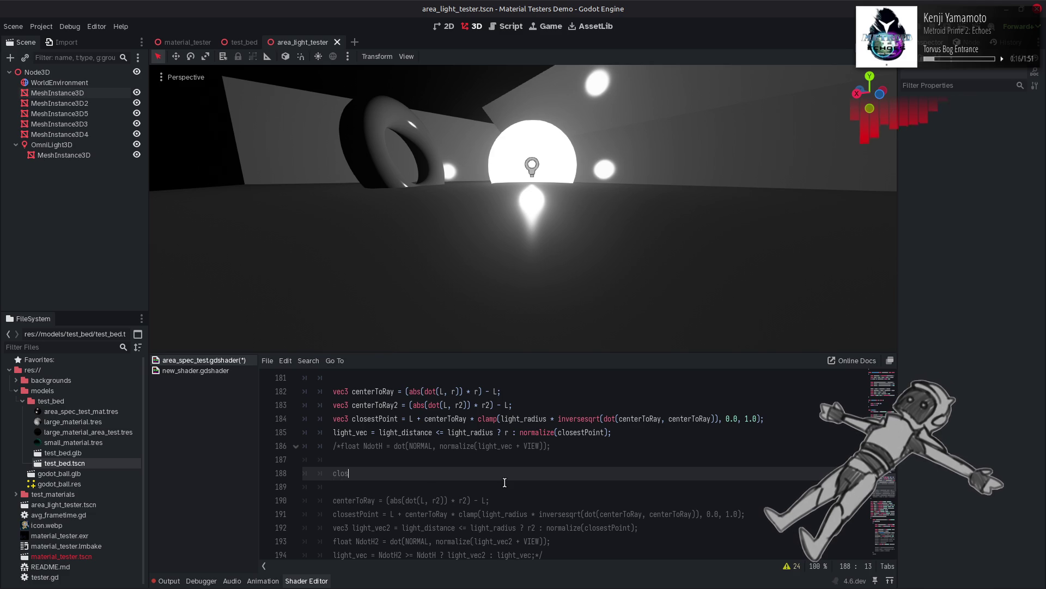
key("BackSpace")
key("Up")
key("Up")
key("alt+Down")
key("alt+Down")
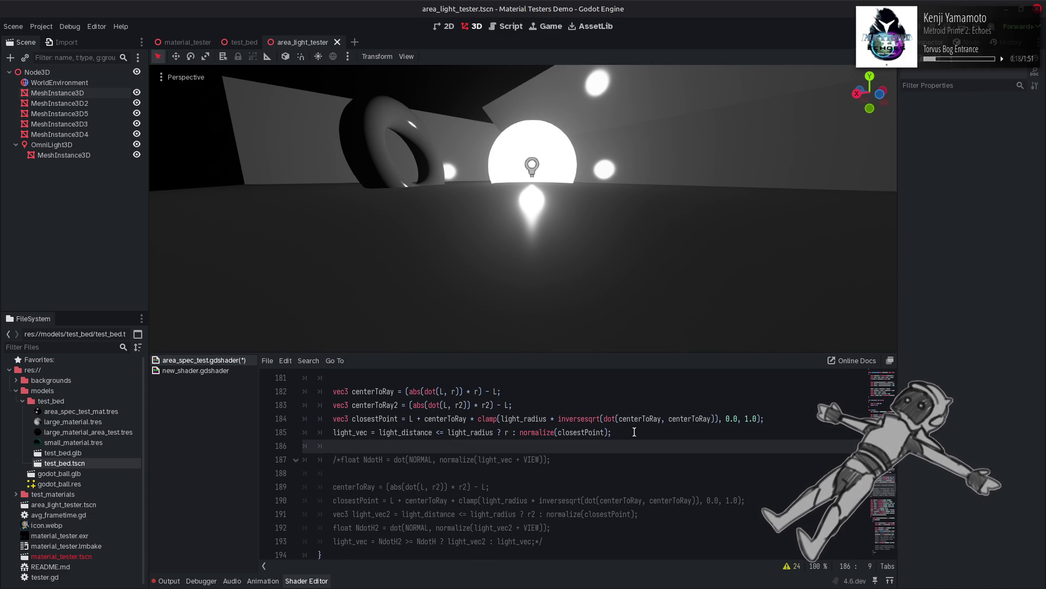
key("ctrl+shift+Return")
key("Up")
type("cl")
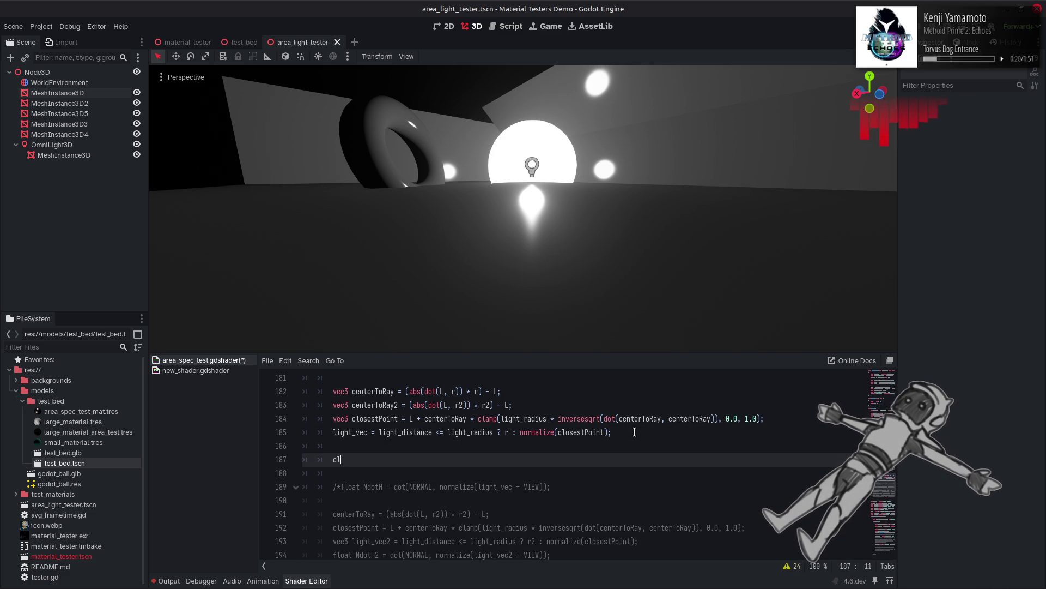
type("osestP")
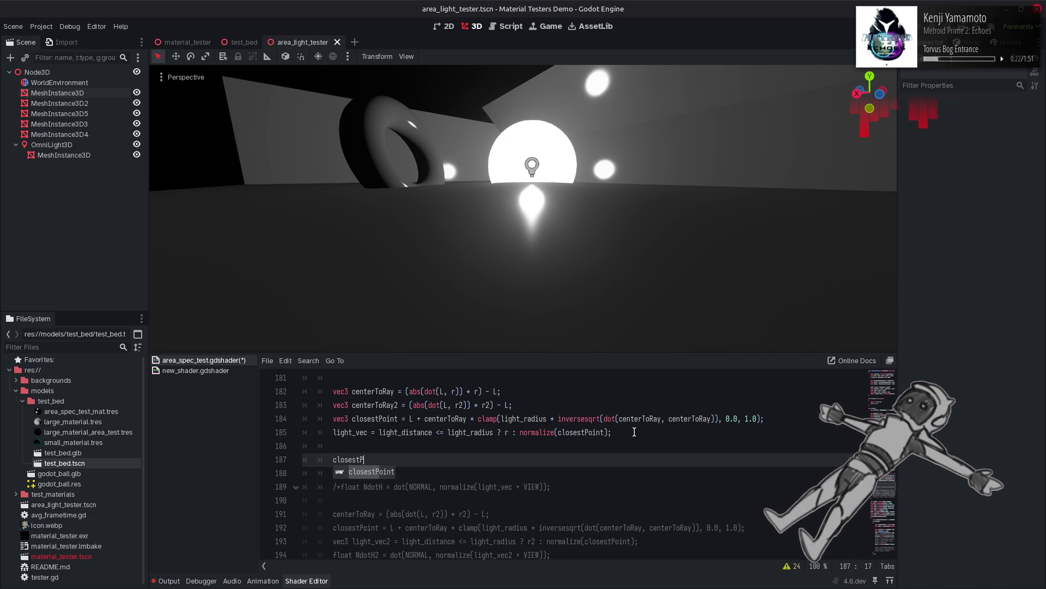
key("Return")
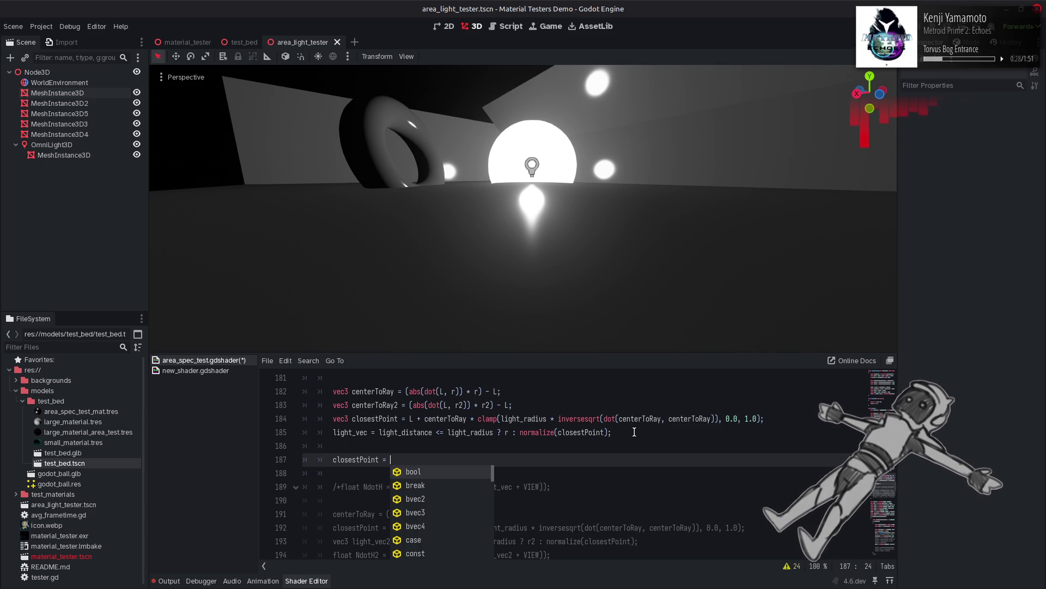
type("project")
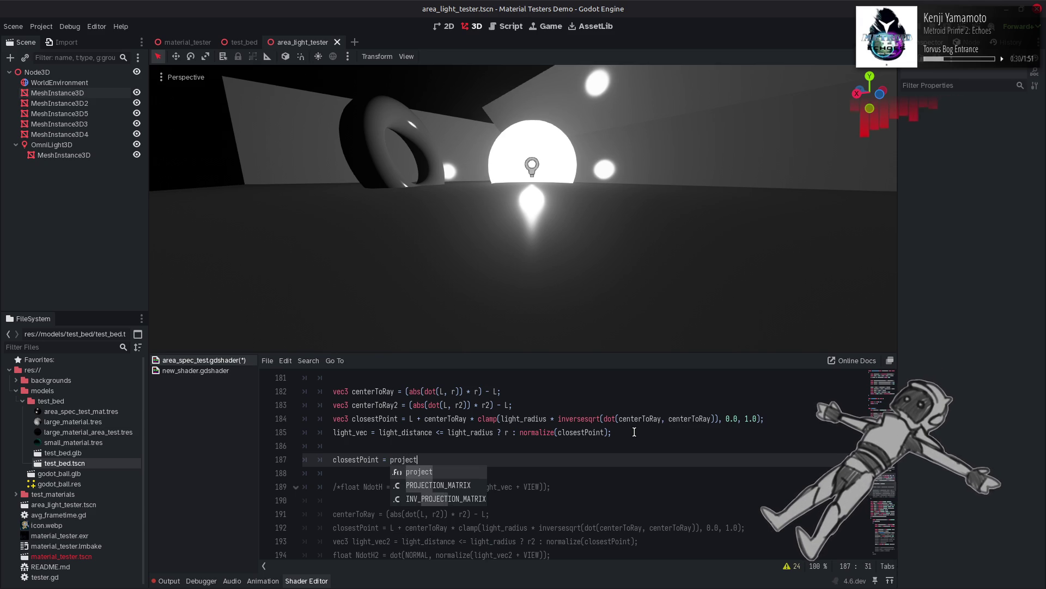
type("(r")
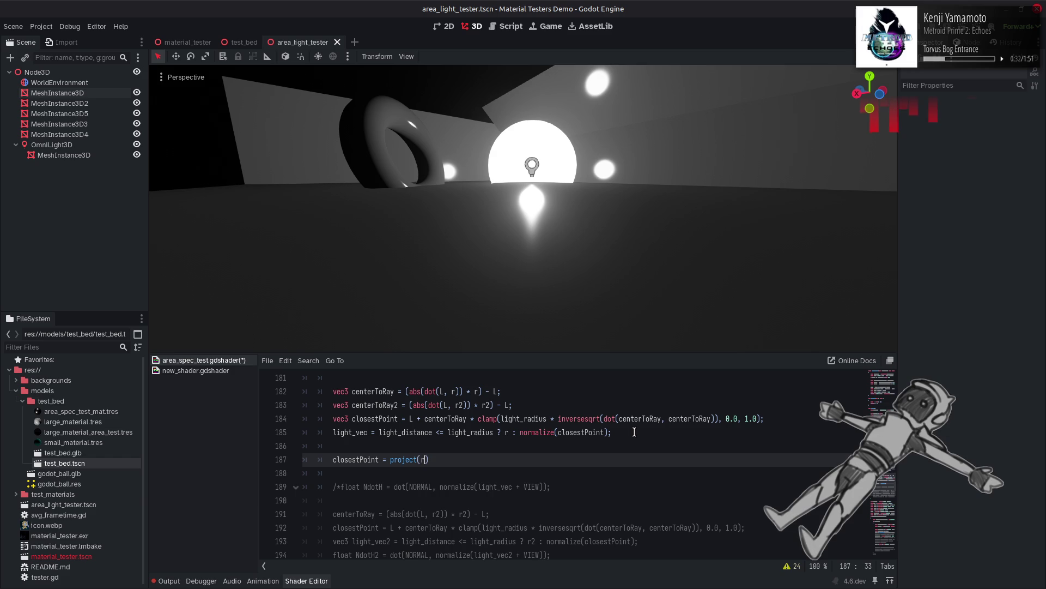
type(", ")
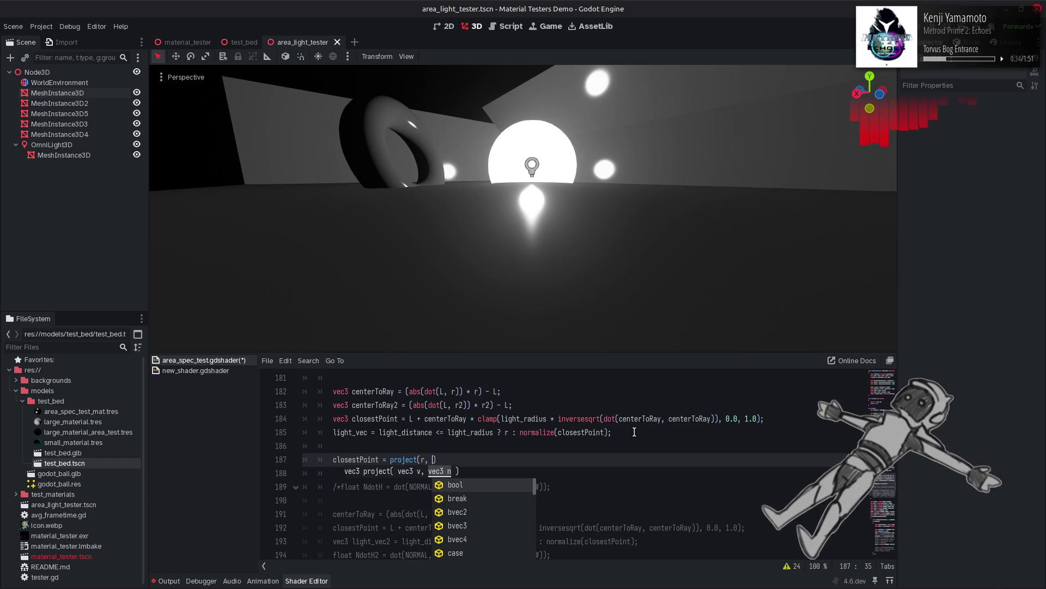
type("-VIEW")
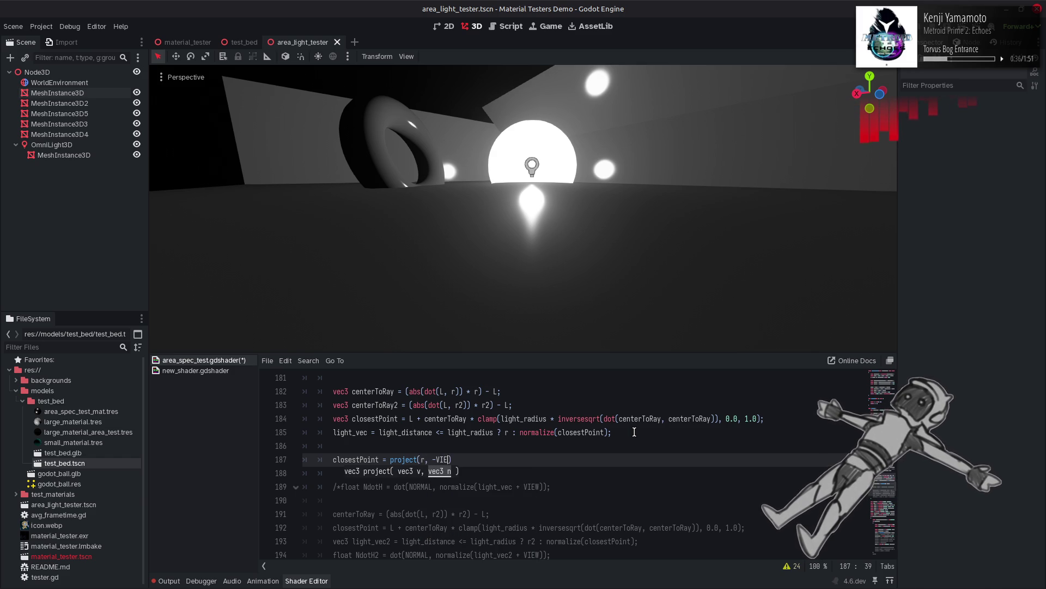
type(");")
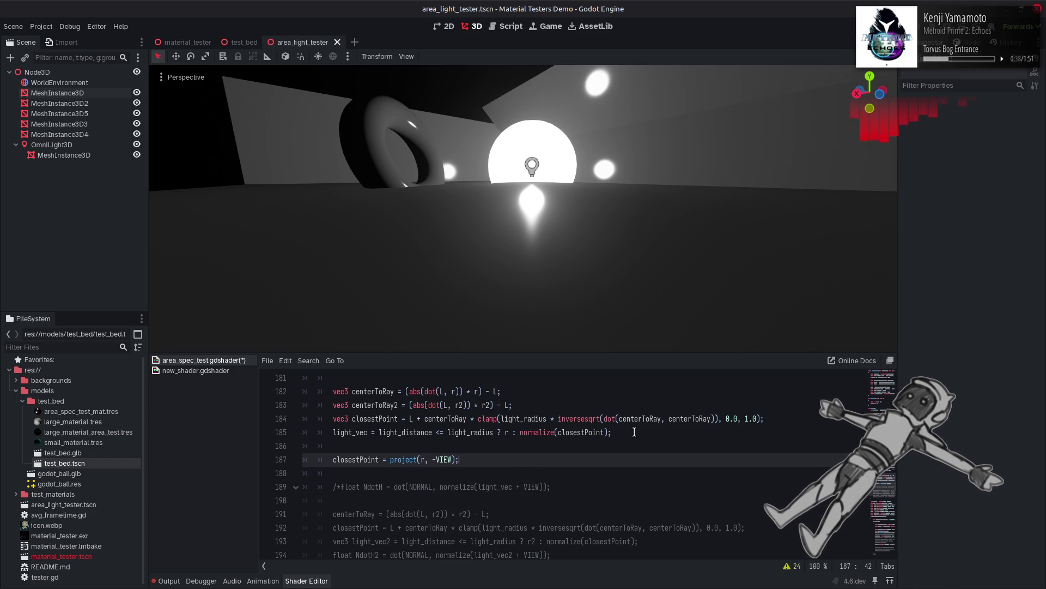
key("ctrl+s")
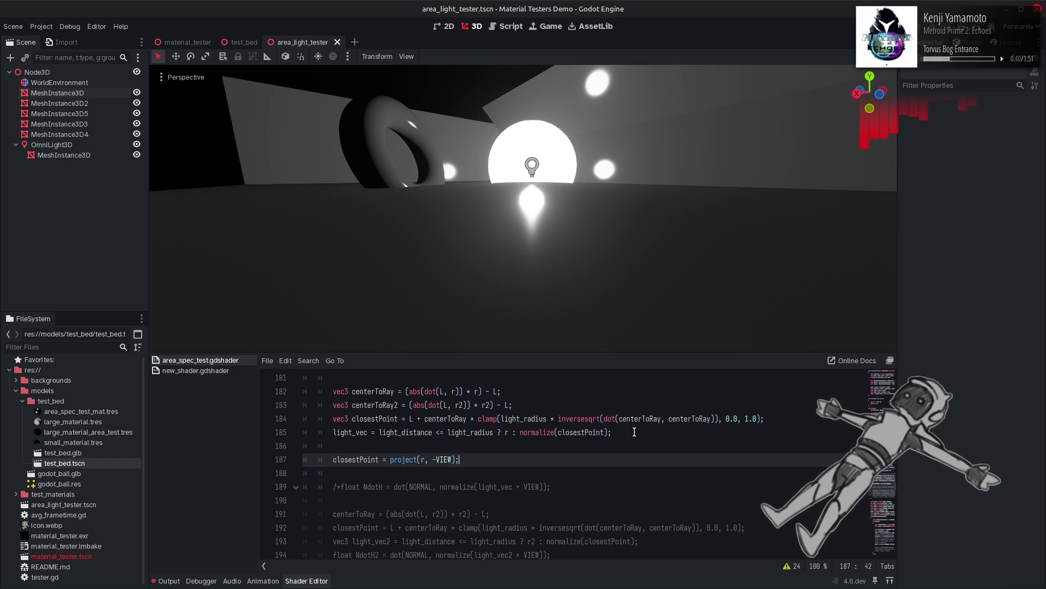
Step: Wrap the projection call on line 187 in normalize()
left_click(550, 432)
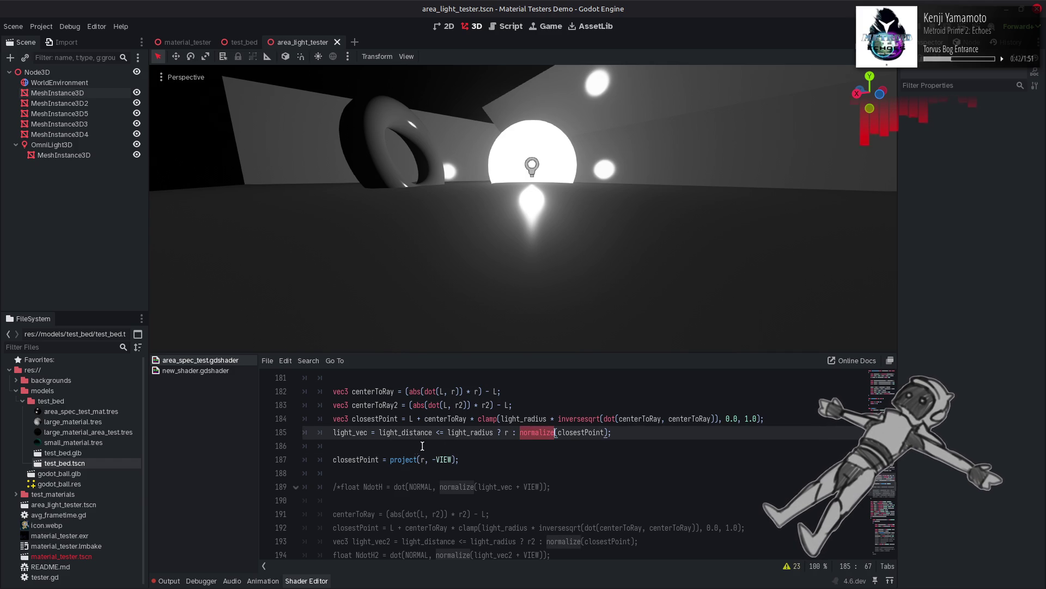
left_click(391, 461)
type("normalize")
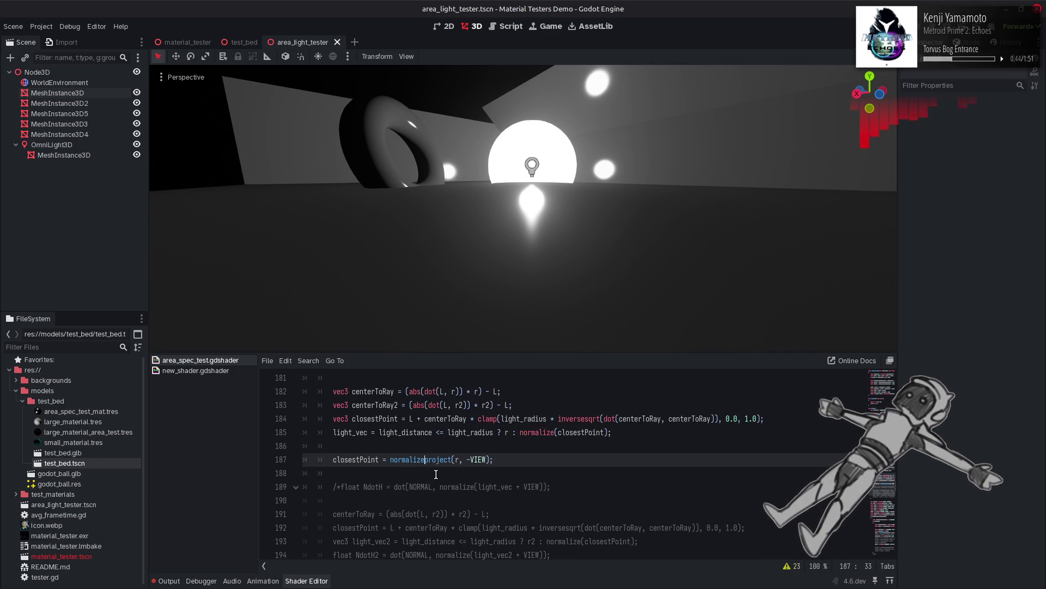
type("(")
key("End")
key("Left")
type(")")
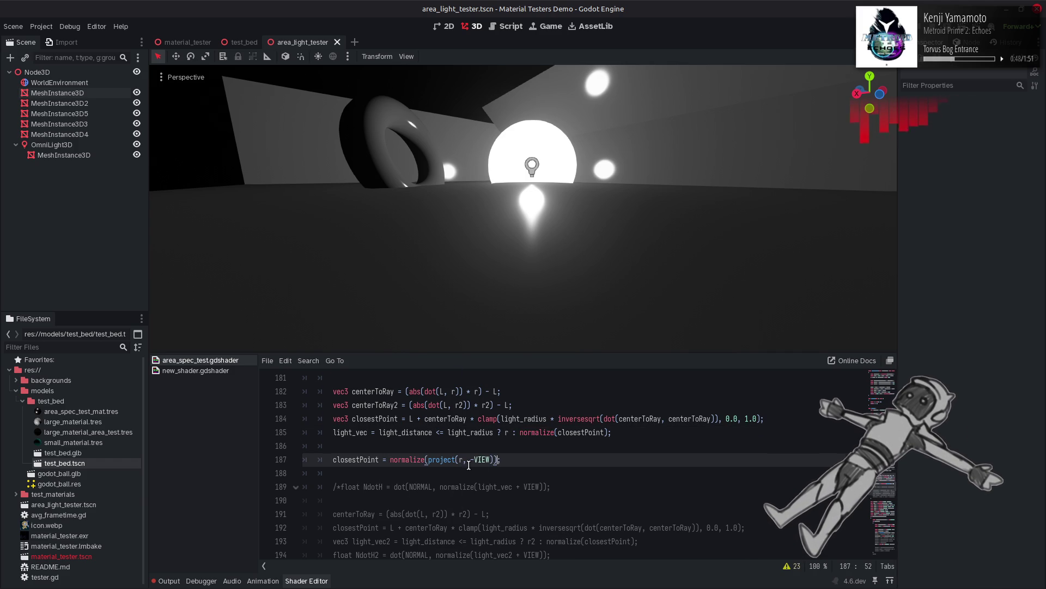
Step: Prefix 'light_pos +' and append '* light_radius' to complete the closestPoint line
scroll(404, 445, "up", 6)
double_click(378, 432)
key("ctrl+c")
scroll(392, 479, "down", 5)
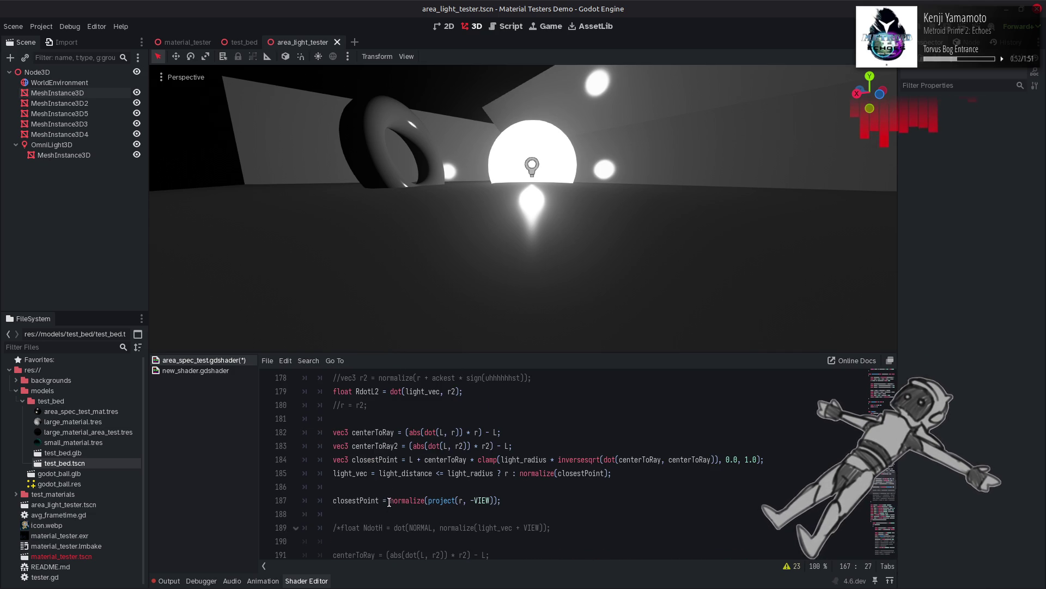
left_click(391, 500)
key("ctrl+v")
type("+")
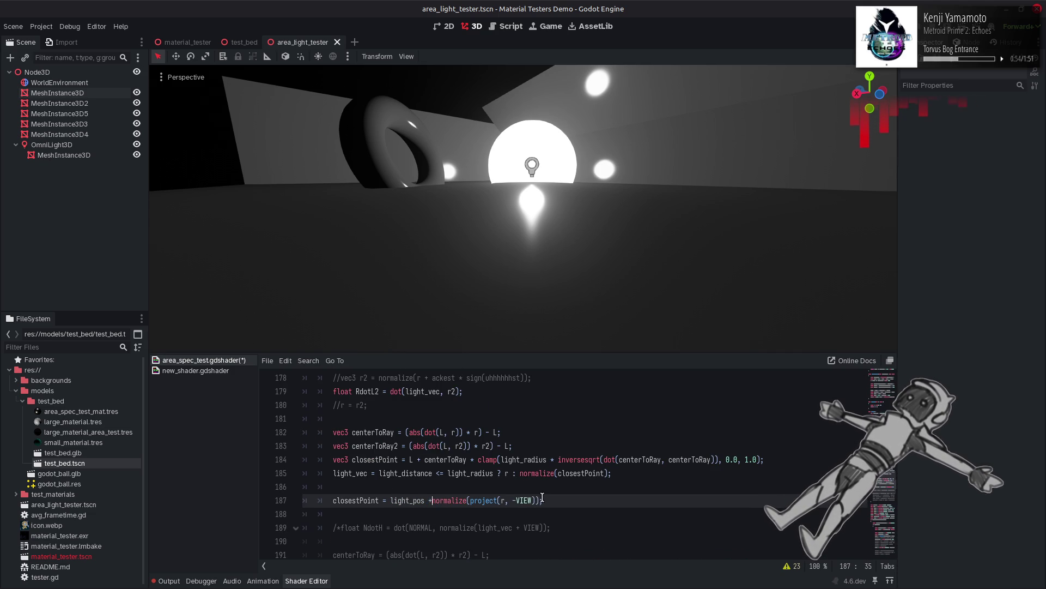
left_click(563, 501)
key("Left")
type("* light")
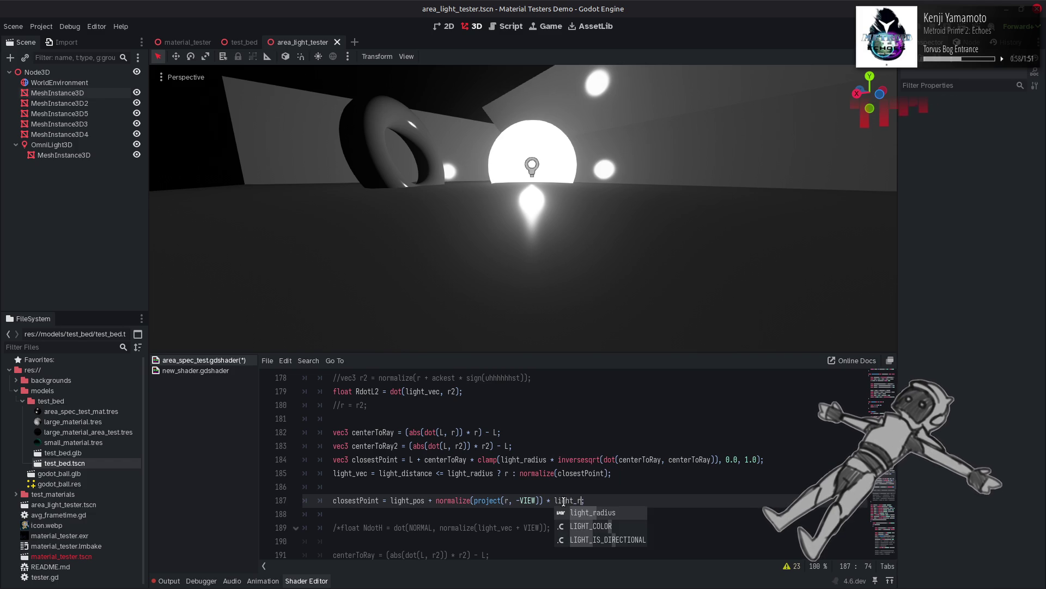
key("Return")
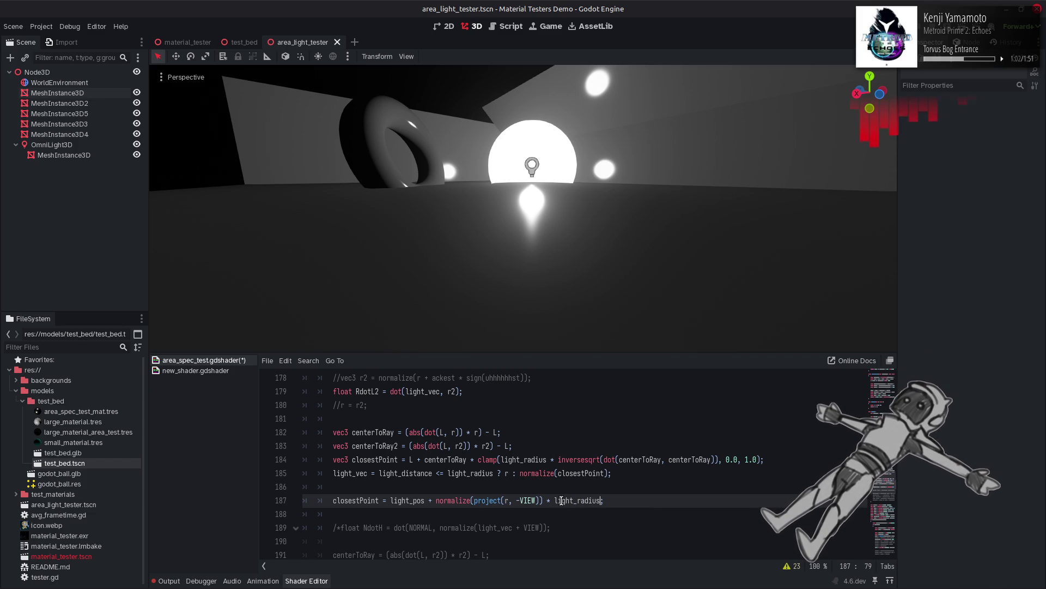
scroll(490, 474, "up", 5)
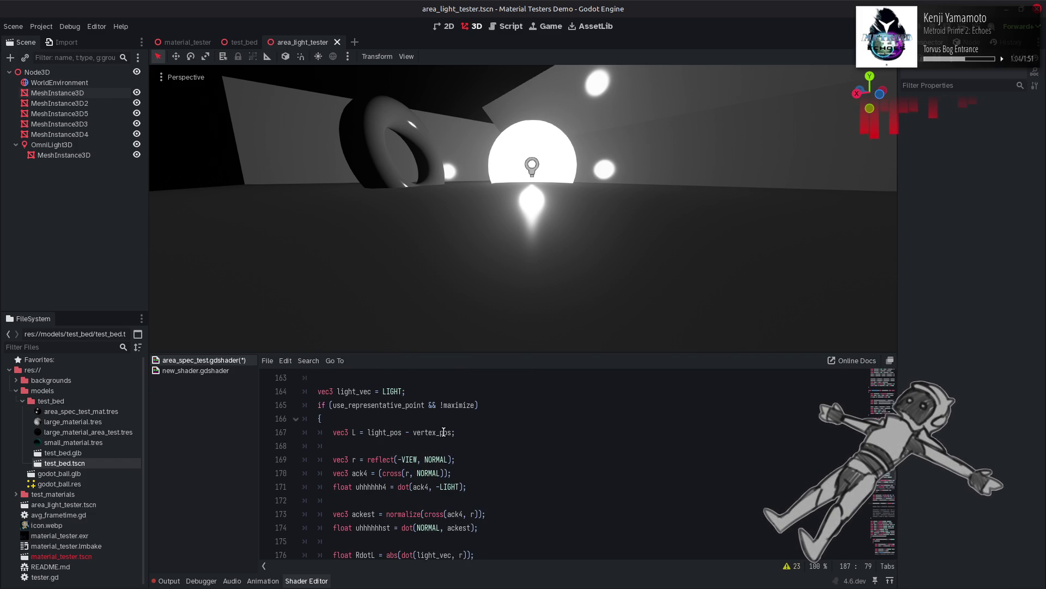
Step: Copy the L = light_pos - vertex_pos assignment onto a new line 188
double_click(444, 432)
left_click_drag(458, 433, 352, 435)
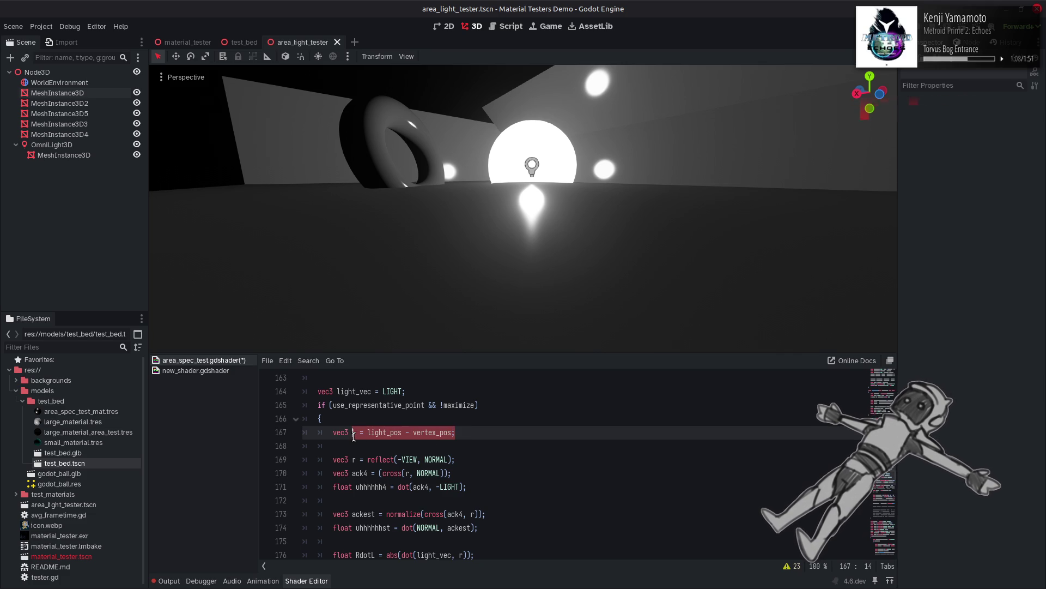
scroll(509, 501, "down", 5)
left_click(612, 501)
key("Return")
scroll(349, 431, "down", 1)
type("L = light_pos - vertex_pos;")
Step: Change line 188 to assign light_vec using closestPoint instead of light_pos
left_click(349, 431)
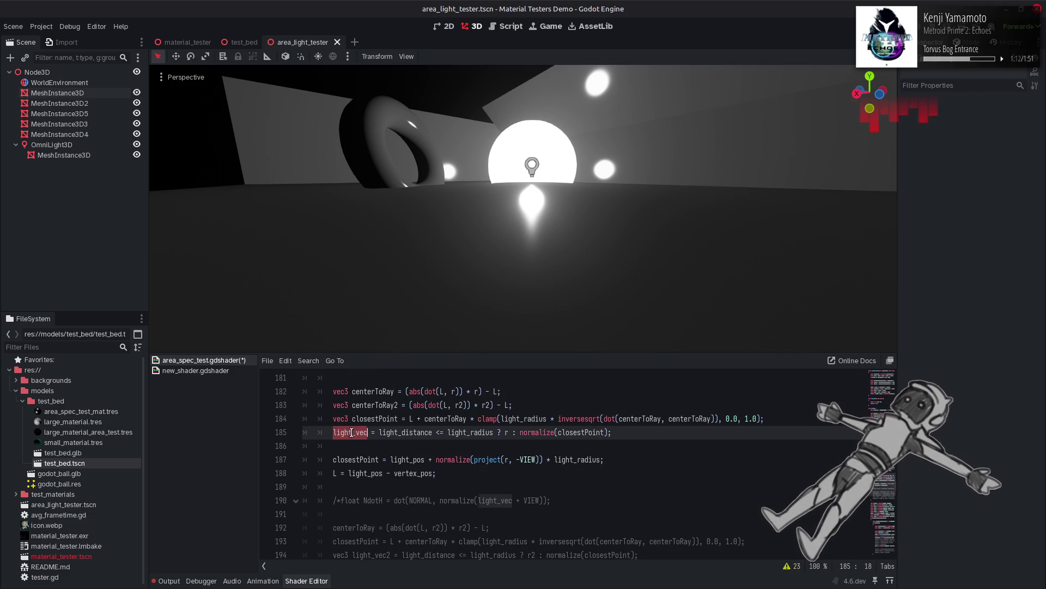
left_click(336, 473)
type("light_vec")
double_click(361, 459)
key("ctrl+c")
double_click(398, 473)
key("ctrl+v")
Step: Wrap it as light_vec = normalize(closestPoint - vertex_pos);, save, and check the output log
double_click(448, 459)
key("ctrl+c")
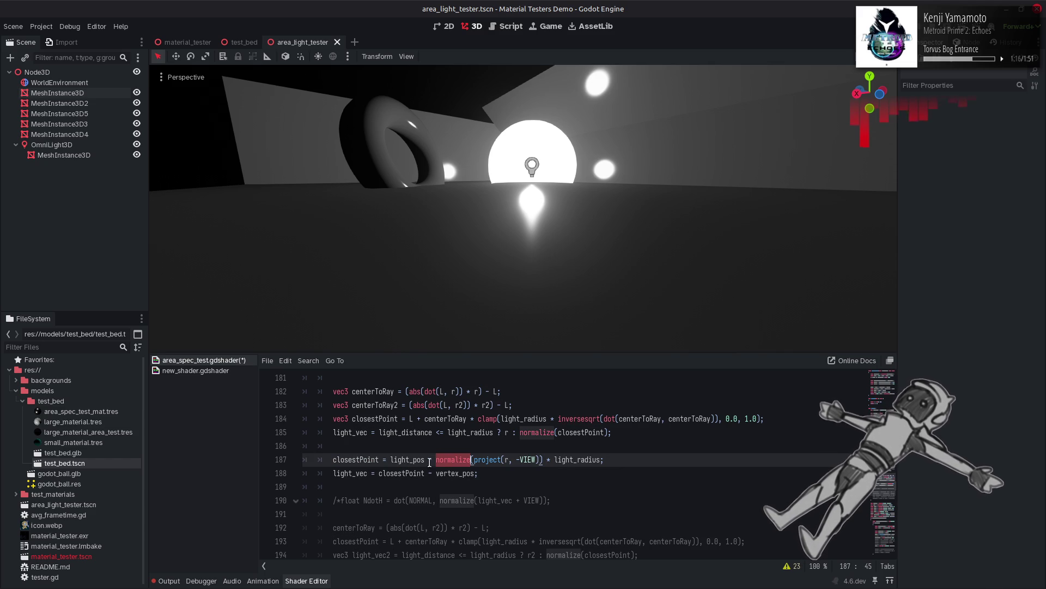
left_click(379, 473)
key("ctrl+v")
type("(")
left_click(526, 474)
key("BackSpace")
type(");")
key("ctrl+s")
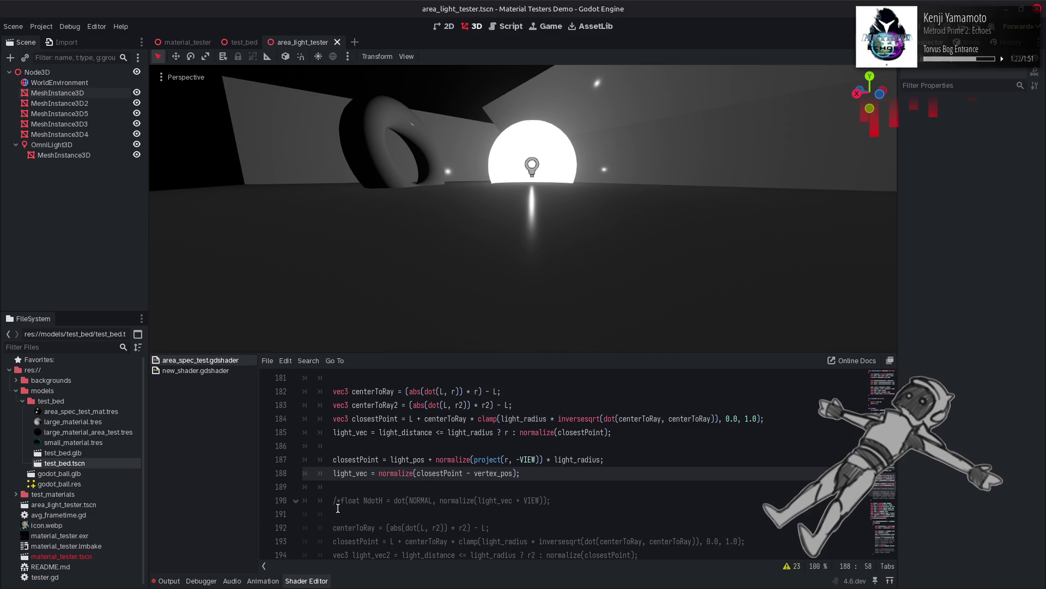
left_click(170, 581)
Step: Preview +VIEW versus -VIEW, then project r onto LIGHT instead on line 187 and save
left_click(306, 581)
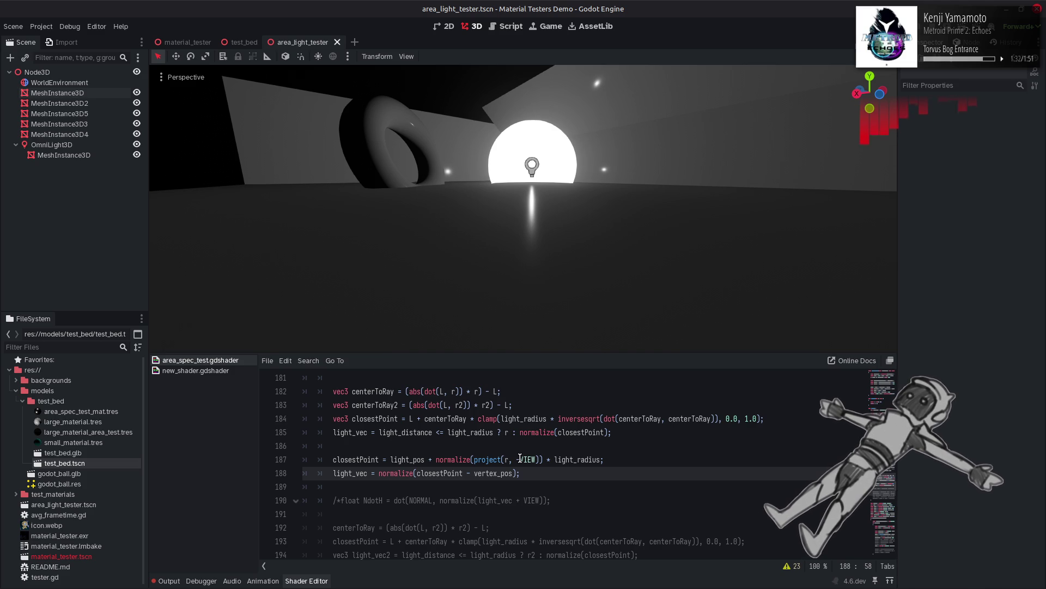
left_click(522, 459)
key("BackSpace")
key("ctrl+s")
type("-")
key("ctrl+s")
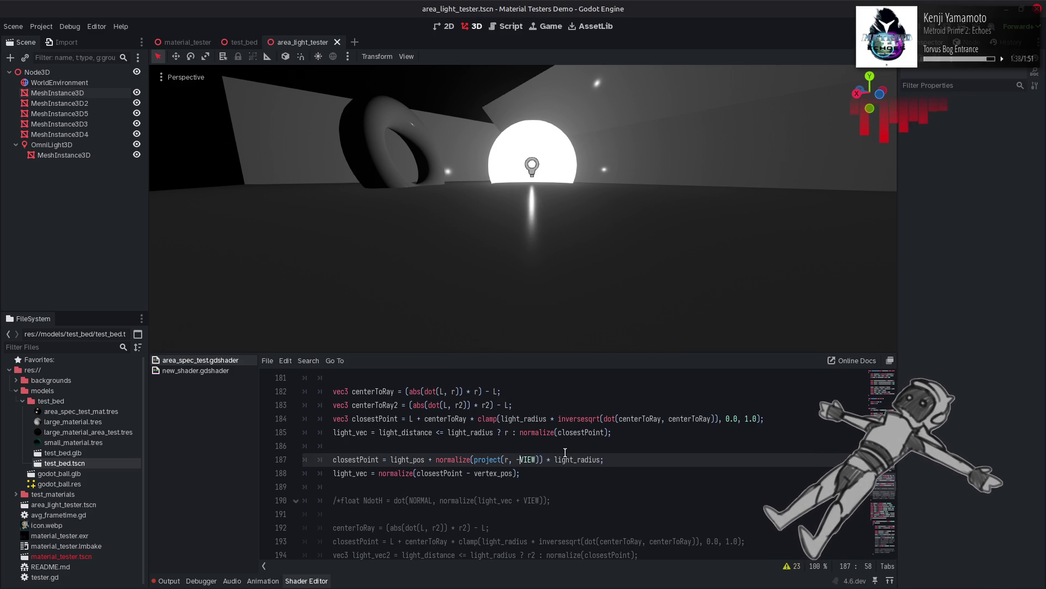
left_click_drag(534, 460, 521, 462)
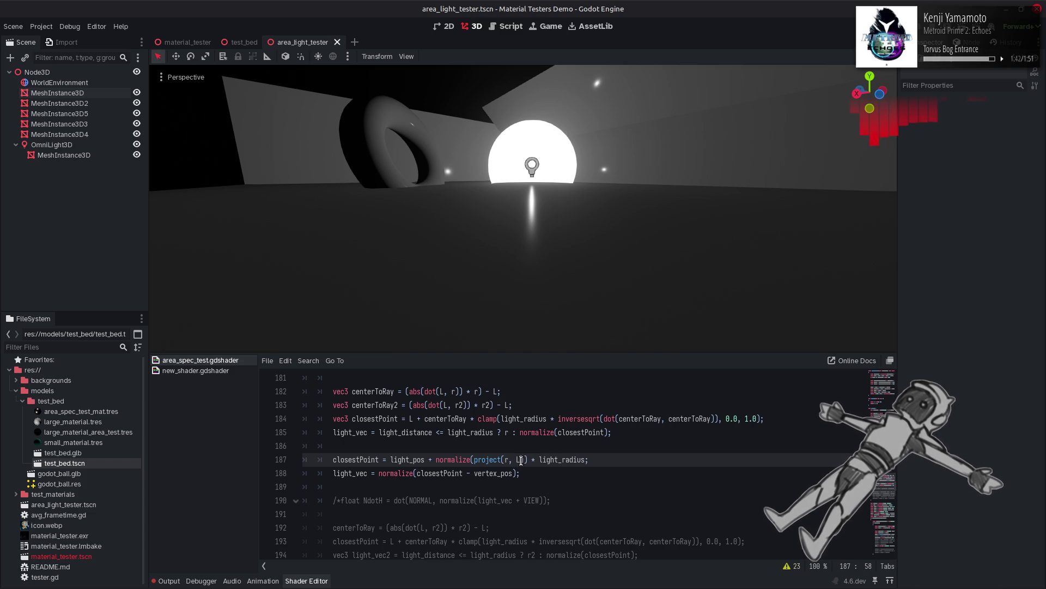
type("LIGHT")
key("ctrl+s")
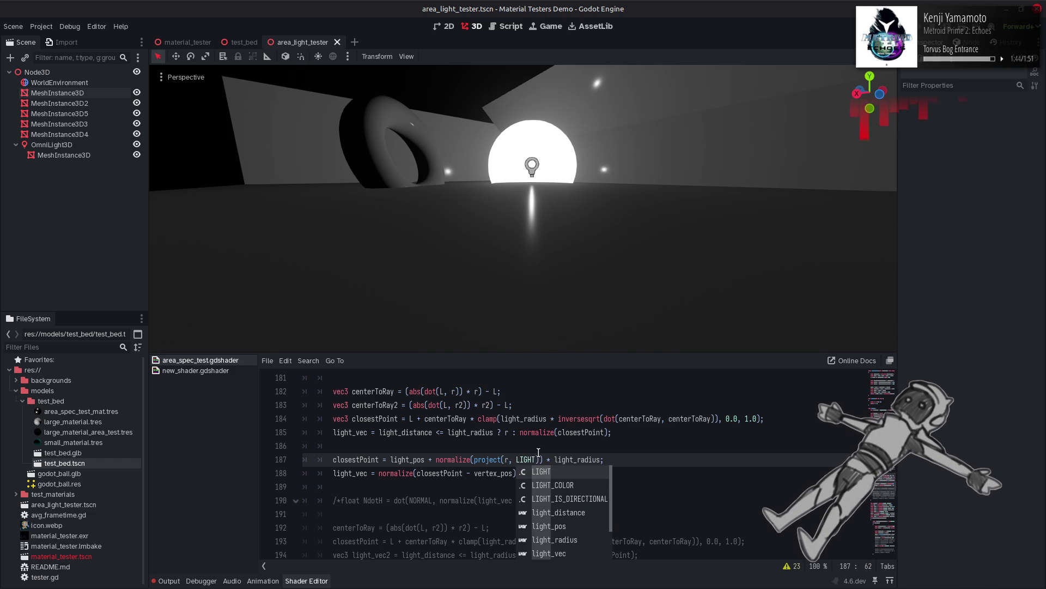
Step: Try light_pos in place of closestPoint on line 188, then undo it and save
left_click(579, 433)
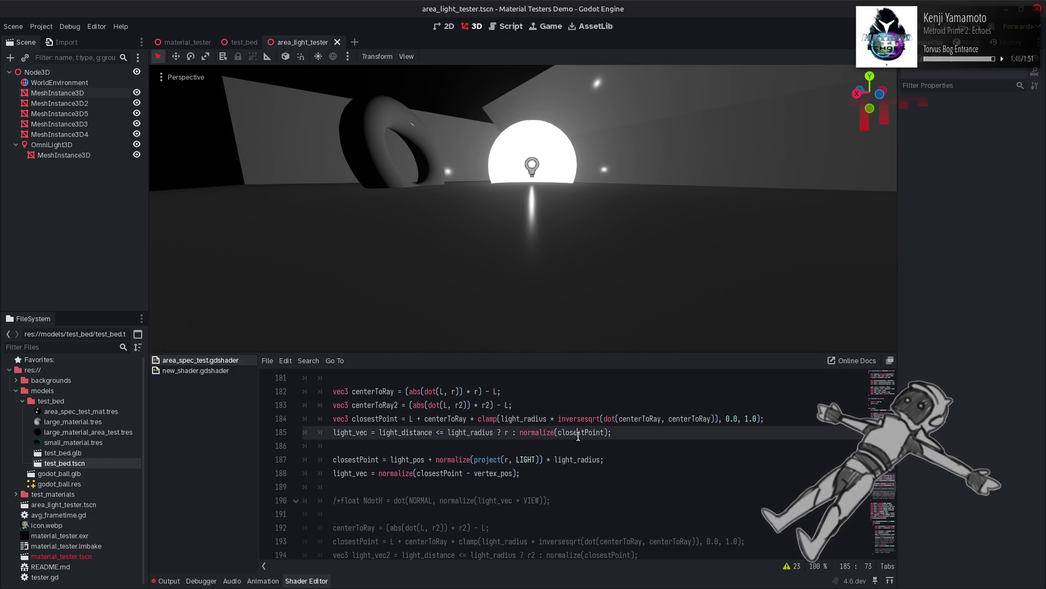
double_click(414, 460)
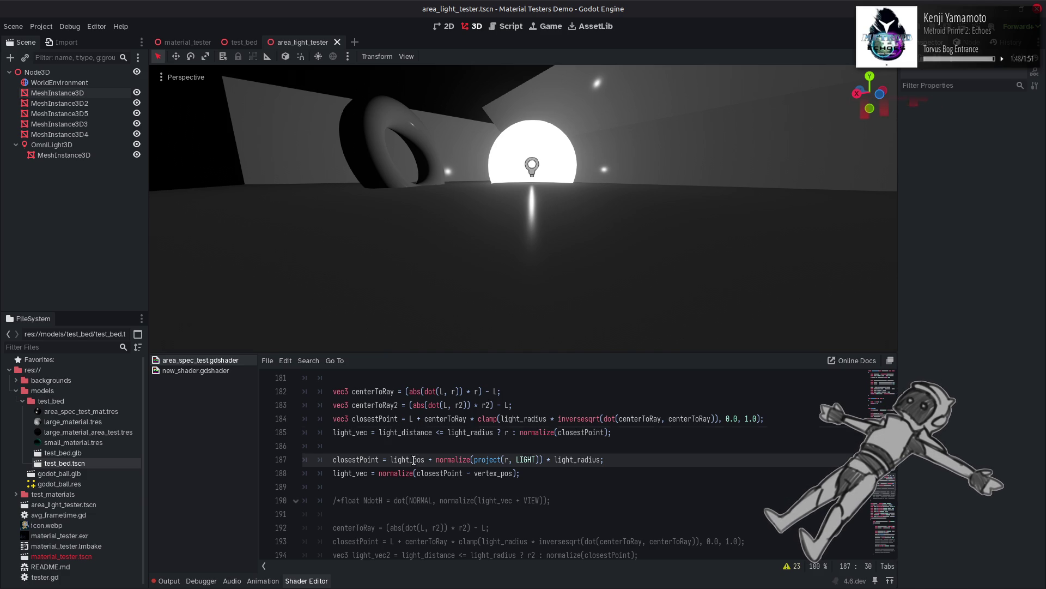
key("ctrl+c")
double_click(449, 473)
key("ctrl+v")
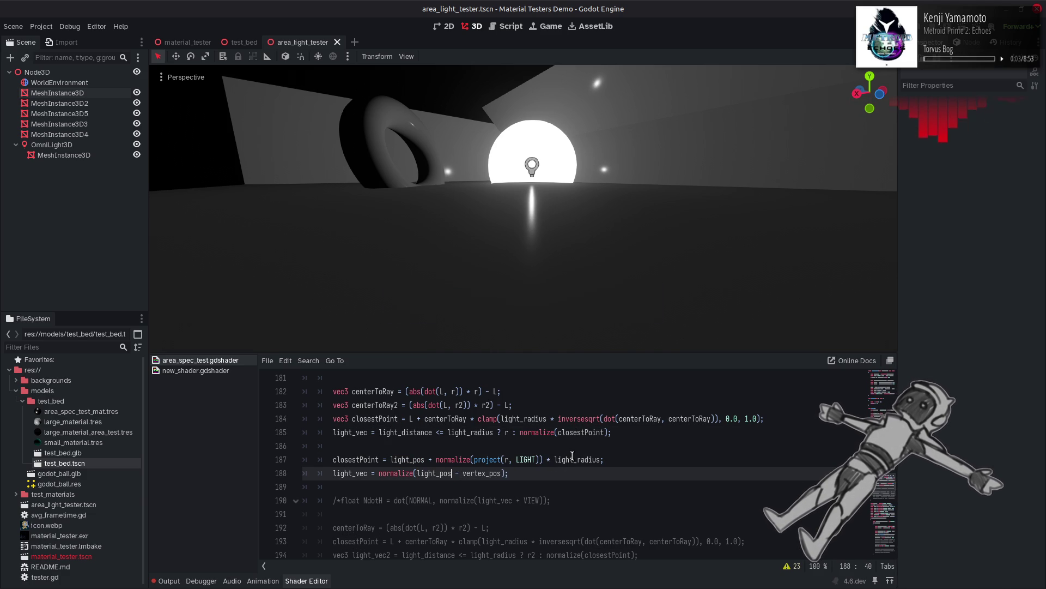
key("ctrl+z")
key("ctrl+s")
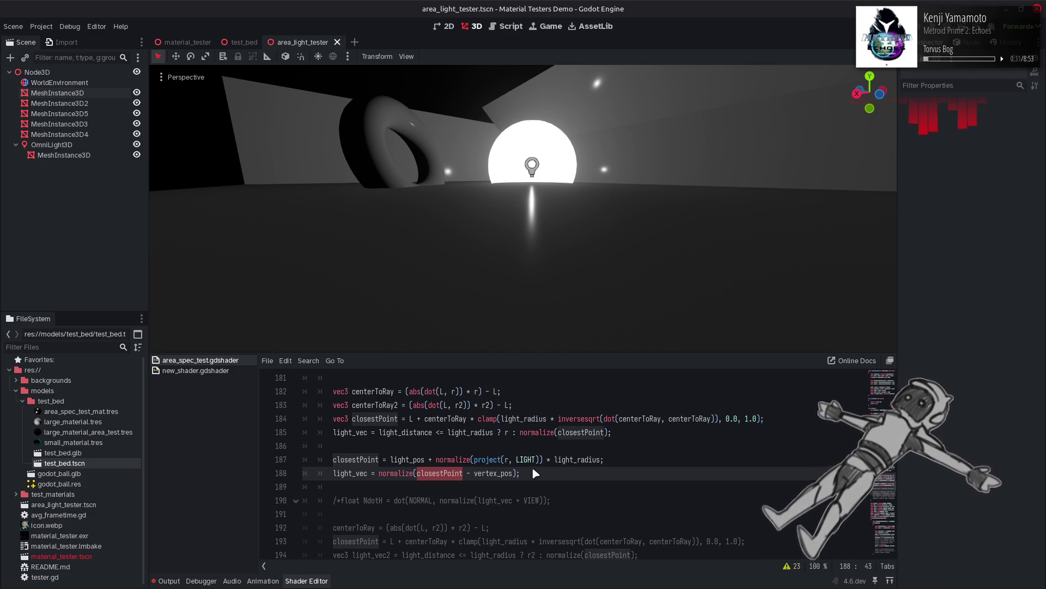
Step: Switch to the Firefox page with the closest-point-on-disc answer
key("alt+Tab")
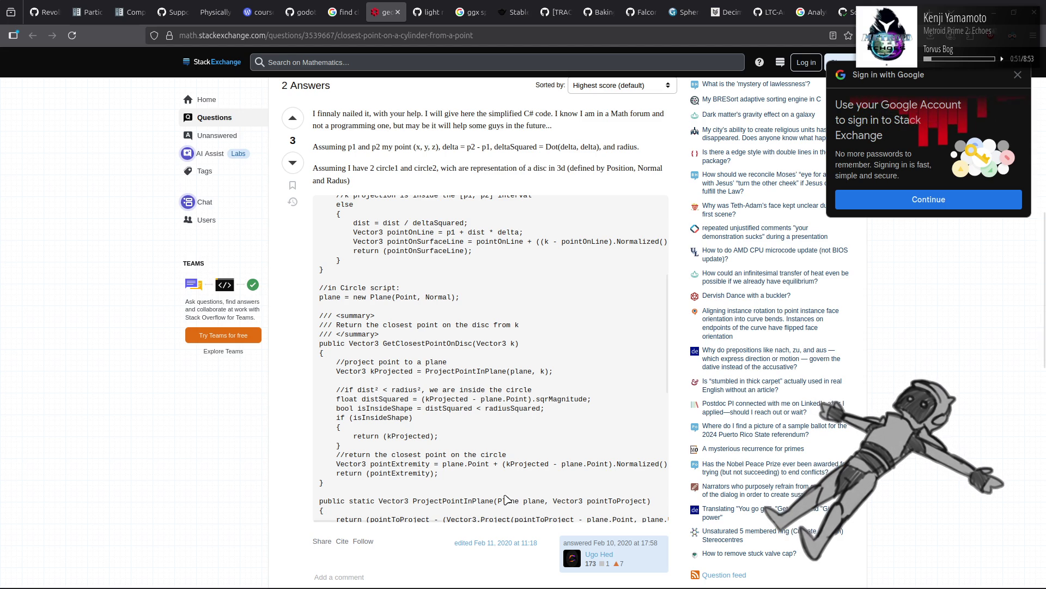
Step: Compare the StackExchange answer's code with the shader code in Godot
mouse_move(499, 520)
left_mouse_down()
mouse_move(612, 517)
mouse_move(502, 519)
left_mouse_up()
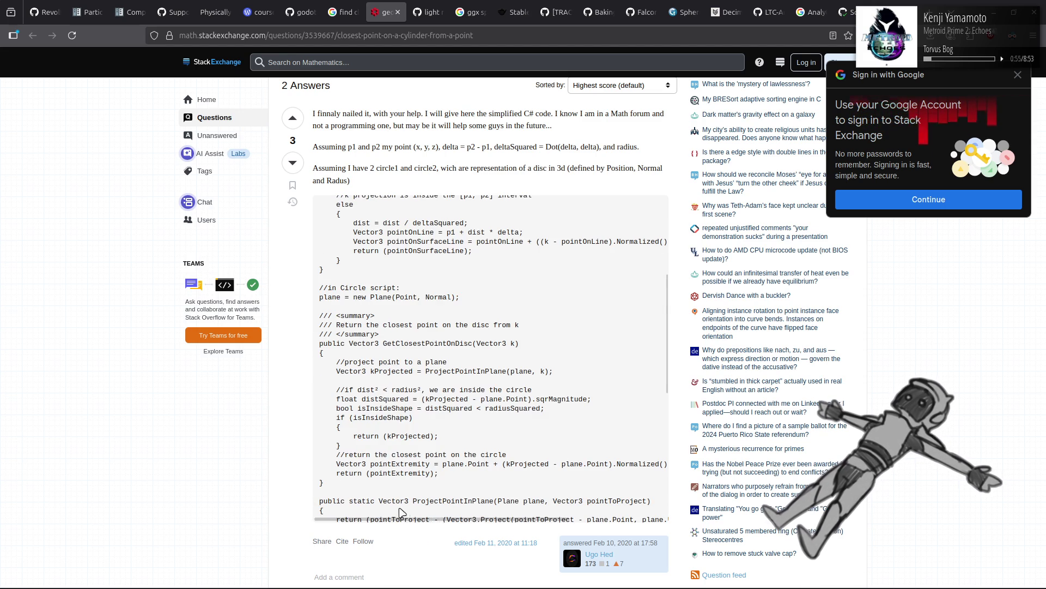
key("alt+Tab")
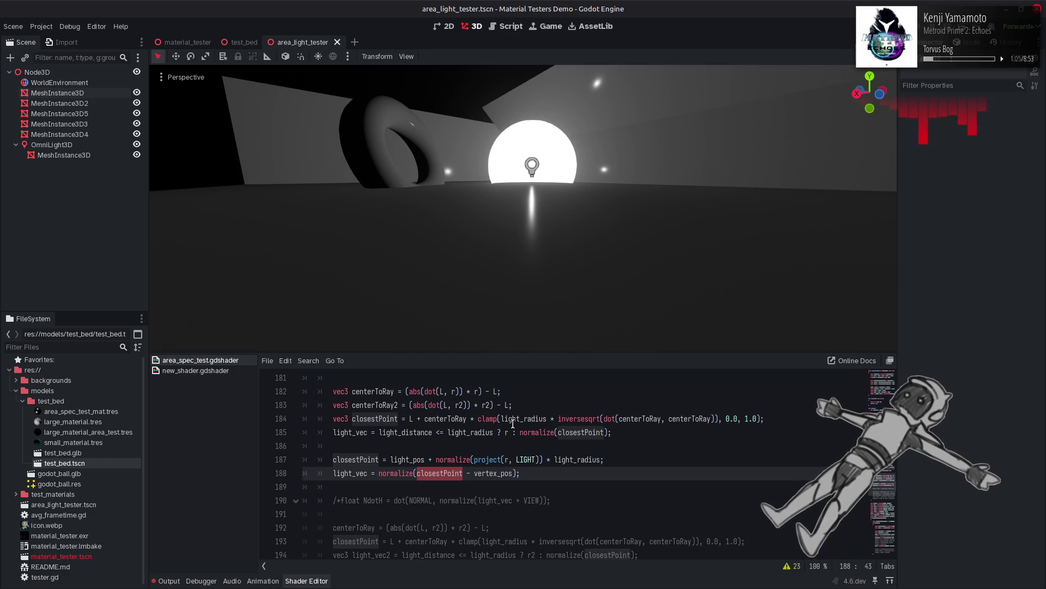
key("alt+Tab")
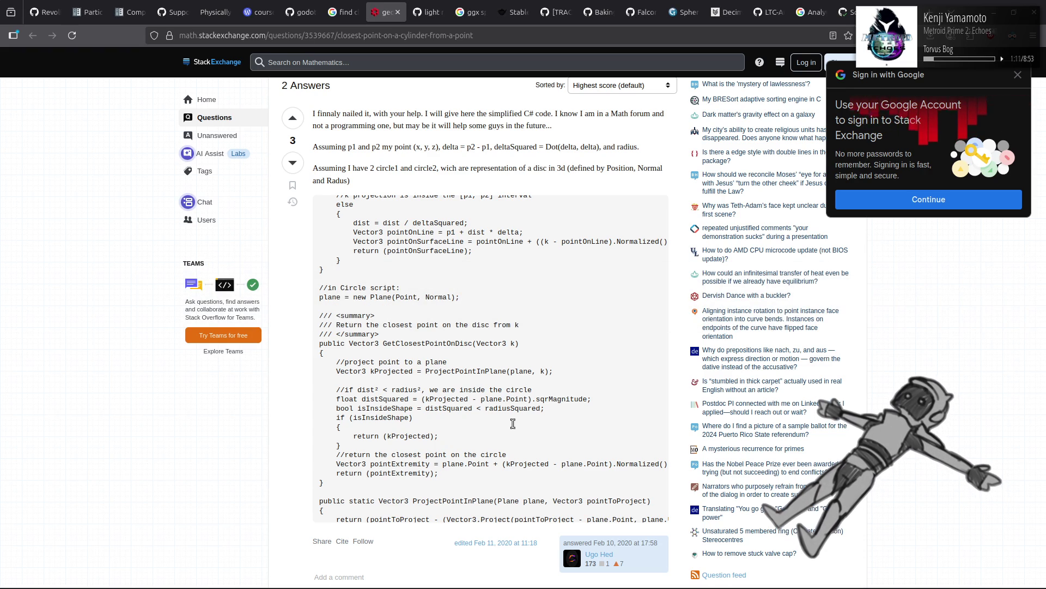
key("alt+Tab")
key("alt+Tab")
Step: Copy the answer's ProjectPointInPlane function and place the caret after project() in the shader
scroll(347, 469, "down", 4)
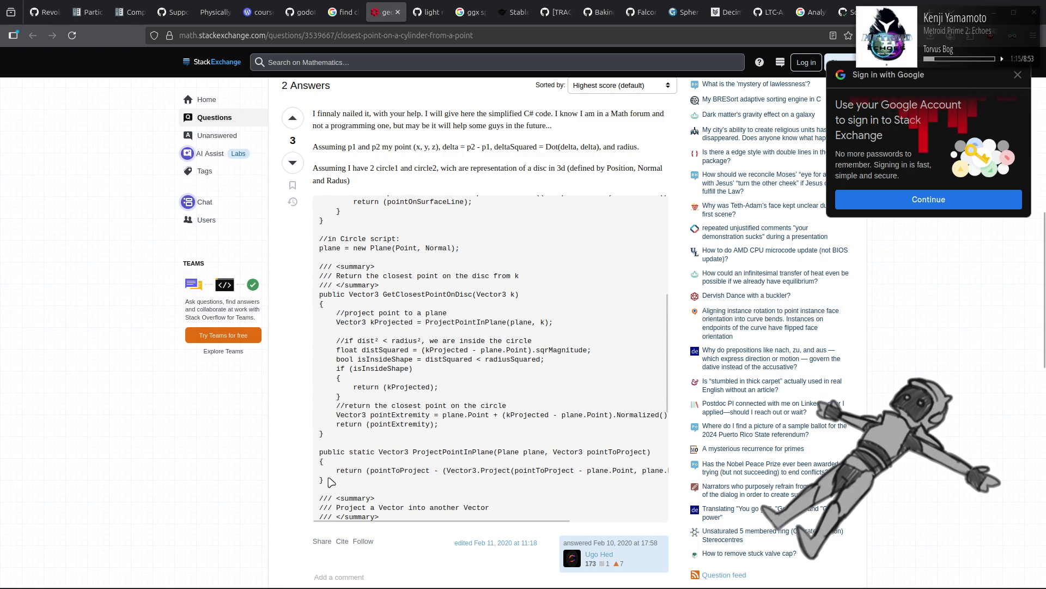
left_click_drag(330, 482, 385, 442)
key("alt+Tab")
scroll(417, 406, "up", 10)
left_click(325, 501)
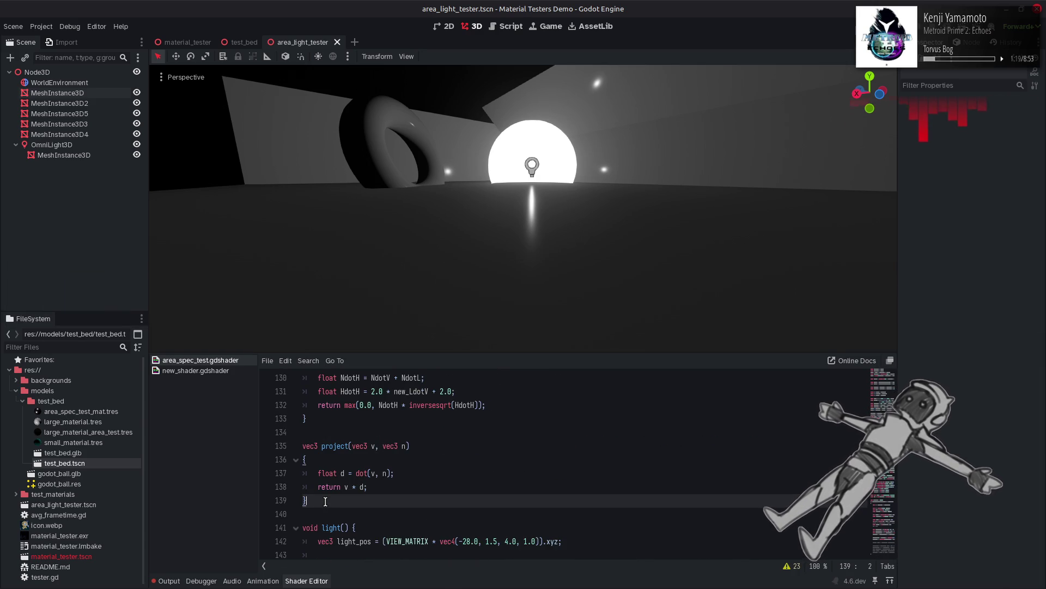
Step: Paste the C# function below project() and rename it to vec3 project_point_on_plane
key("Return")
key("Return")
key("ctrl+v")
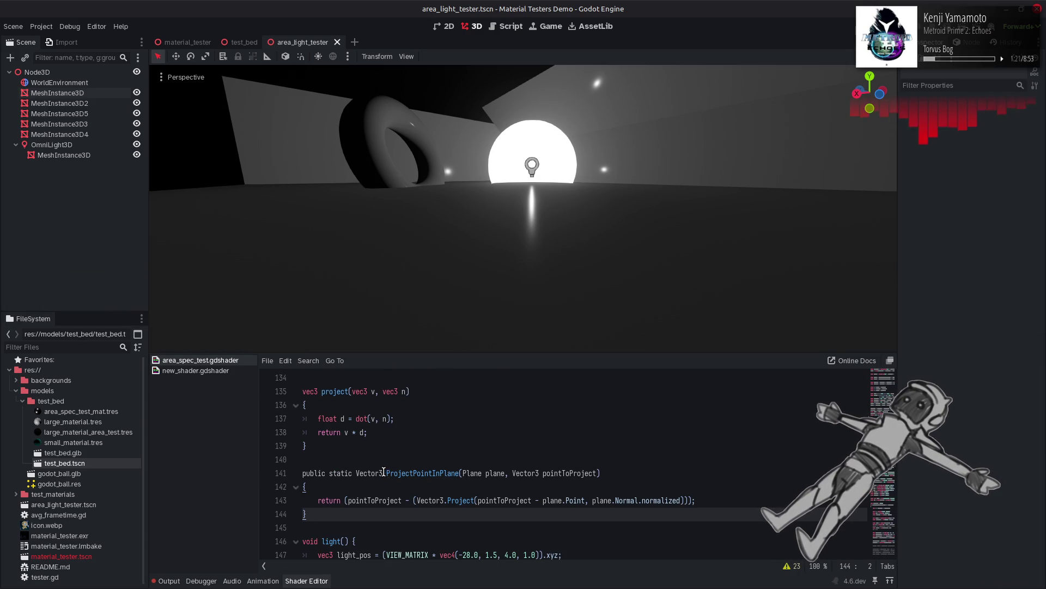
left_click_drag(384, 473, 303, 472)
type("vec3")
double_click(349, 473)
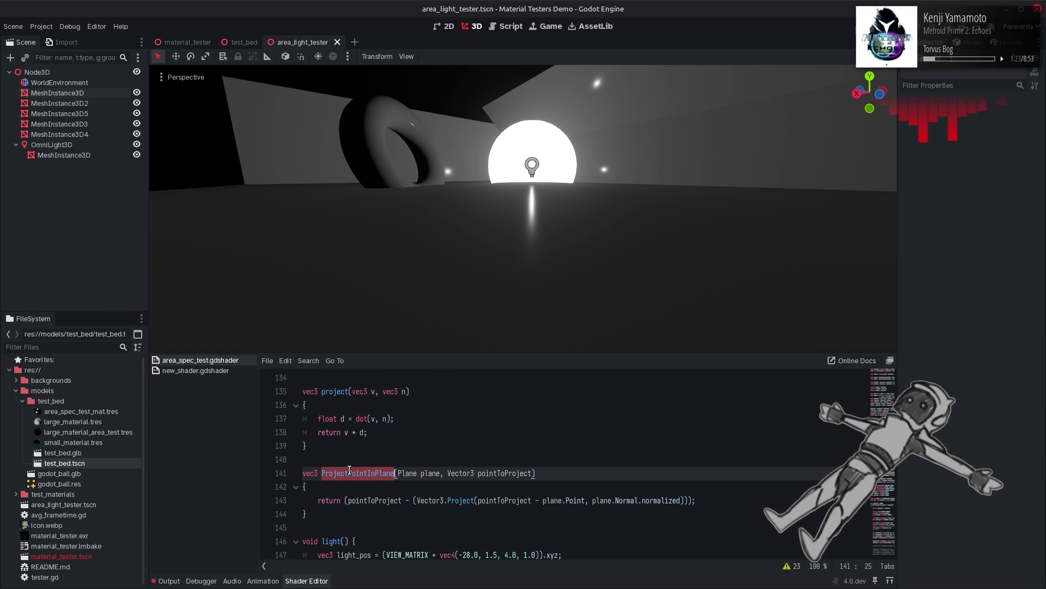
type("project")
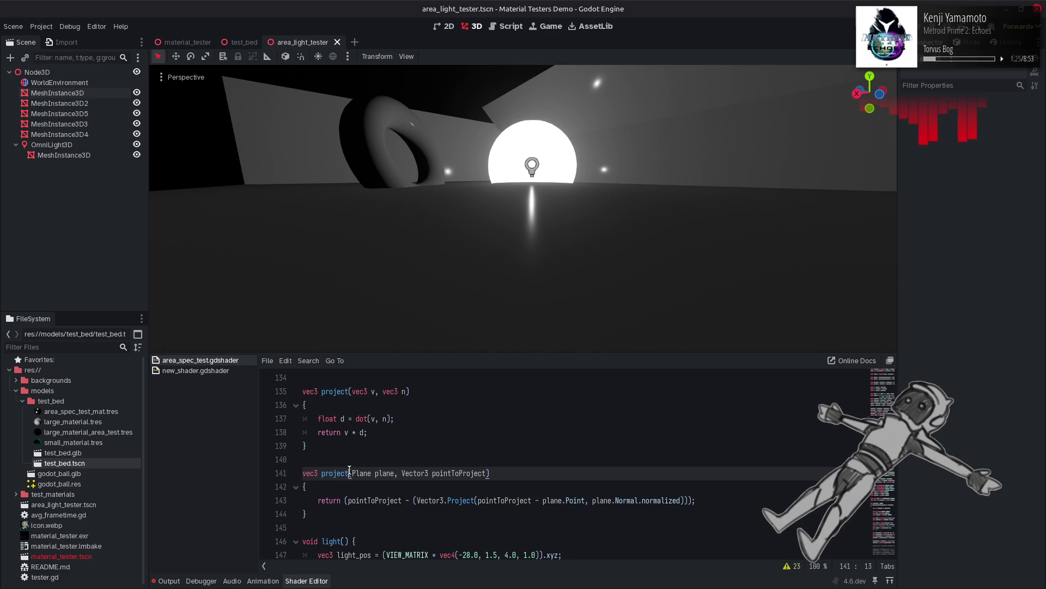
type("_point")
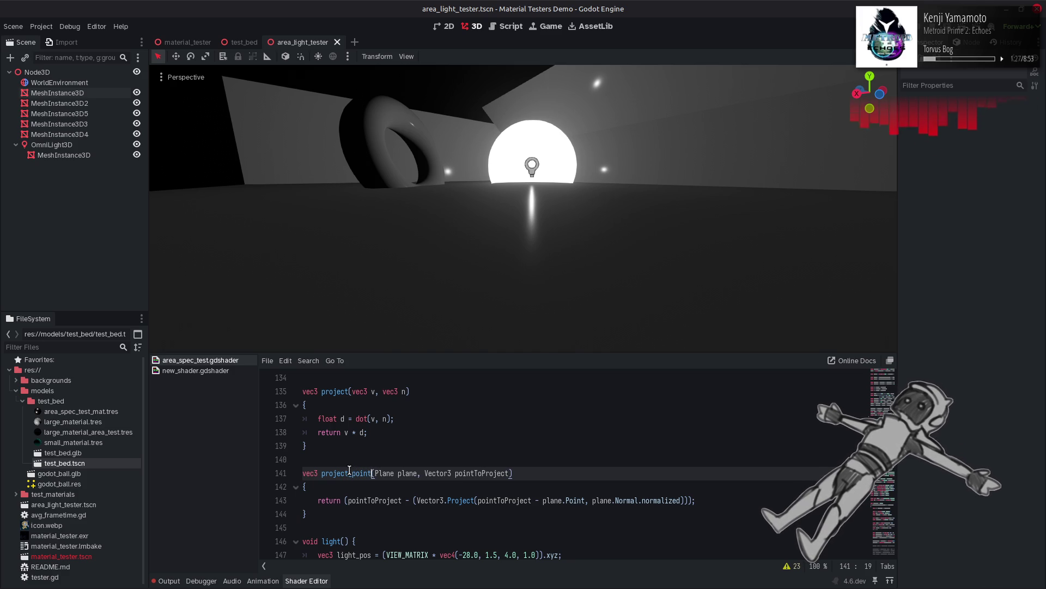
type("_on_plane")
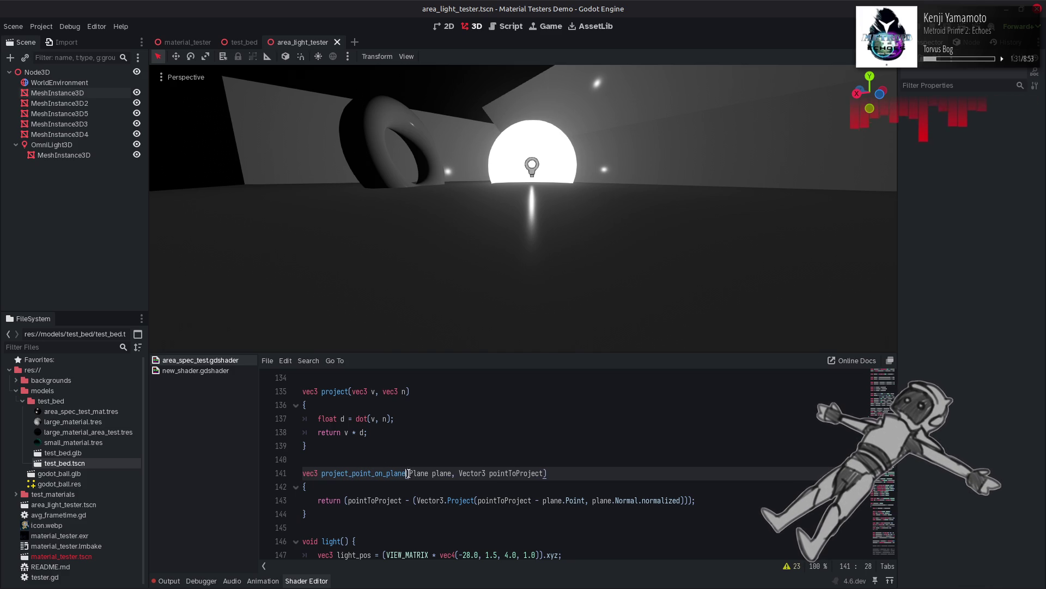
Step: Rewrite the parameters as vec3 point, vec3 plane_origin, vec3 plane_normal
left_click_drag(408, 473, 454, 473)
type("vec3 point")
double_click(468, 473)
type("vec3")
double_click(500, 472)
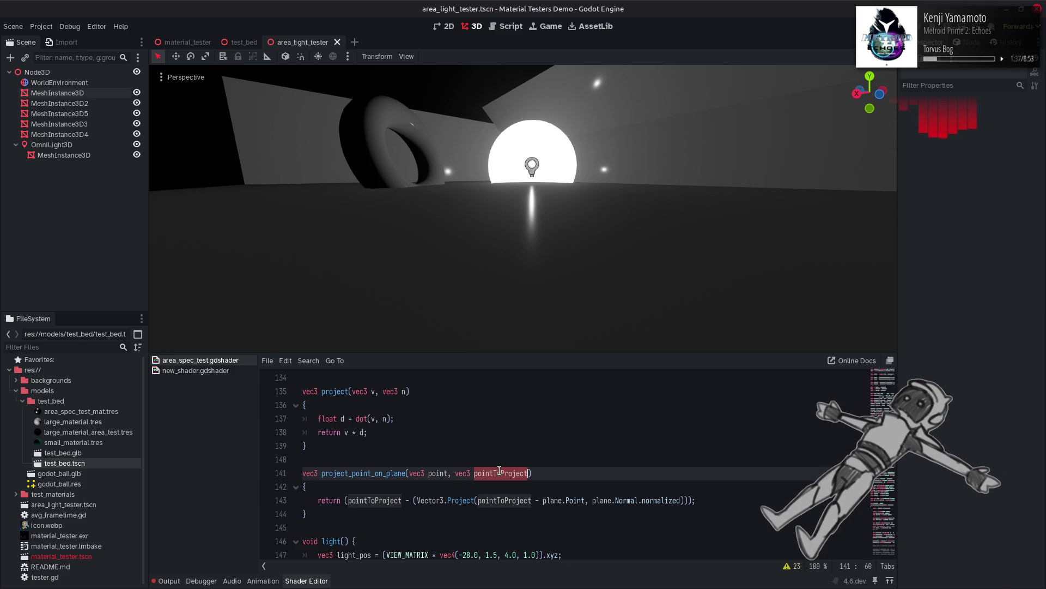
type("plane_origin, ")
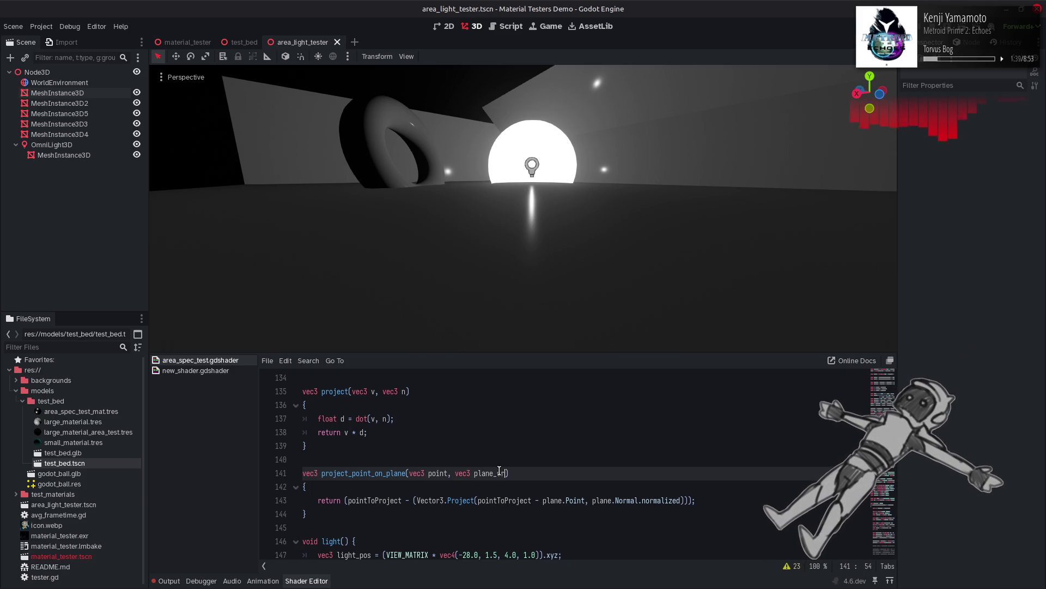
type("vec3 plane")
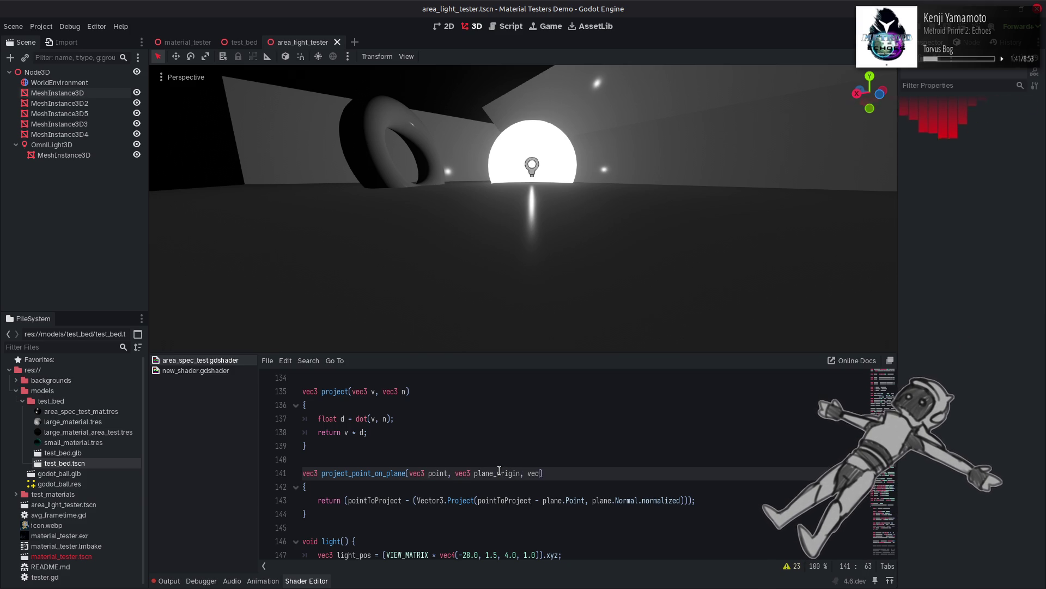
type("_normal")
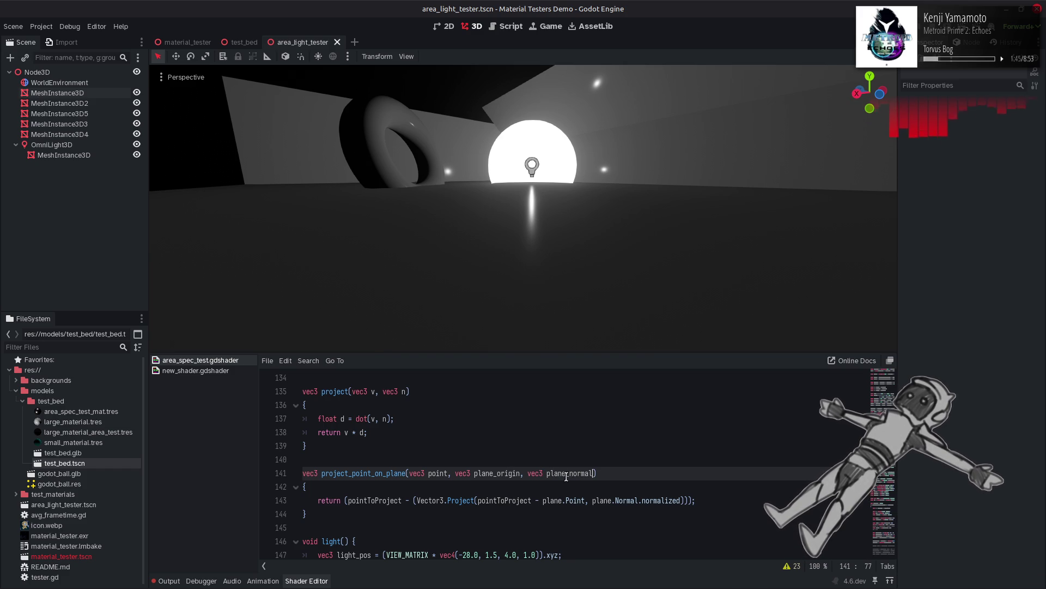
Step: In the body, replace plane.Normal.normalized, pointToProject and plane.Point with plane_normal, point and plane_origin
double_click(566, 473)
left_click_drag(594, 501, 681, 500)
key("ctrl+v")
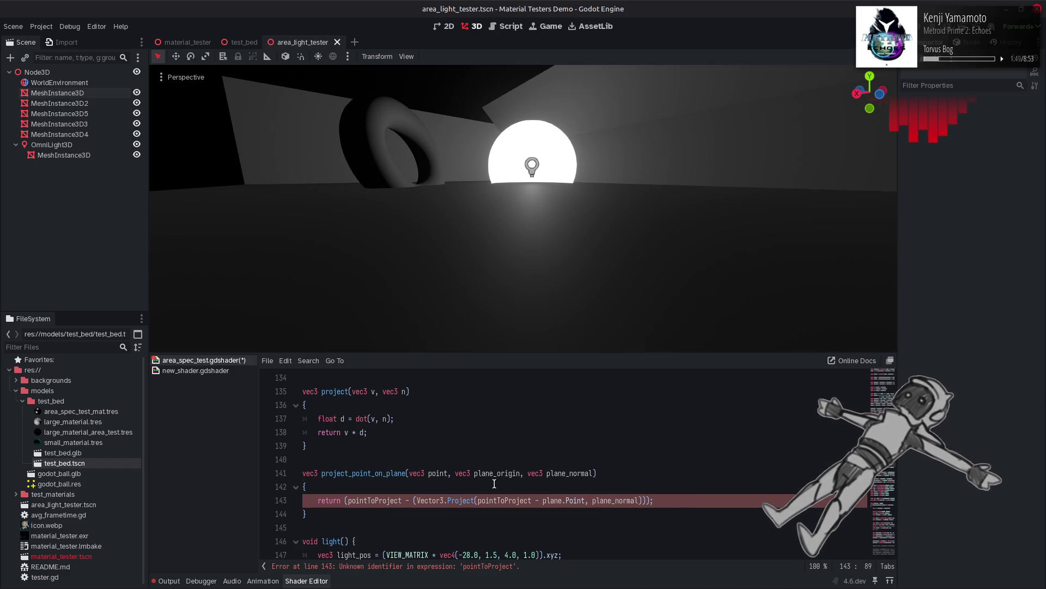
double_click(438, 473)
key("ctrl+c")
left_click(386, 501)
double_click(386, 501)
key("ctrl+v")
double_click(469, 500)
key("ctrl+v")
double_click(494, 474)
key("ctrl+c")
left_click_drag(474, 500, 516, 500)
key("ctrl+v")
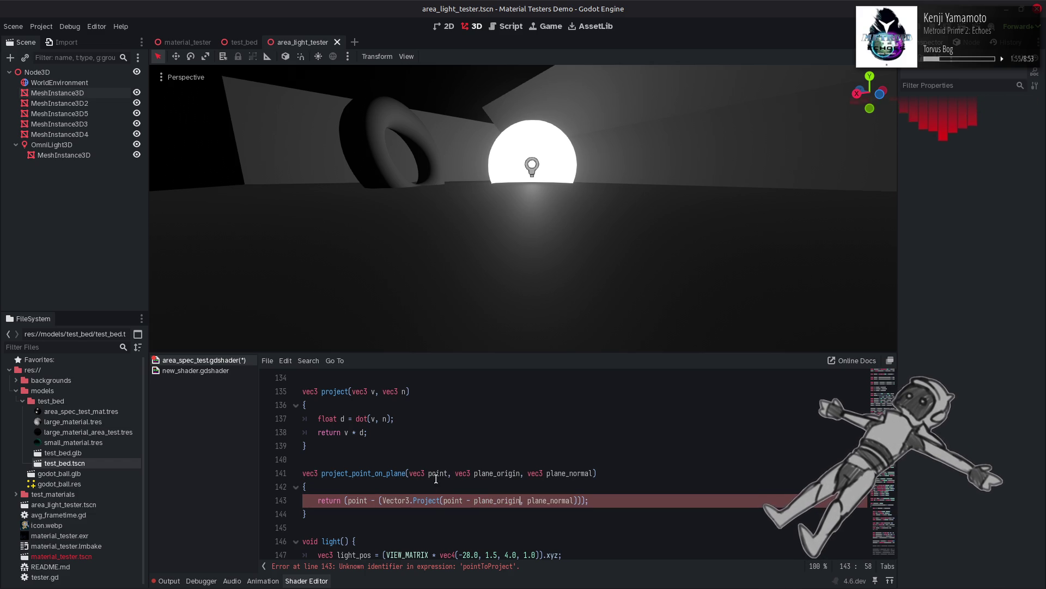
Step: Swap Vector3.Project for project(), remove the stray parentheses, and save the shader
left_click(344, 391)
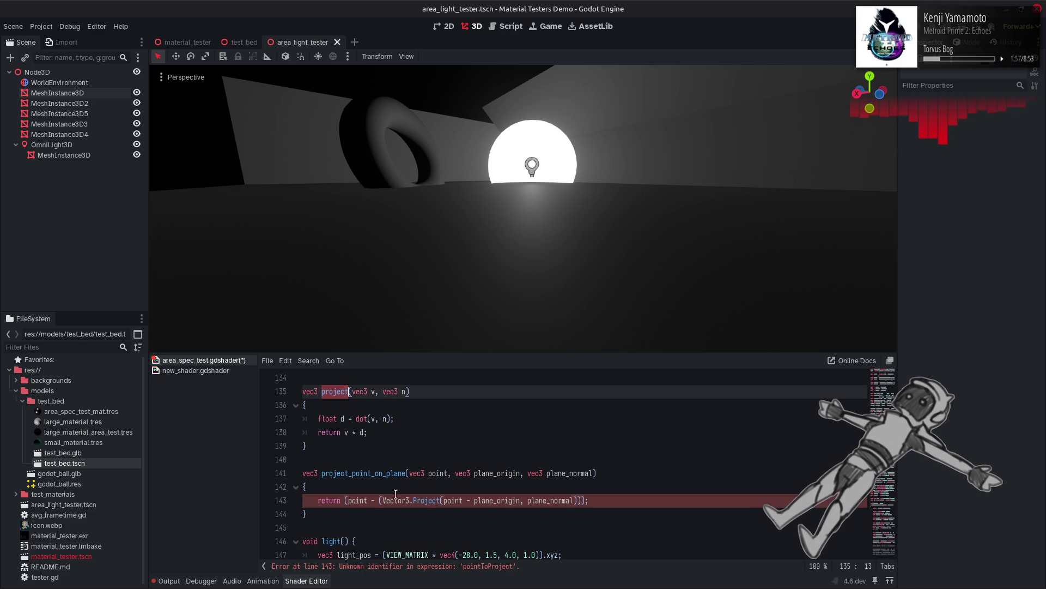
left_click_drag(383, 501, 441, 500)
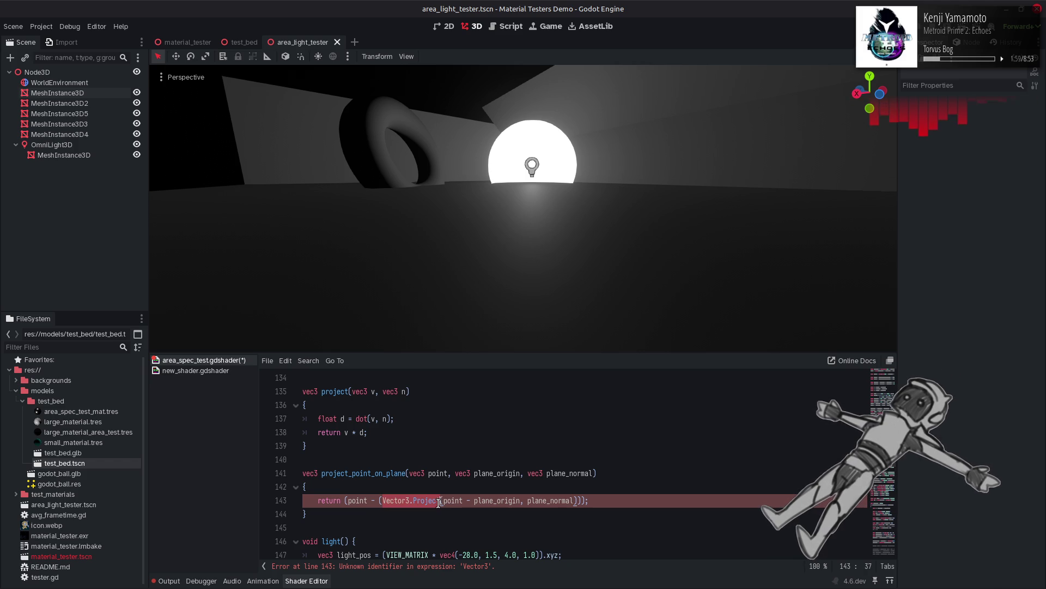
type("project")
left_click(545, 501)
type(")")
key("BackSpace")
key("BackSpace")
left_click(382, 500)
key("BackSpace")
left_click(350, 500)
key("BackSpace")
key("BackSpace")
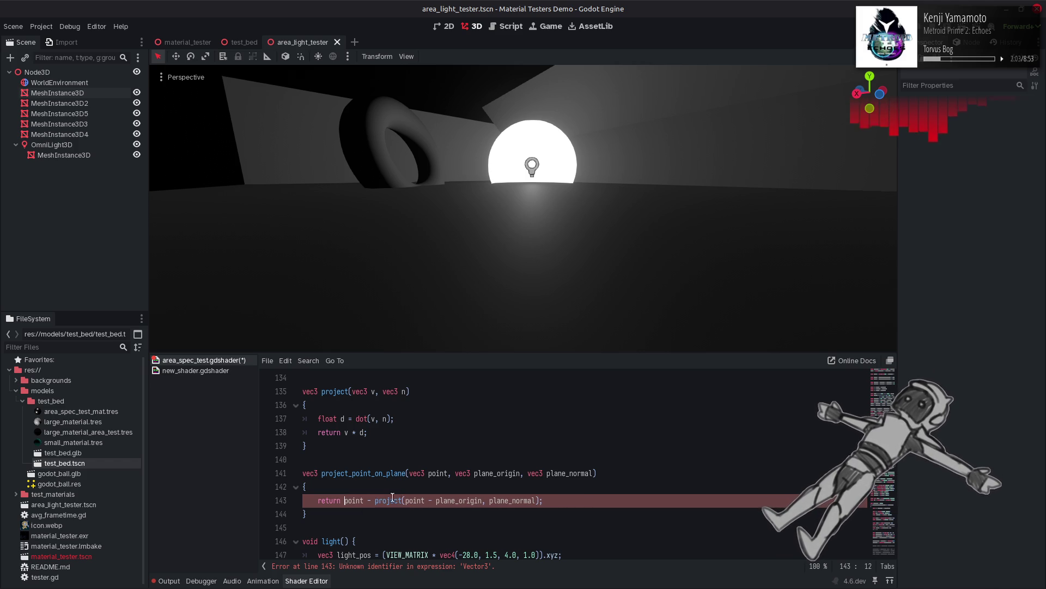
key("ctrl+s")
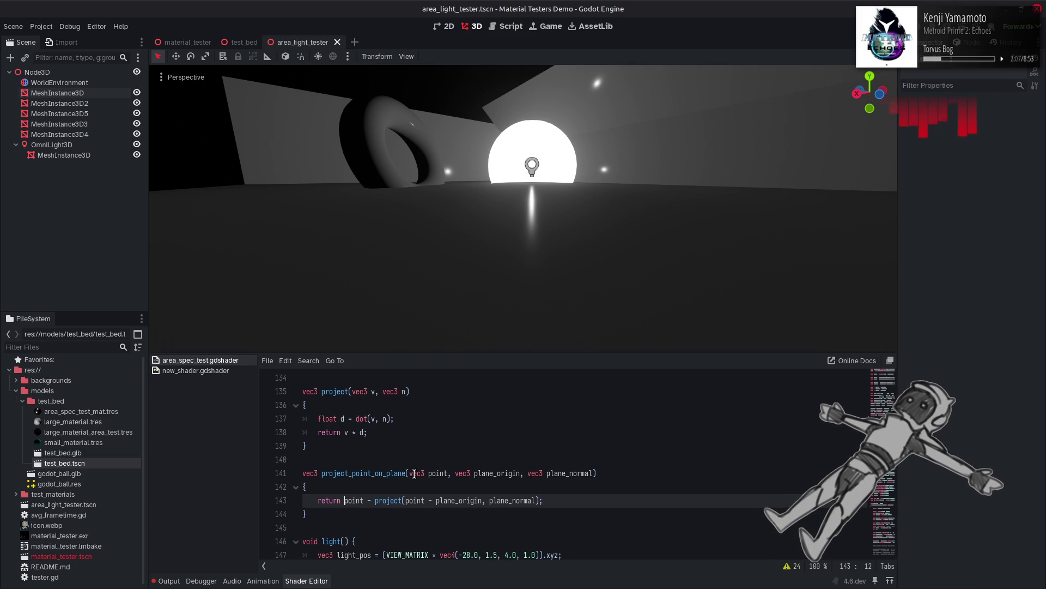
Step: Review the new project_point_on_plane function, then go back to the StackExchange answer
left_click(352, 464)
double_click(360, 474)
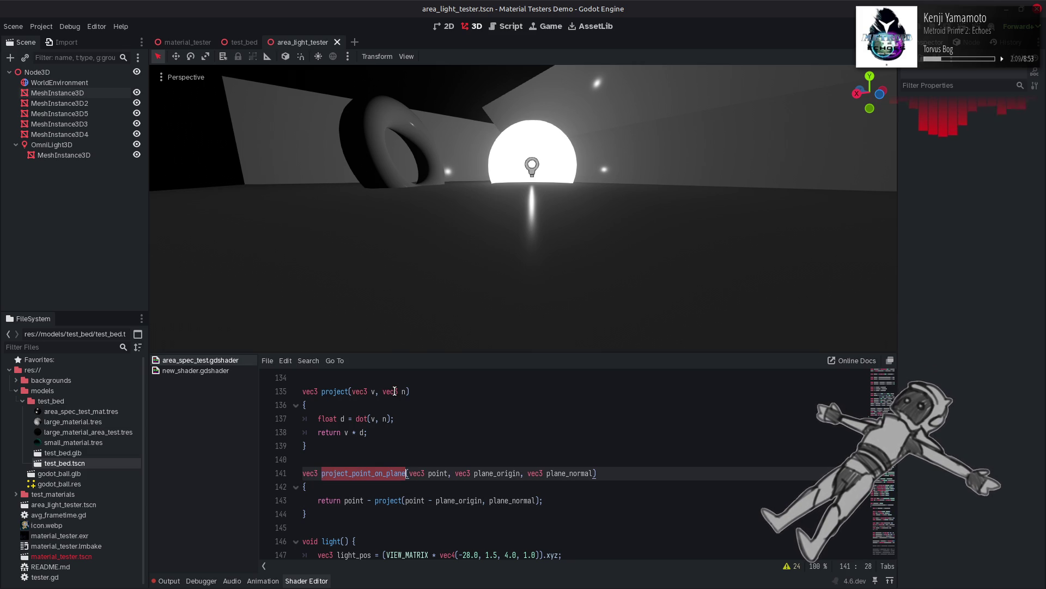
scroll(427, 413, "down", 10)
scroll(428, 413, "down", 9)
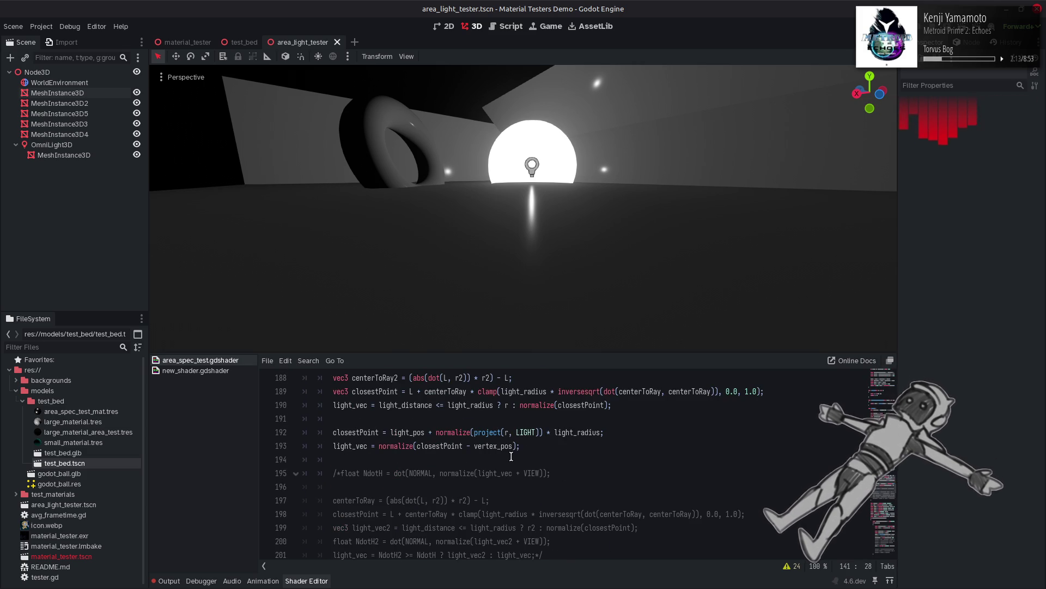
key("alt+Tab")
Step: Open a new tab beside the closest-point search and search Google for 'intersect plane with ray'
left_click(511, 457)
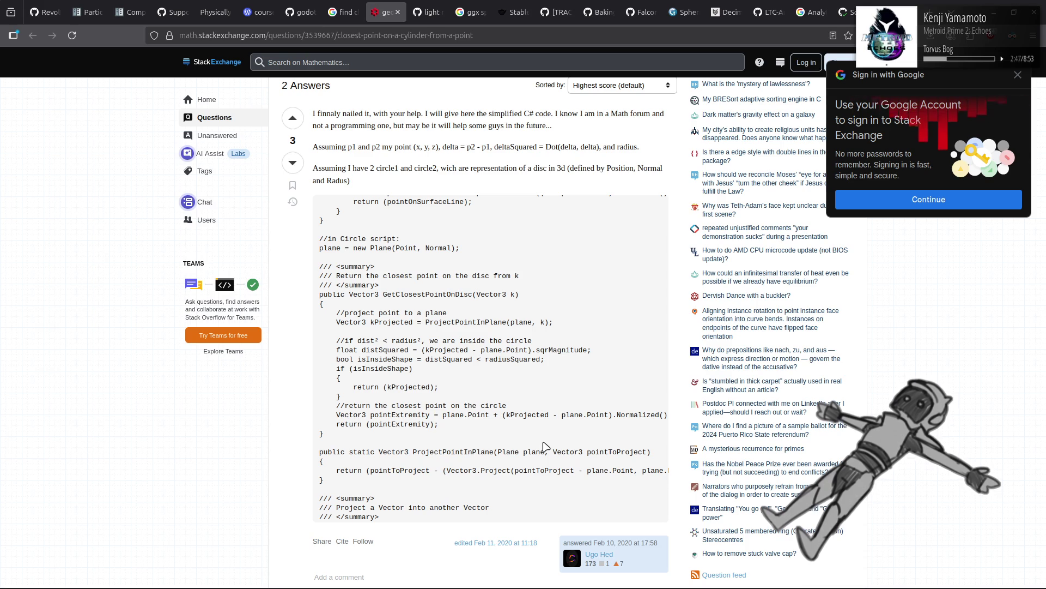
left_click(349, 12)
right_click(350, 12)
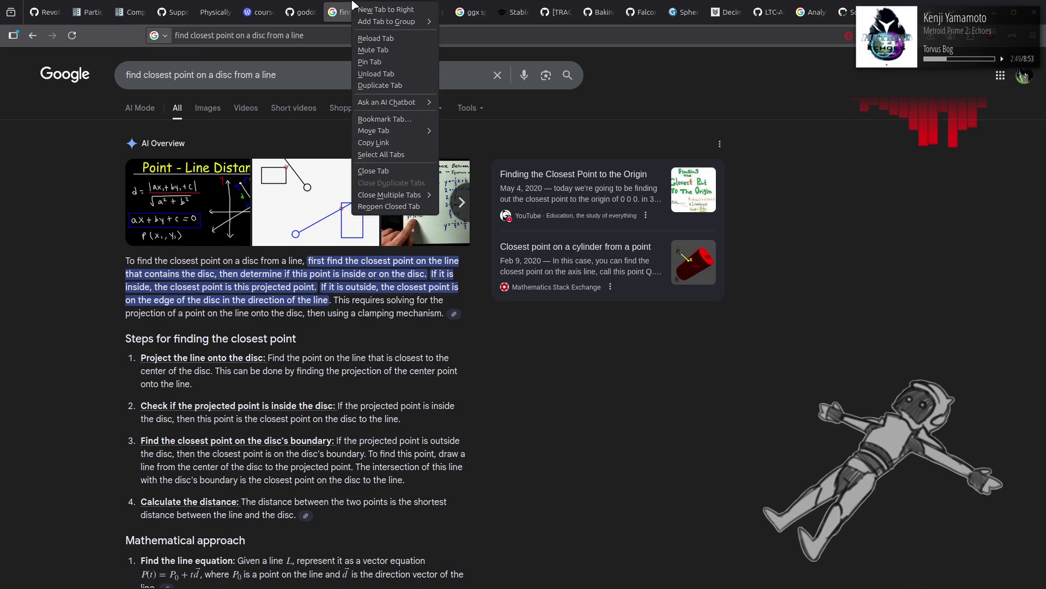
left_click(379, 12)
type("int")
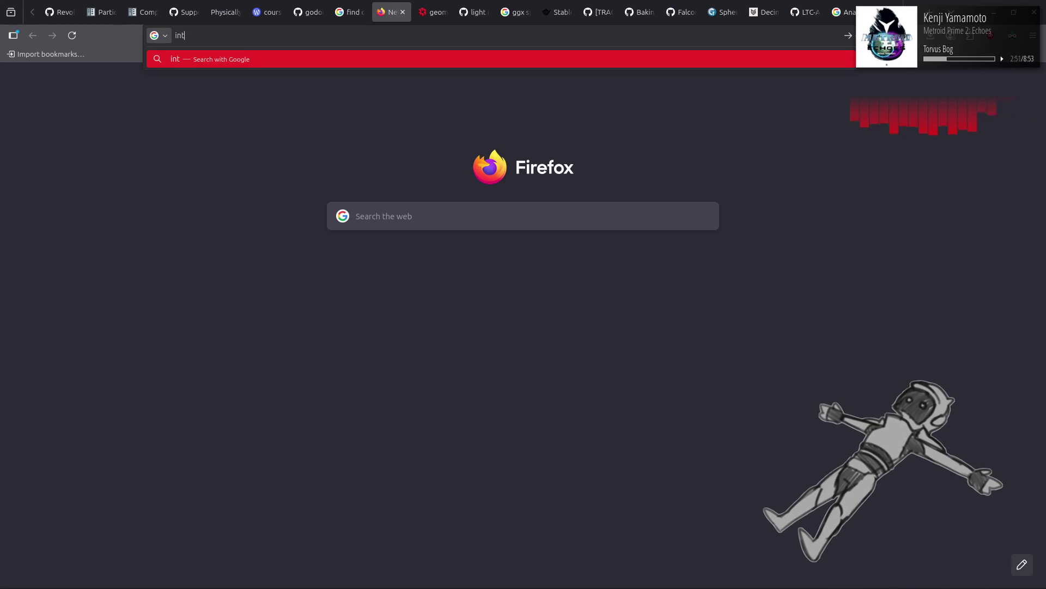
type("ersect pla")
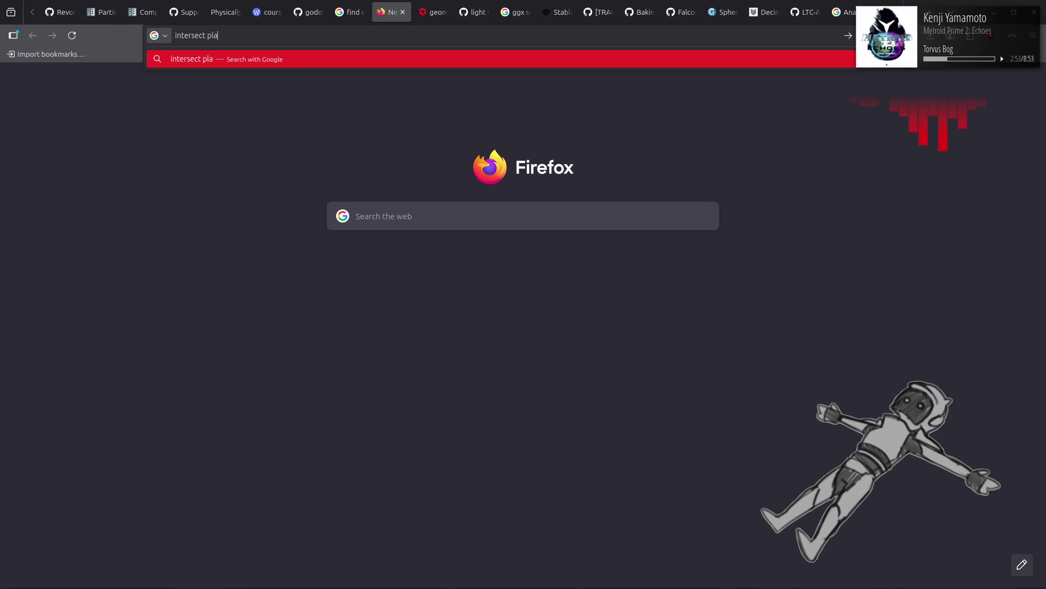
type("ne with ray")
key("Return")
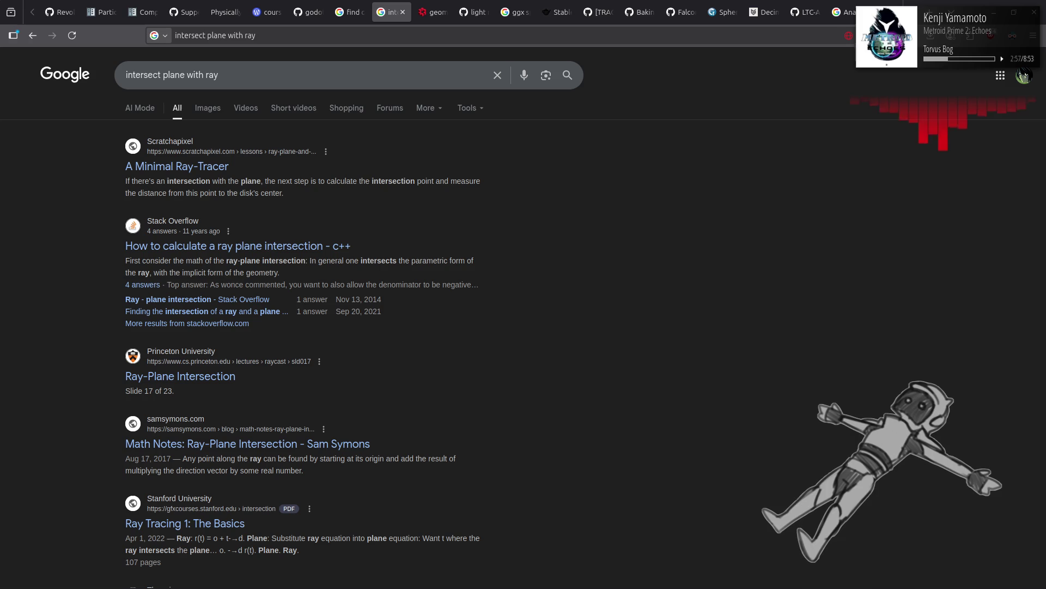
Step: Change the query's 'ray' to 'vector' and browse the new results
double_click(305, 77)
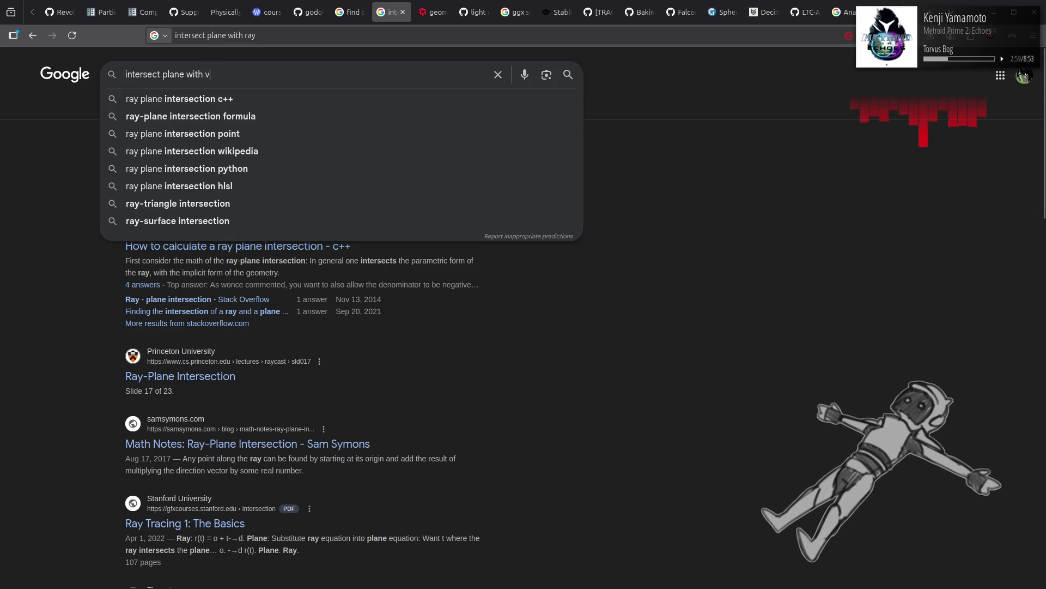
type("vector")
key("Return")
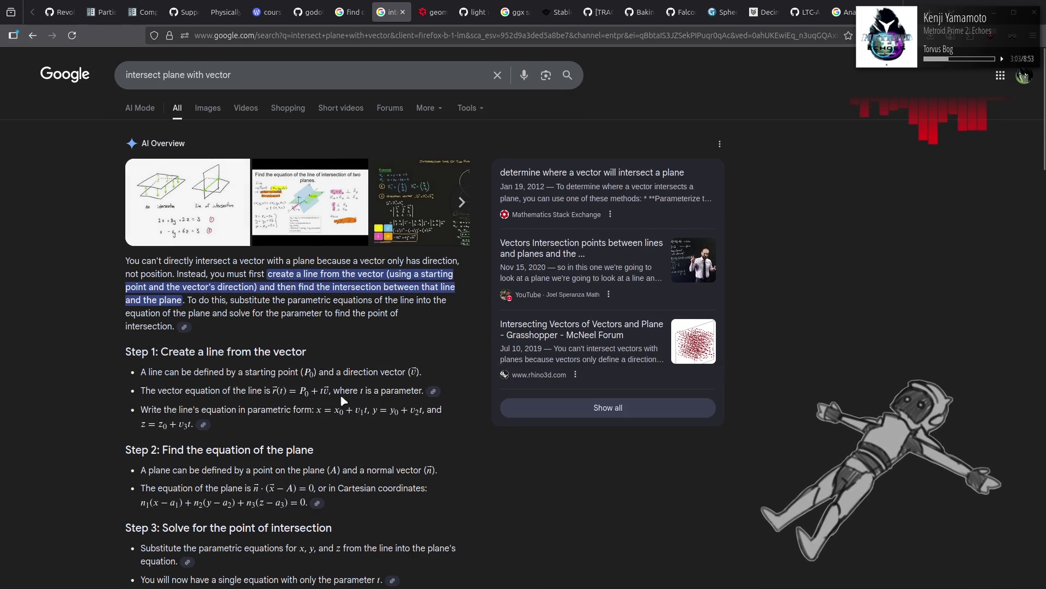
scroll(90, 347, "down", 4)
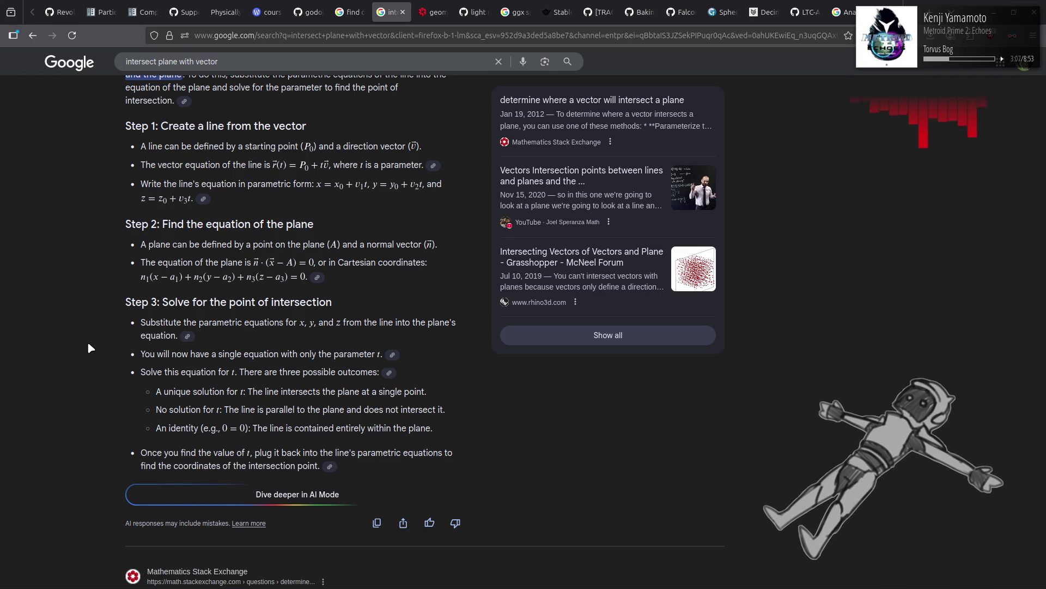
scroll(90, 347, "down", 5)
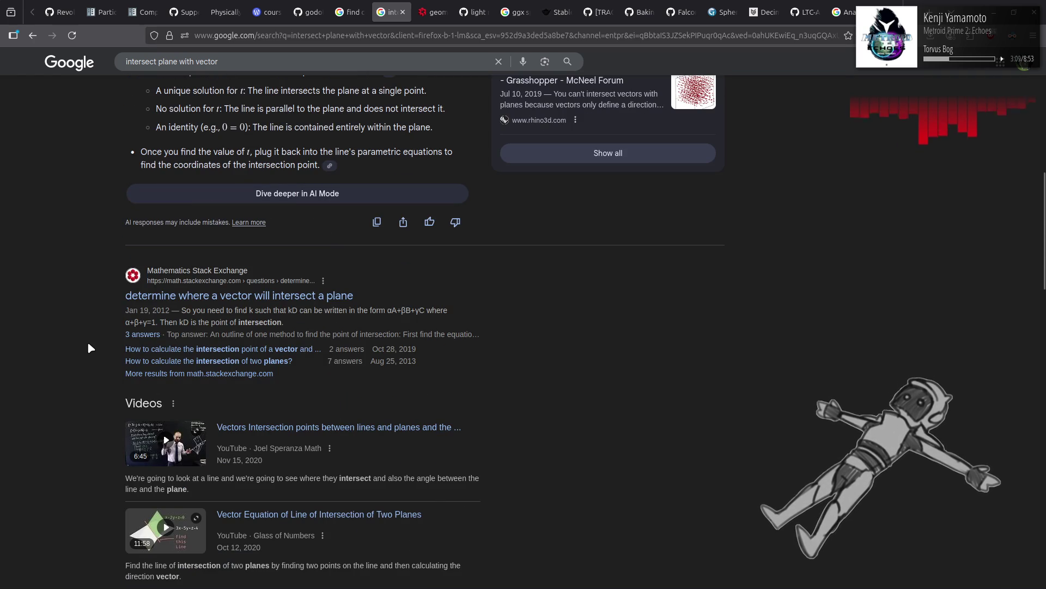
Step: Read the Stack Exchange question on vector-plane intersection, then return to the Google results
left_click(271, 304)
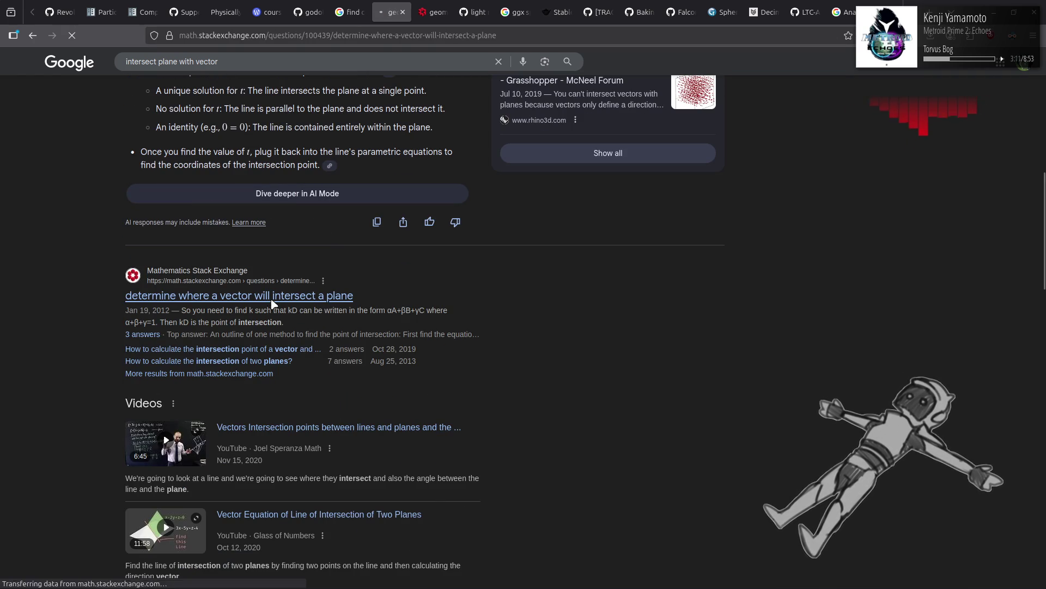
scroll(281, 309, "down", 1)
scroll(282, 309, "down", 4)
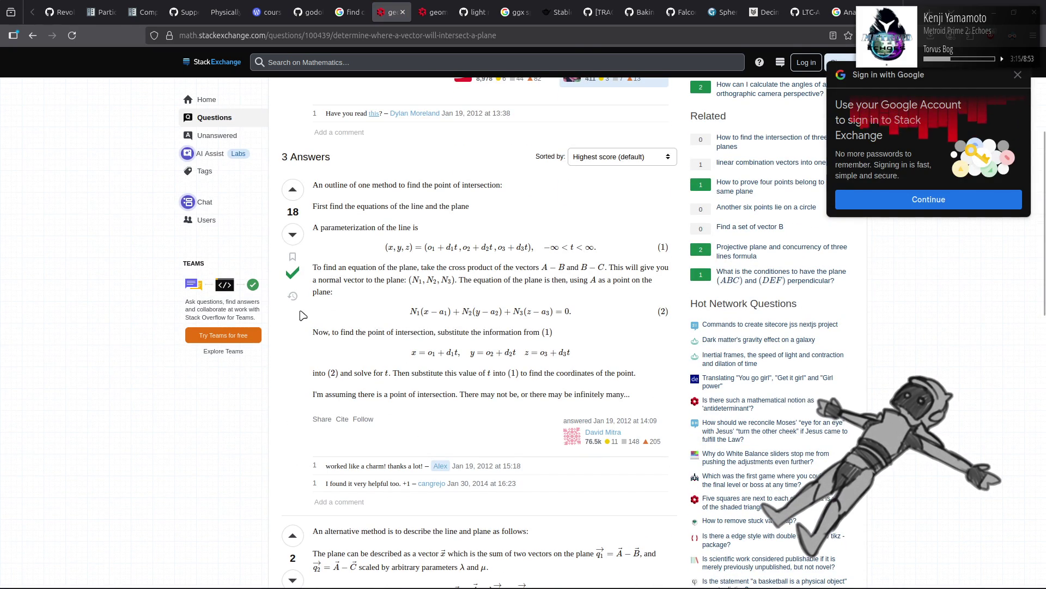
scroll(301, 315, "down", 7)
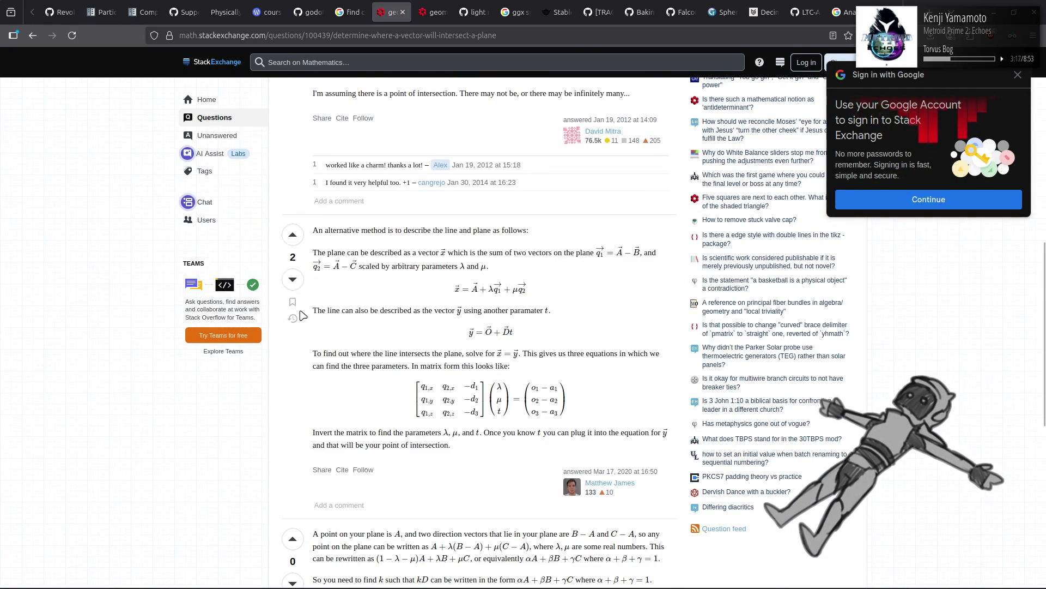
scroll(301, 315, "down", 3)
key("alt+Left")
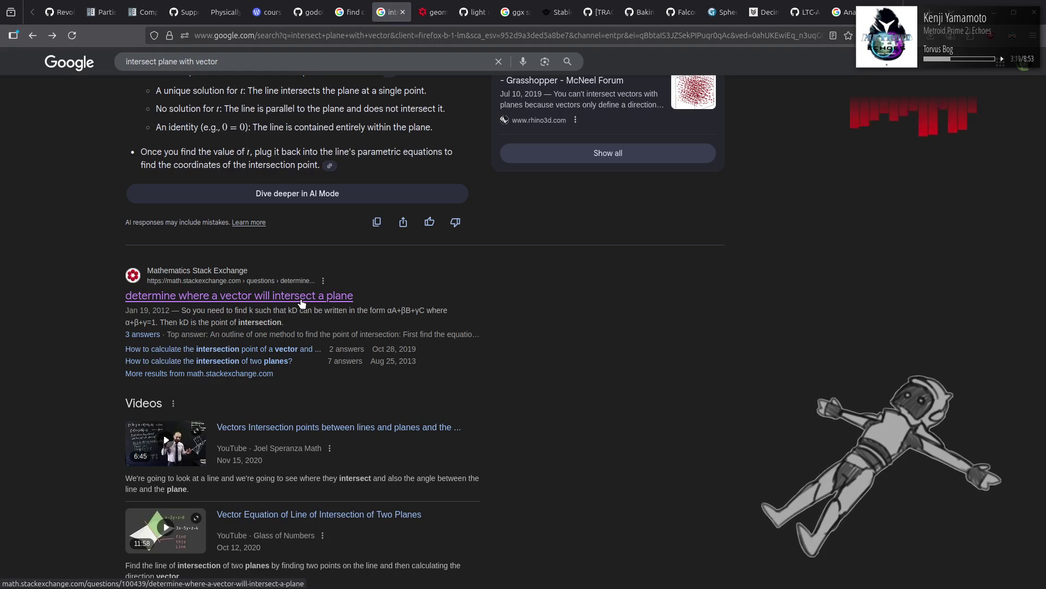
scroll(299, 308, "up", 10)
scroll(285, 92, "up", 2)
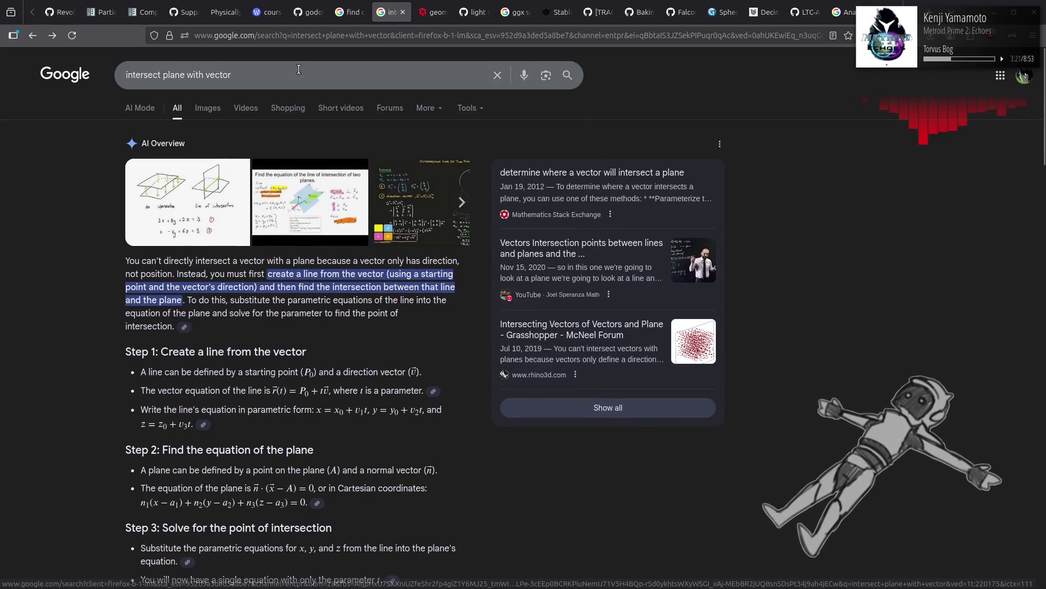
Step: Append 'python' to the query and scroll to the NumPy plane_line_intersection code
left_click(301, 66)
key("End")
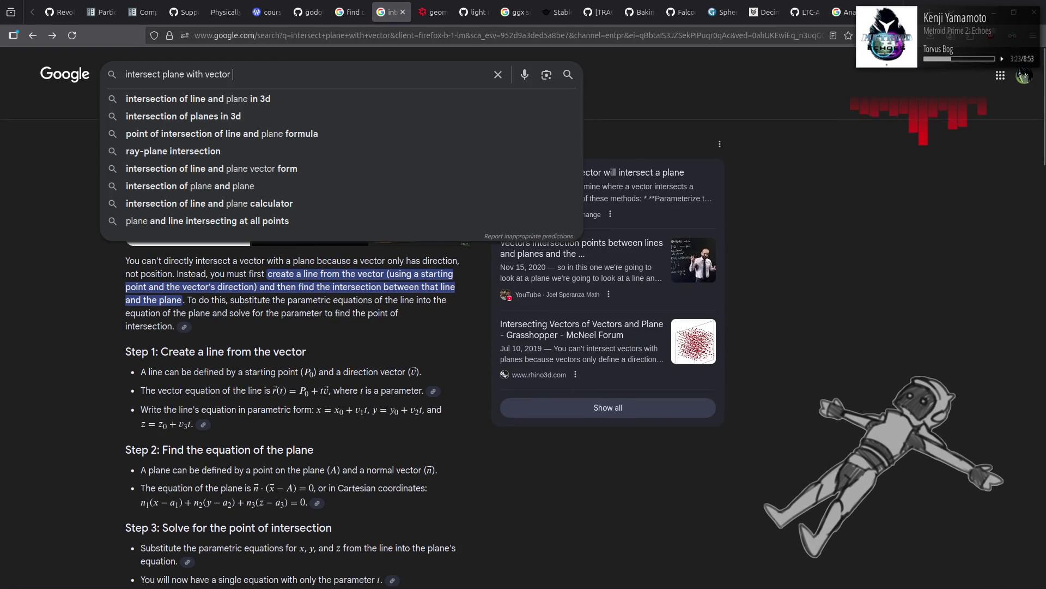
type("python")
key("Return")
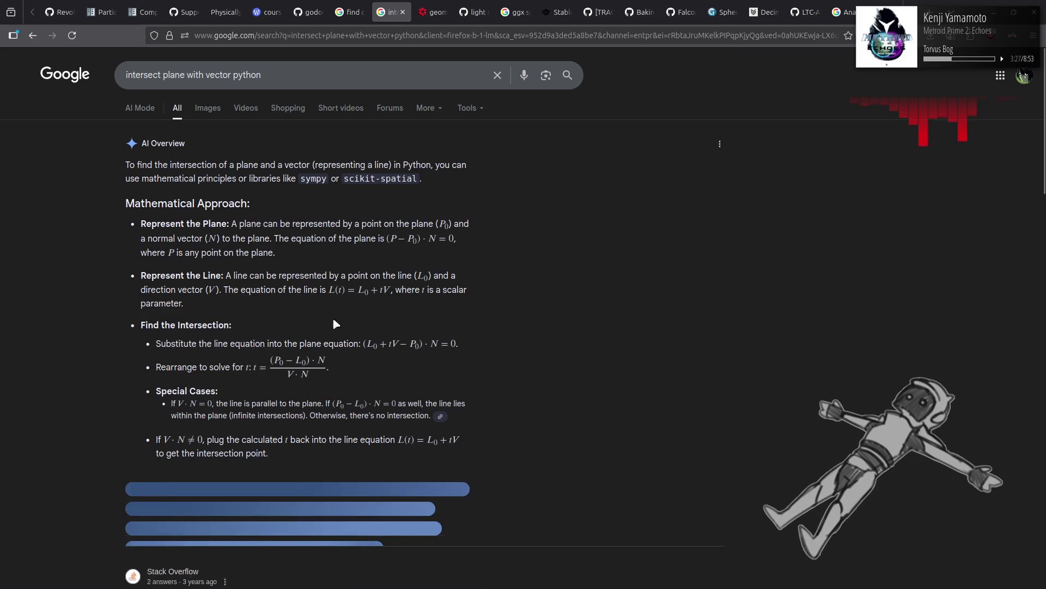
scroll(79, 303, "down", 5)
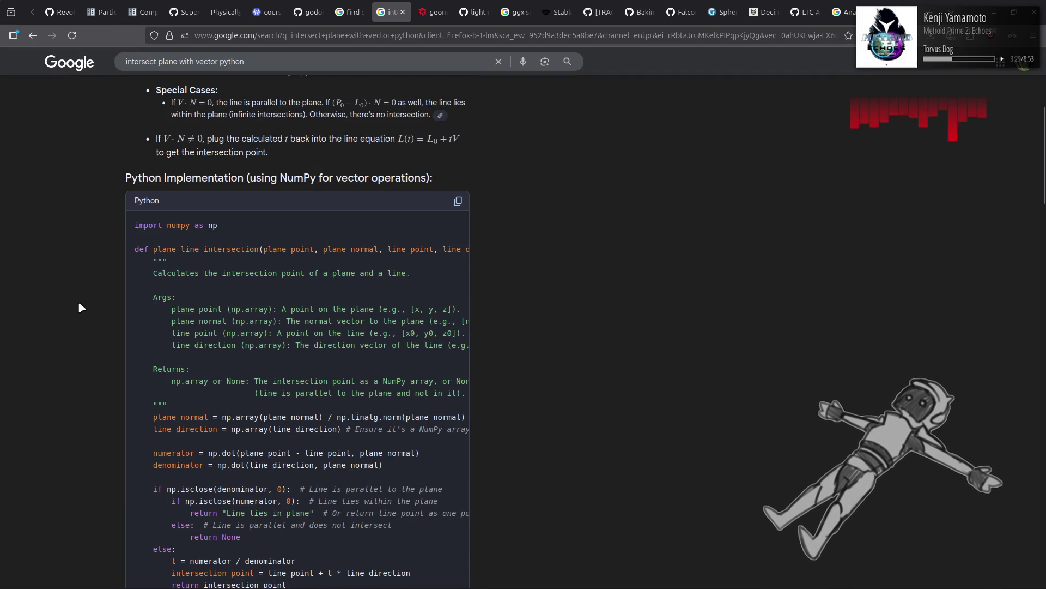
scroll(80, 305, "down", 1)
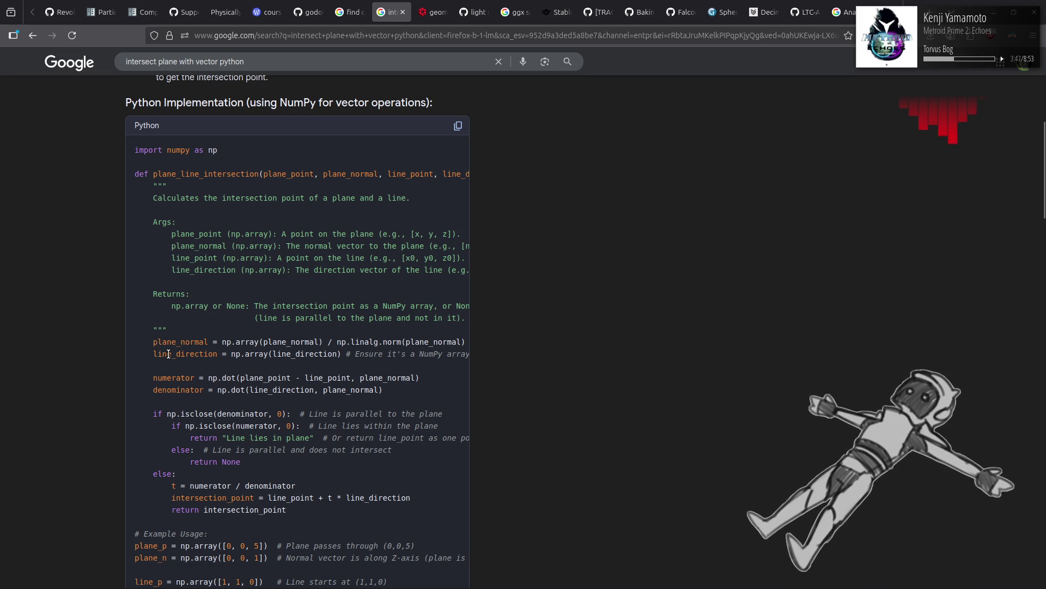
left_click_drag(219, 61, 240, 61)
left_click(640, 273)
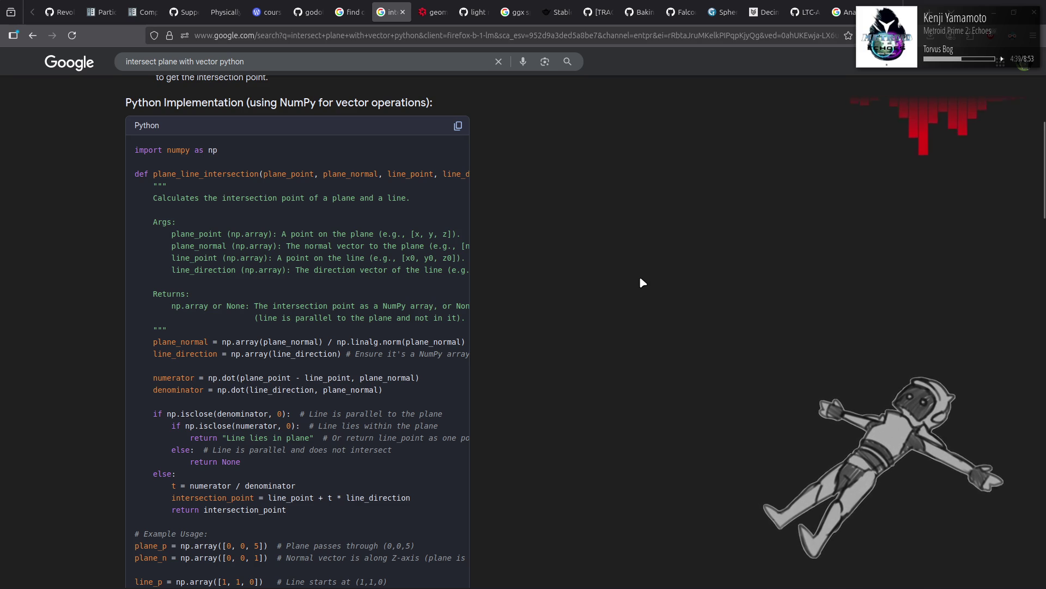
mouse_move(170, 260)
left_mouse_down()
mouse_move(393, 261)
mouse_move(531, 292)
left_mouse_up()
left_click(529, 294)
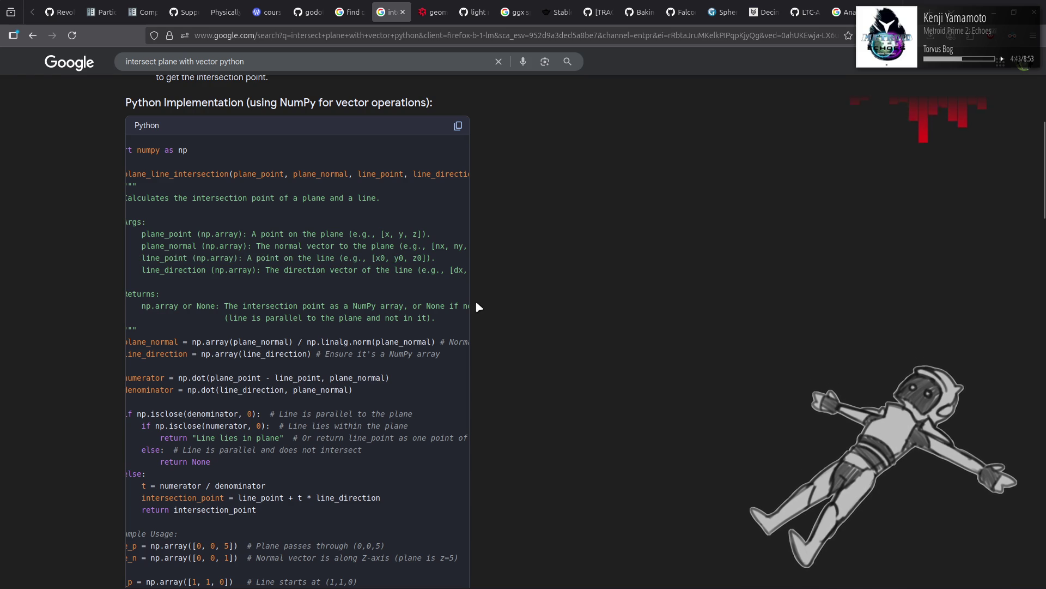
scroll(321, 316, "left", 2)
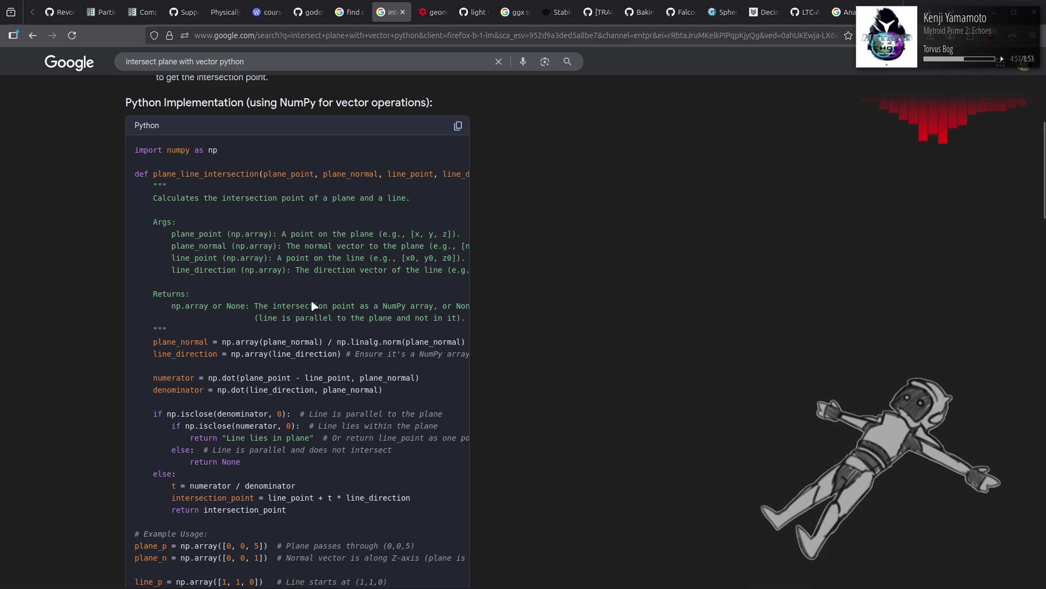
key("alt+Tab")
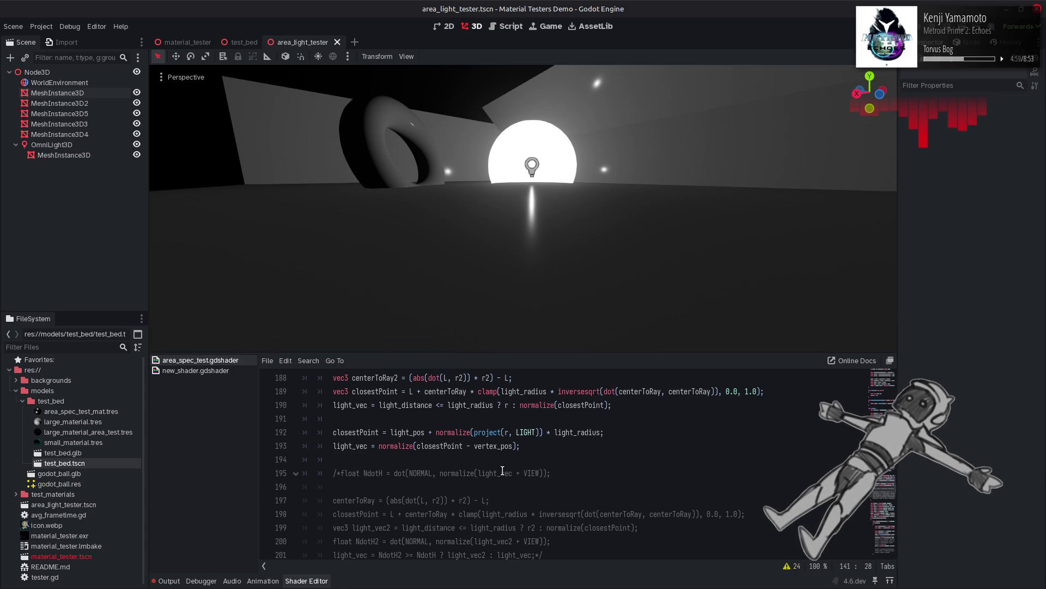
Step: Below project_point_on_plane, start vec3 intersect_plane with line_origin, line_dir and plane_origin parameters
scroll(502, 471, "up", 20)
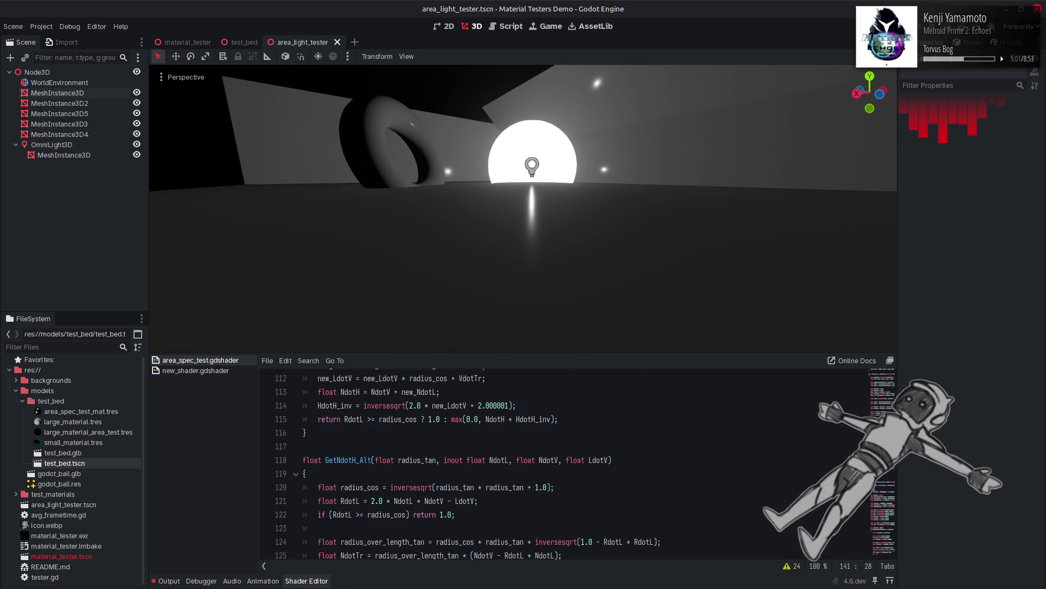
scroll(654, 479, "down", 9)
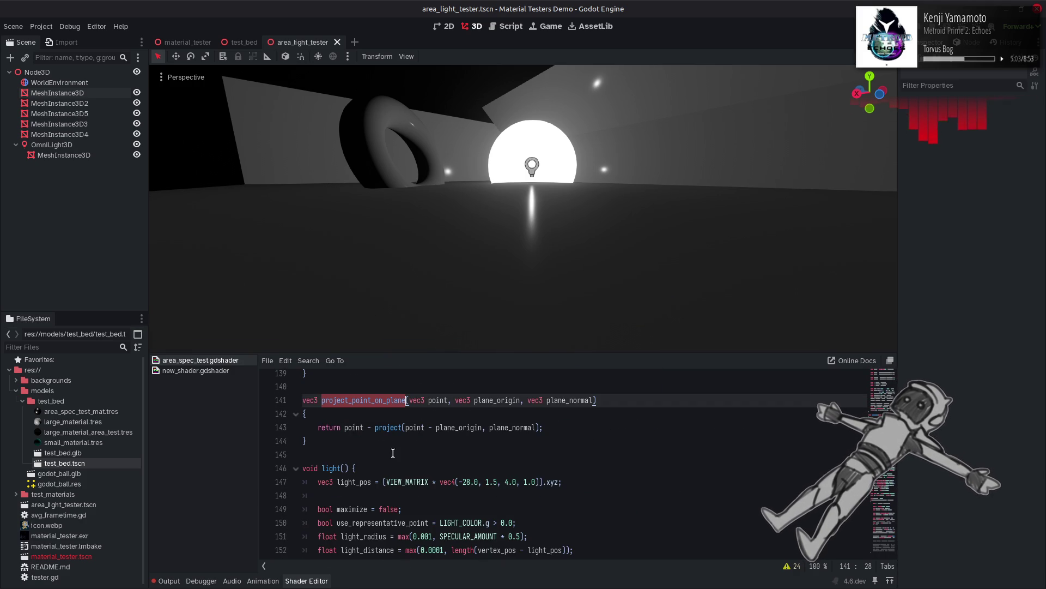
left_click(369, 446)
scroll(354, 450, "up", 4)
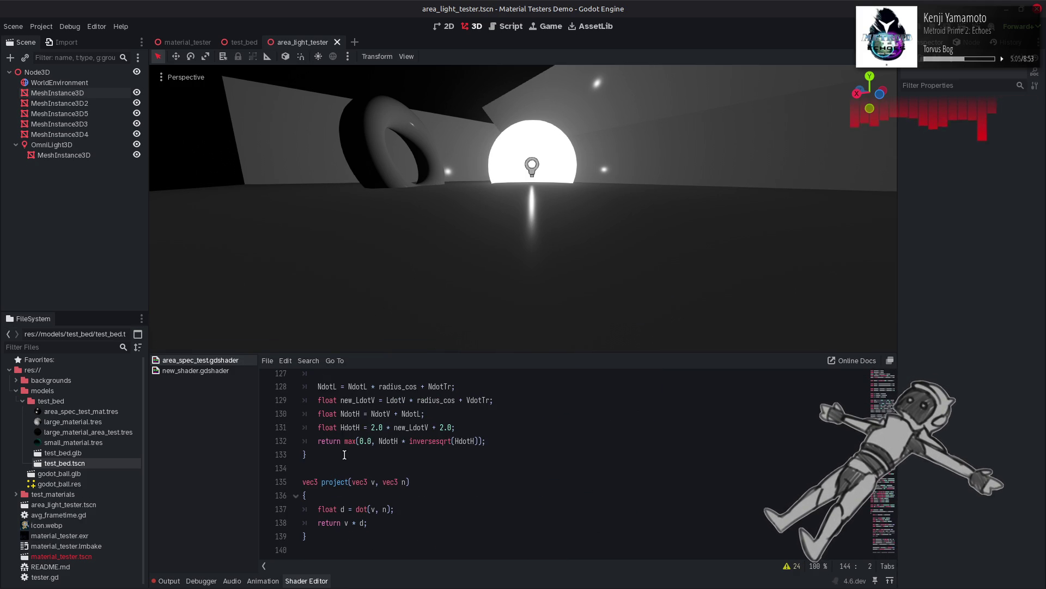
scroll(344, 454, "down", 2)
scroll(344, 453, "down", 3)
scroll(349, 479, "up", 2)
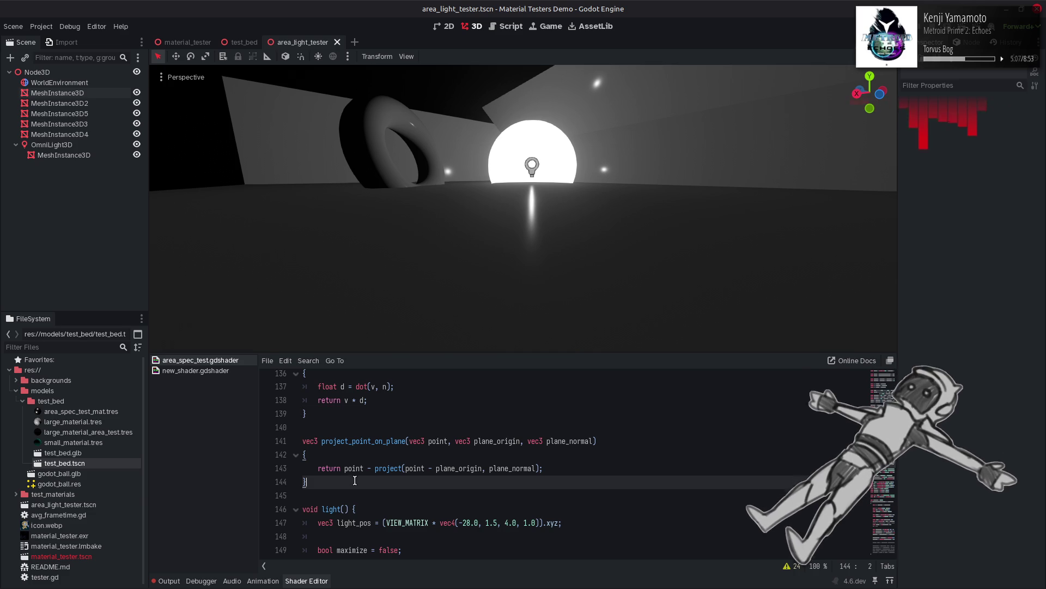
key("Return")
key("Return")
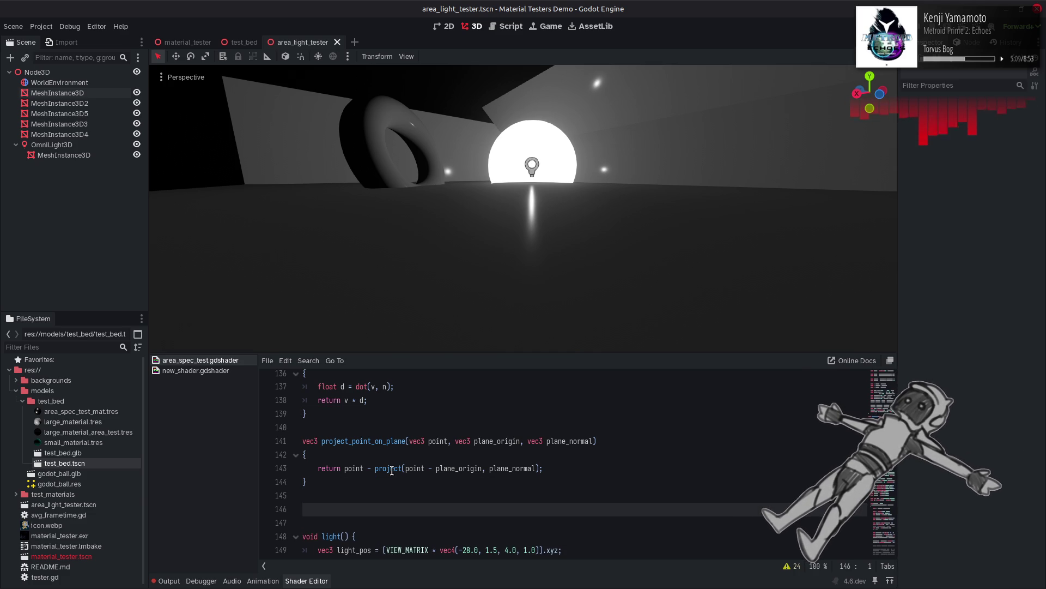
type("vec3 inter")
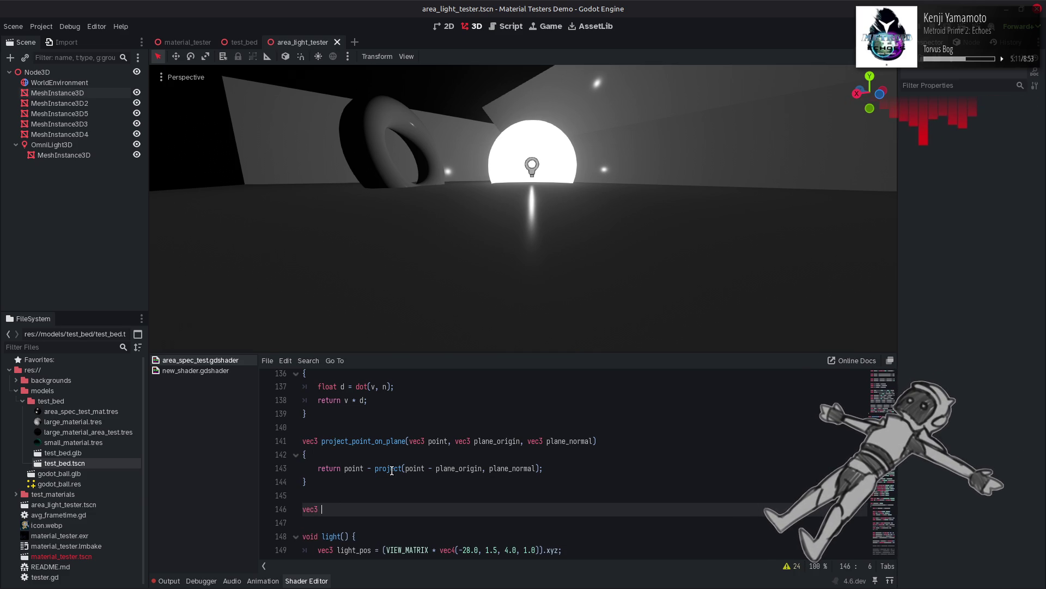
type("se")
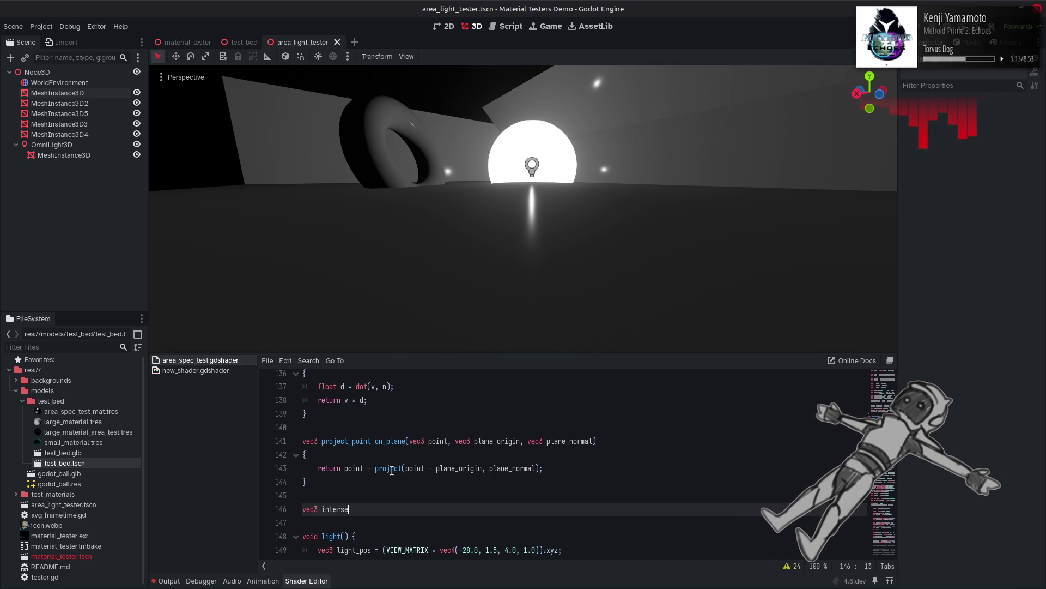
type("ct_plane()")
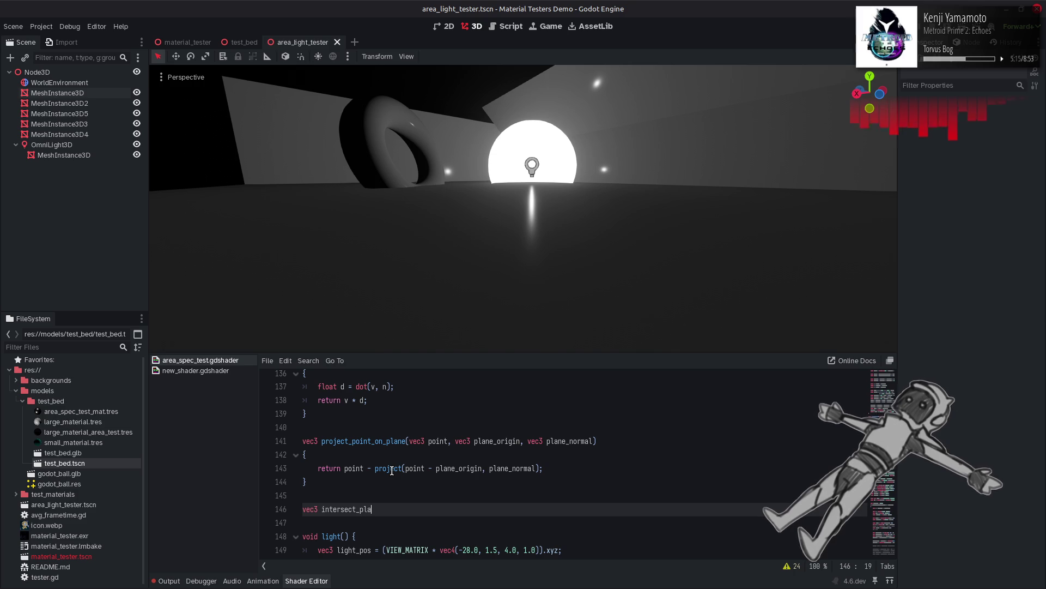
key("Left")
type("vec3")
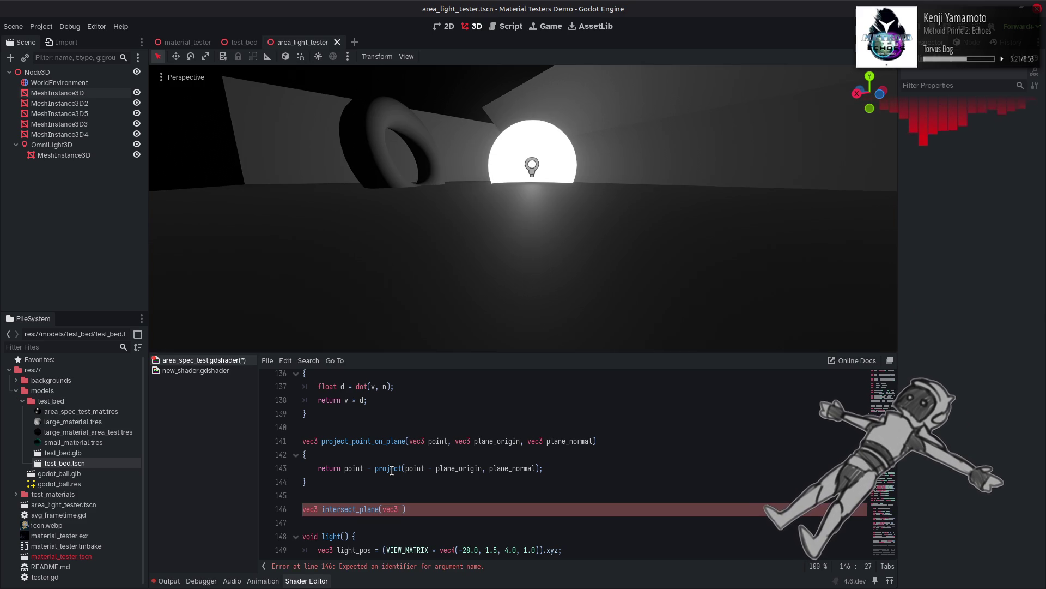
type(" line")
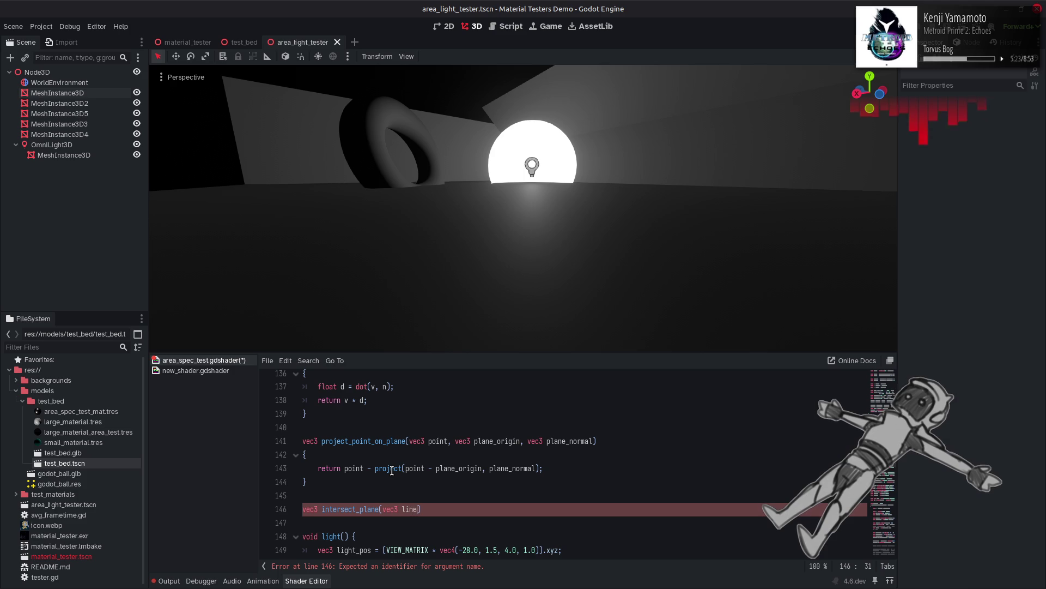
type("_origin")
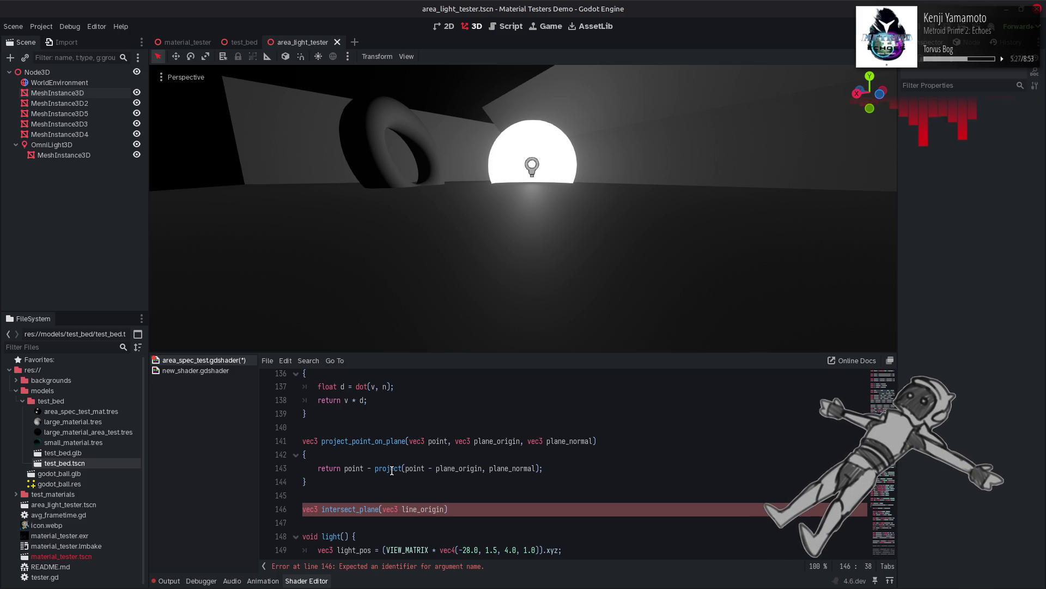
type(", vec")
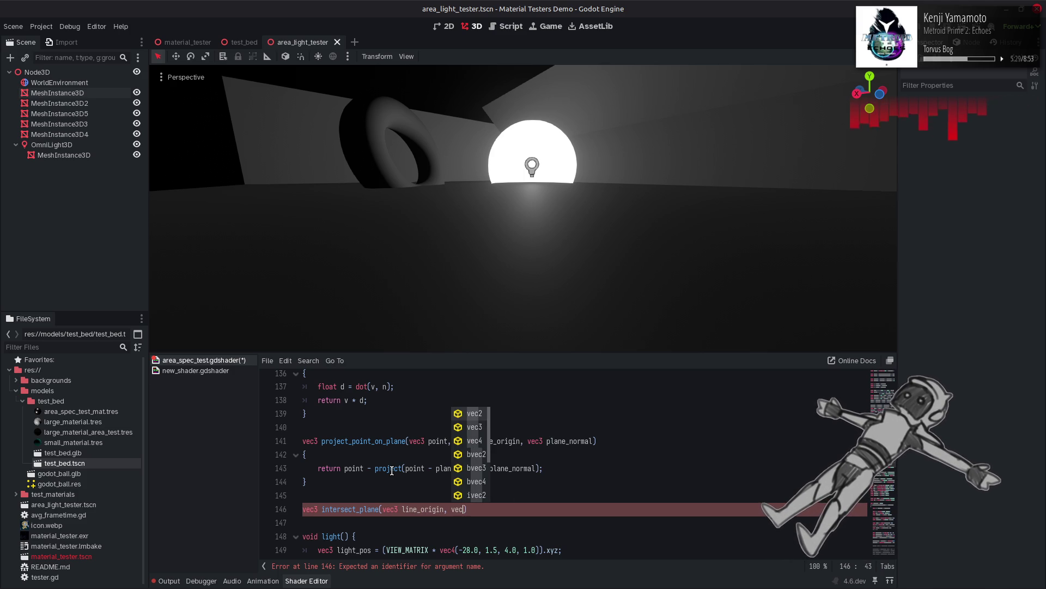
type("3 line")
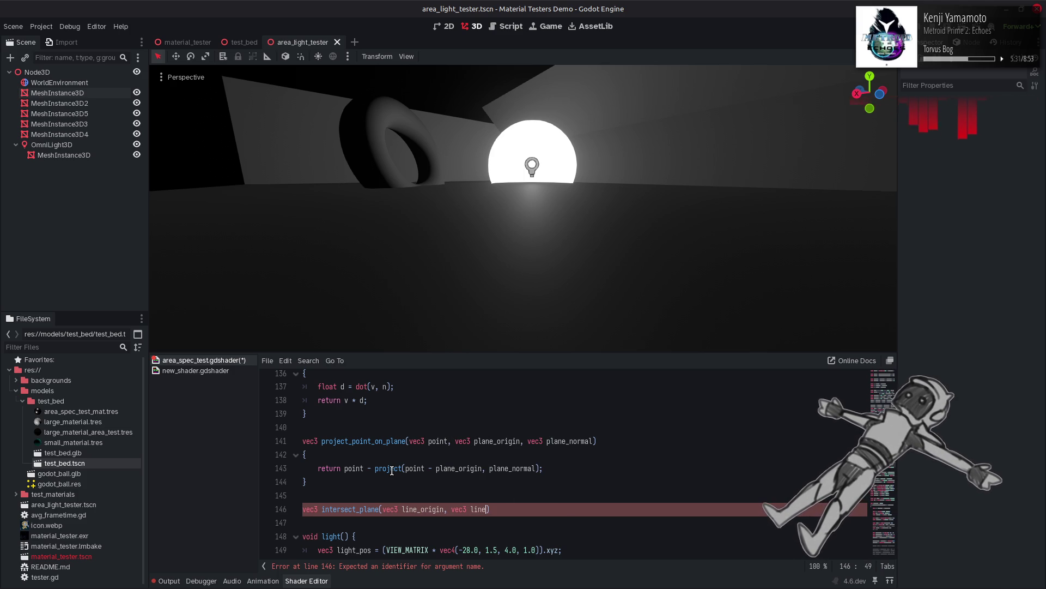
type("_dir, plane_origin")
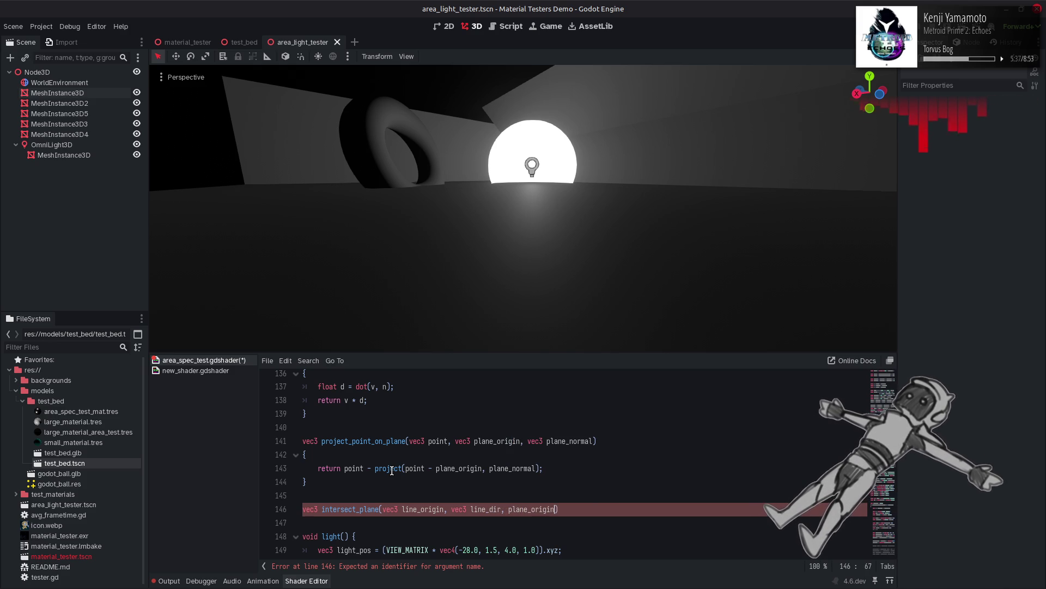
Step: Type plane_origin as vec3, add a vec3 plane_normal parameter, and open the body with a brace
key("ctrl+Left")
type("vec3")
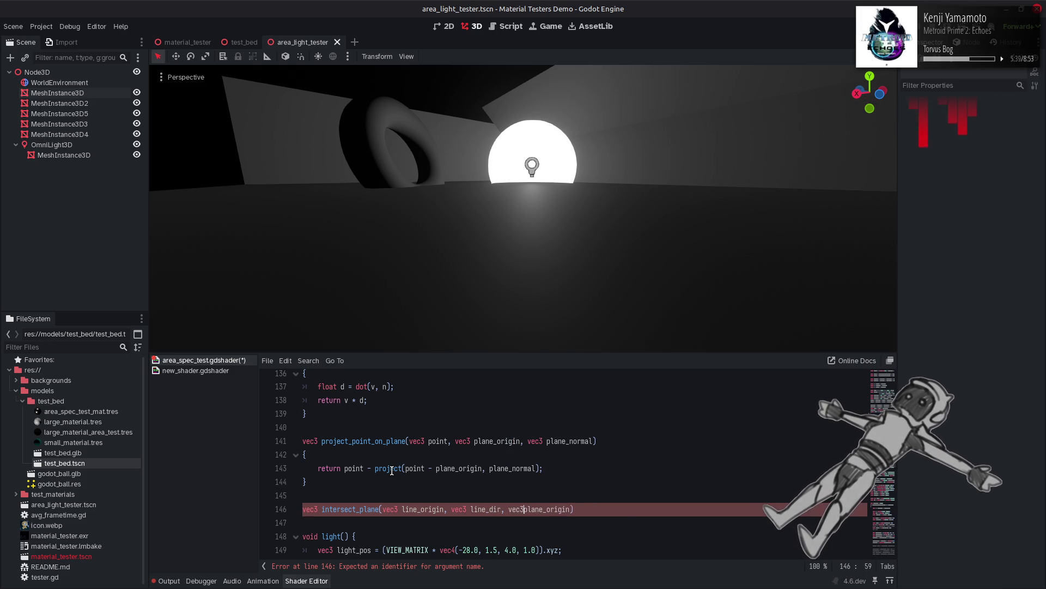
key("Right")
key("Right")
key("Right")
type(", vec3 plane_normal")
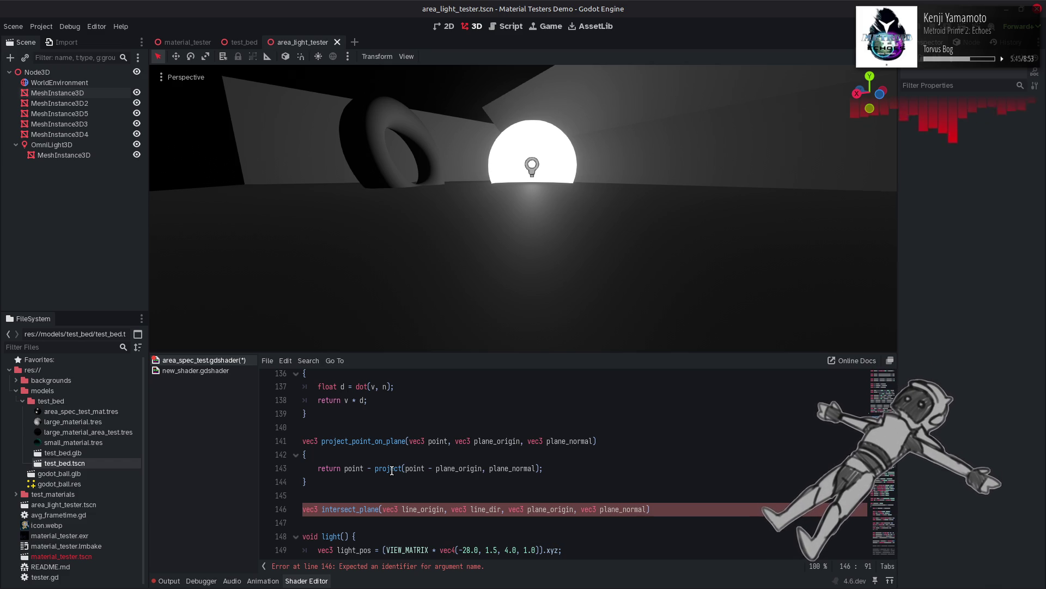
key("Return")
type("{")
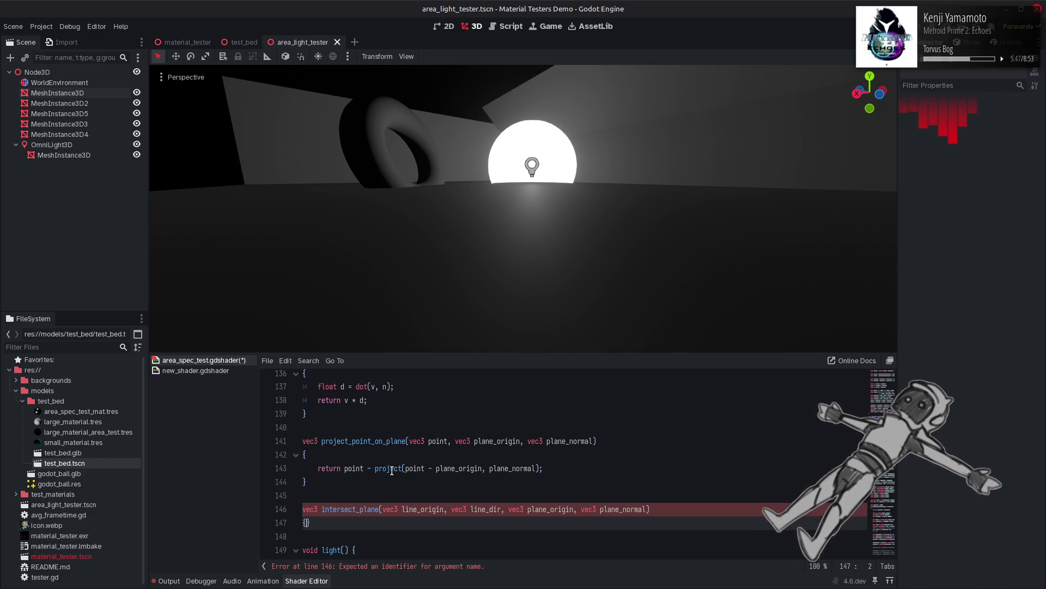
key("Return")
key("alt+Tab")
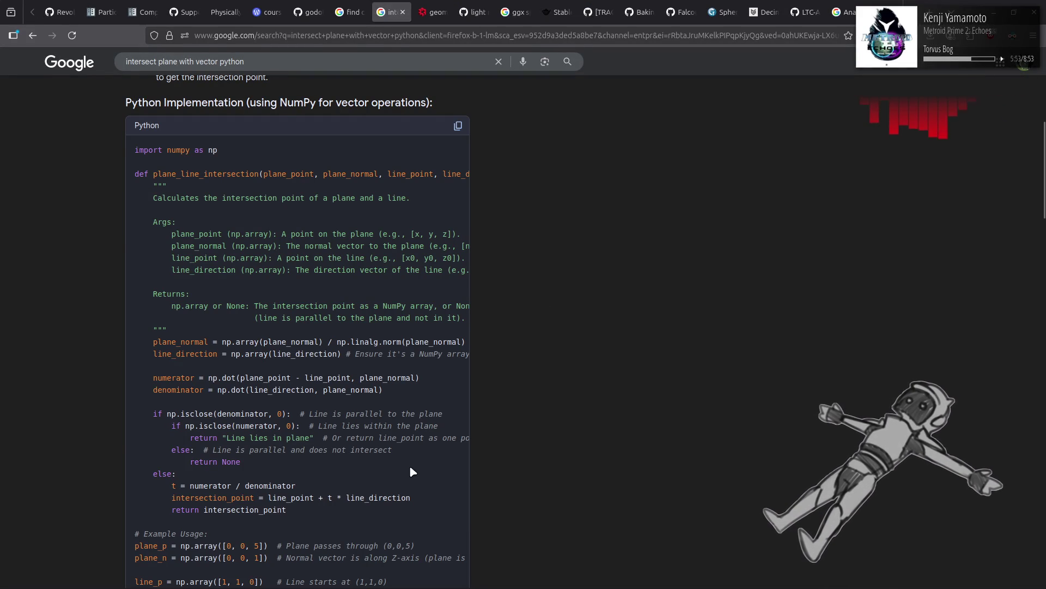
Step: Start intersect_plane's t line as float t = dot(plane_origin ...) using the Python reference
key("alt+Tab")
scroll(401, 468, "down", 1)
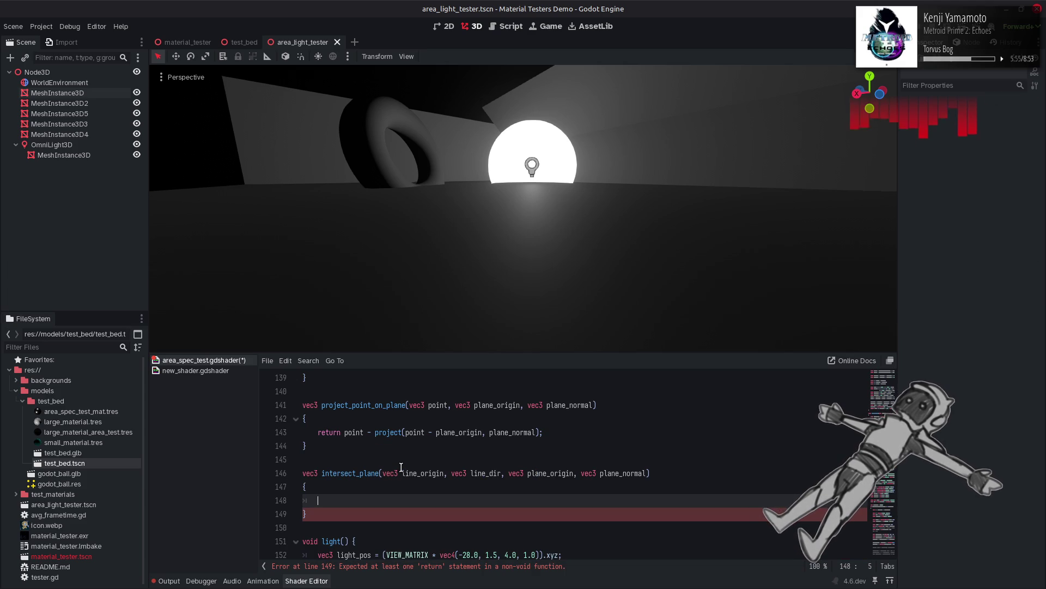
type("float t =")
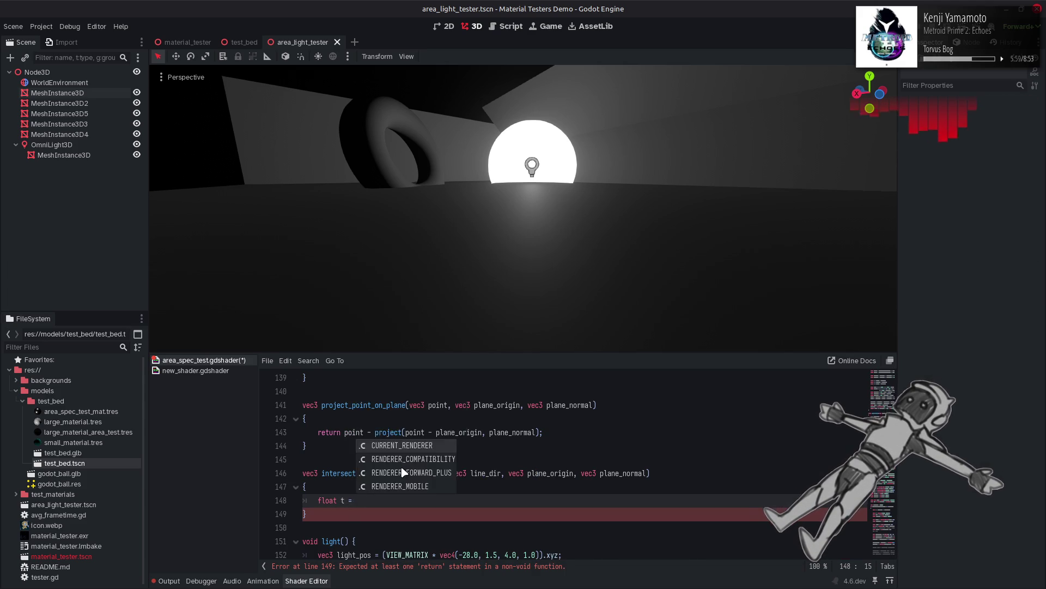
key("alt+Tab")
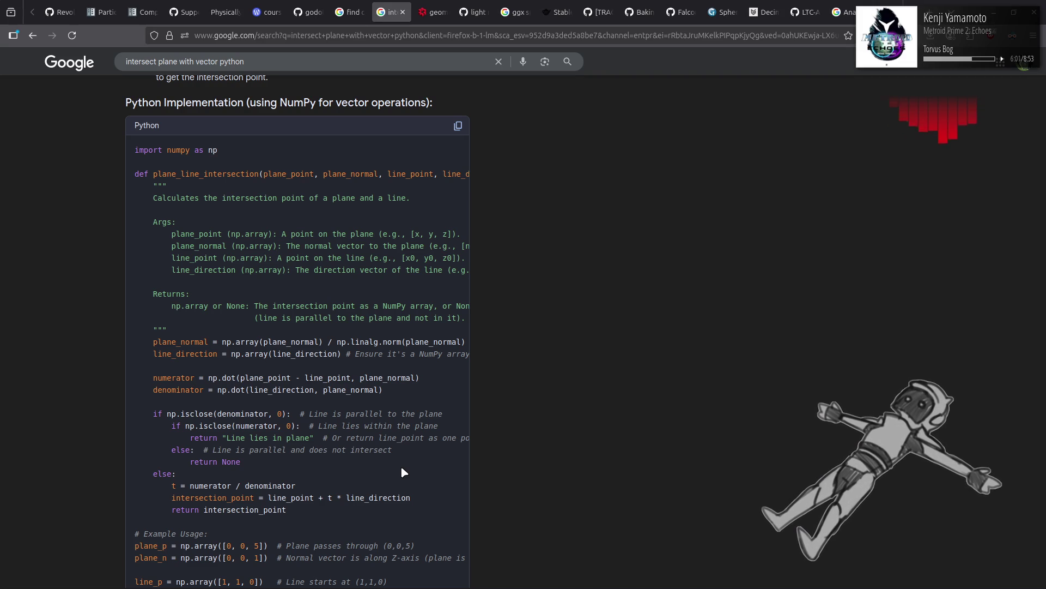
key("alt+Tab")
type("dot();")
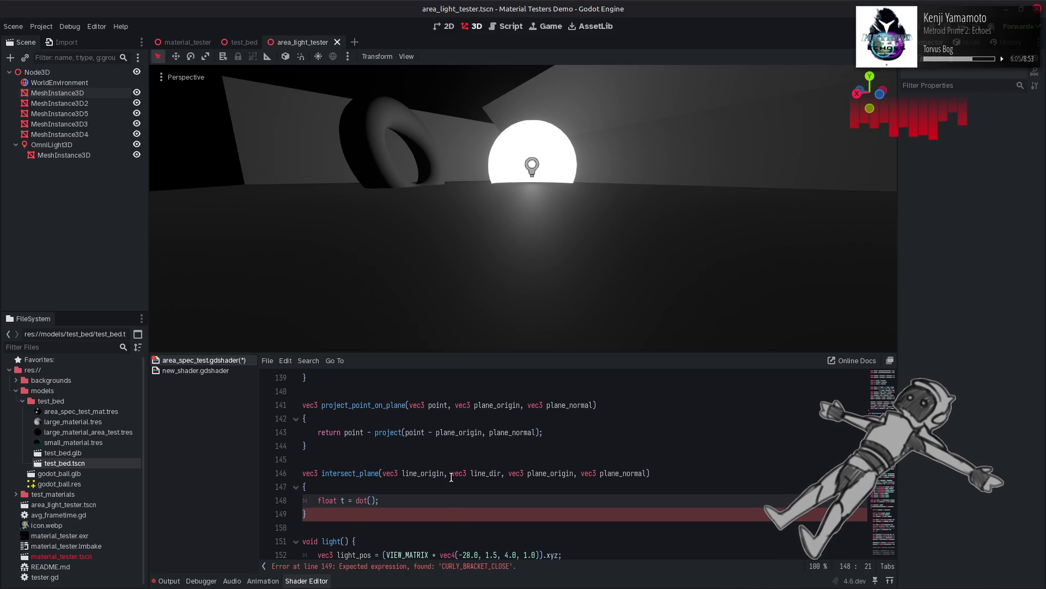
double_click(428, 472)
double_click(546, 473)
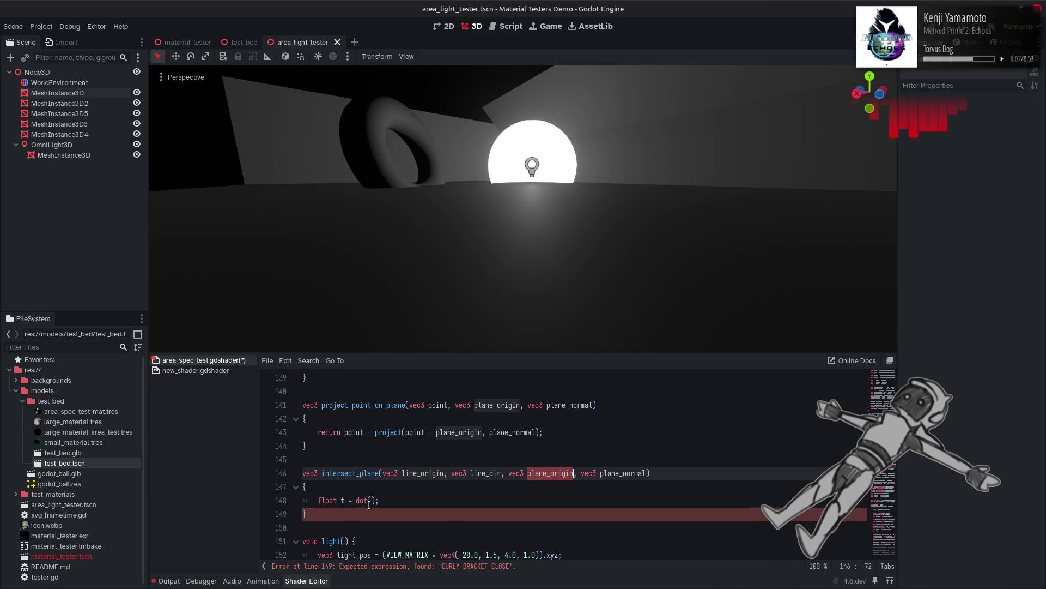
key("ctrl+c")
left_click(369, 501)
key("ctrl+v")
Step: Complete the numerator as dot(plane_origin - line_origin, plane_normal) on line 148
type("-")
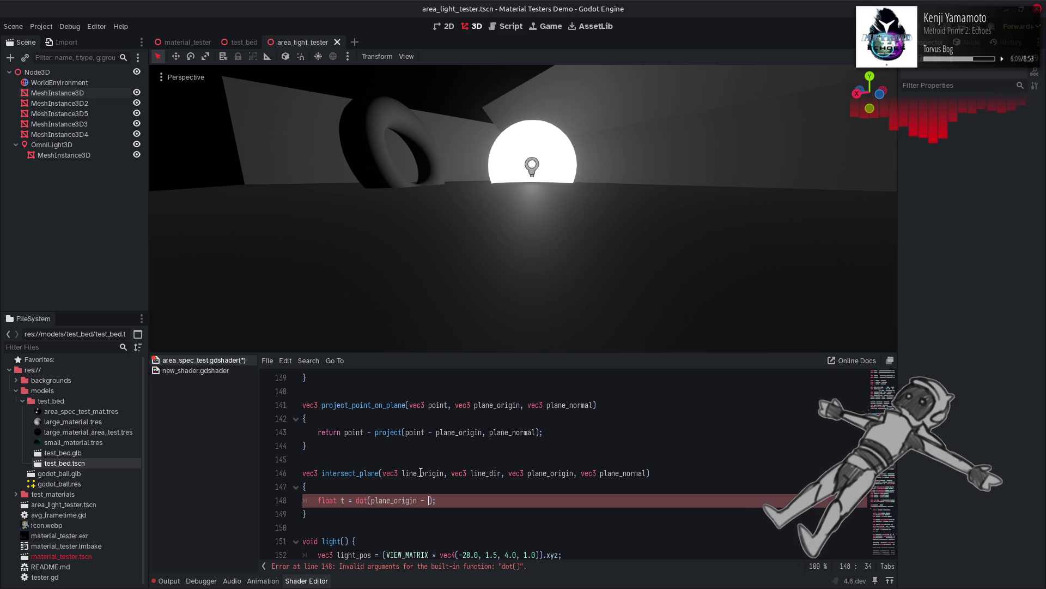
double_click(421, 472)
key("ctrl+c")
left_click(428, 500)
key("ctrl+v")
type(",")
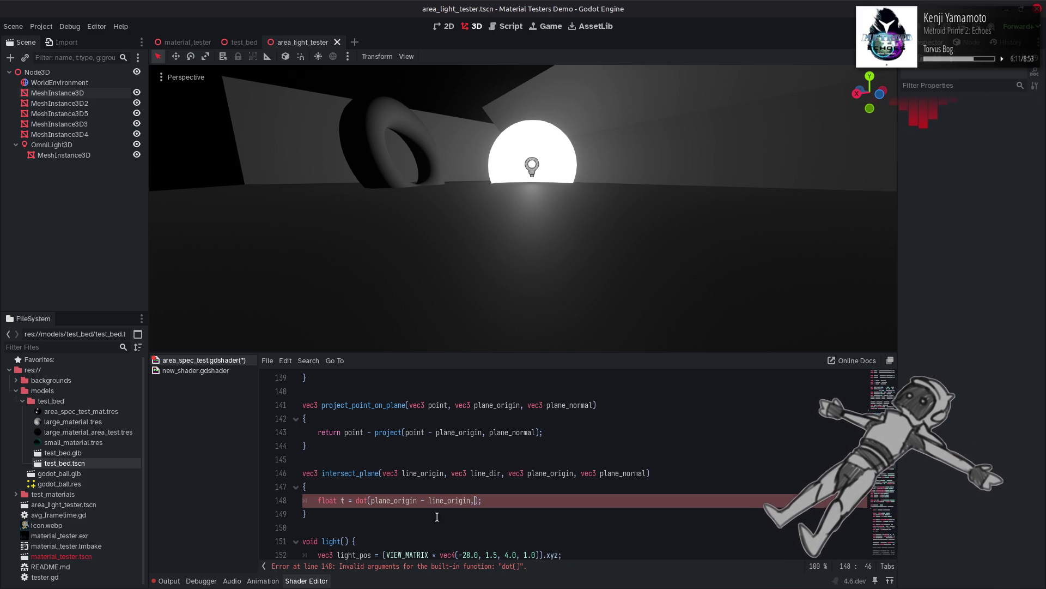
key("alt+Tab")
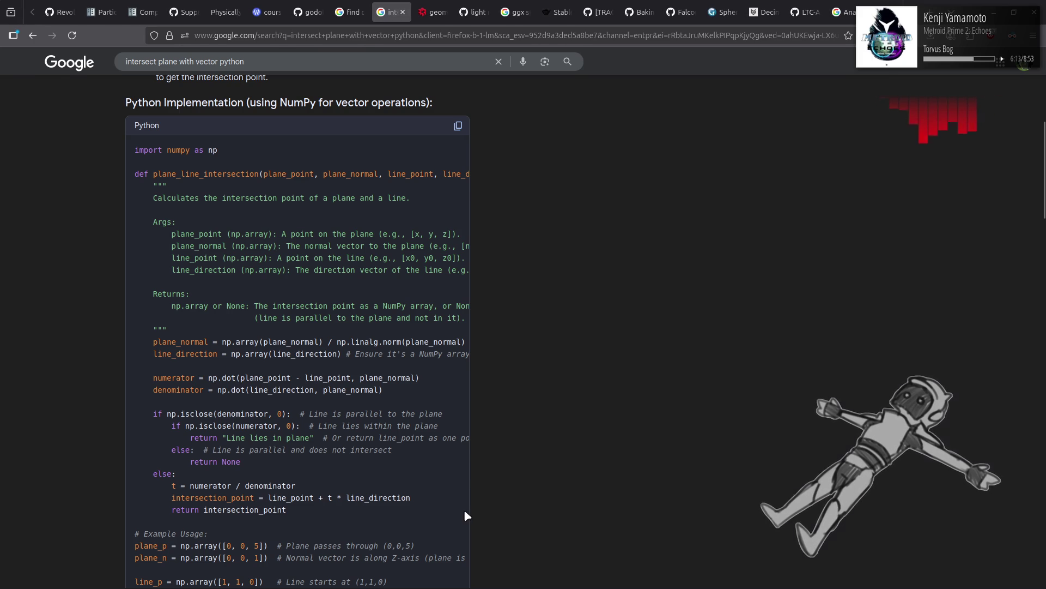
key("alt+Tab")
double_click(623, 473)
key("ctrl+c")
left_click(478, 500)
key("ctrl+v")
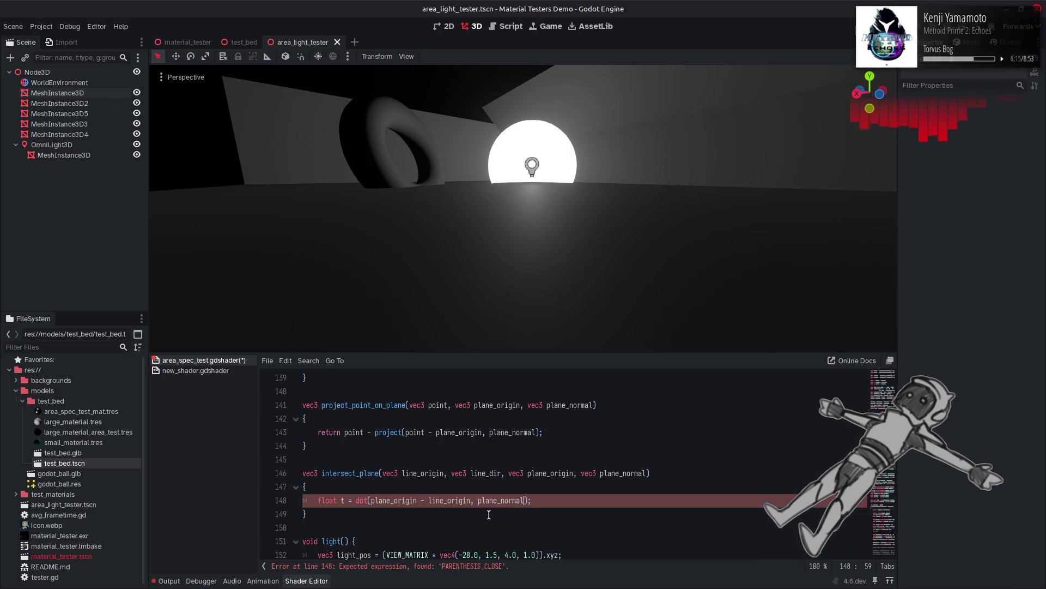
left_click(558, 498)
key("Return")
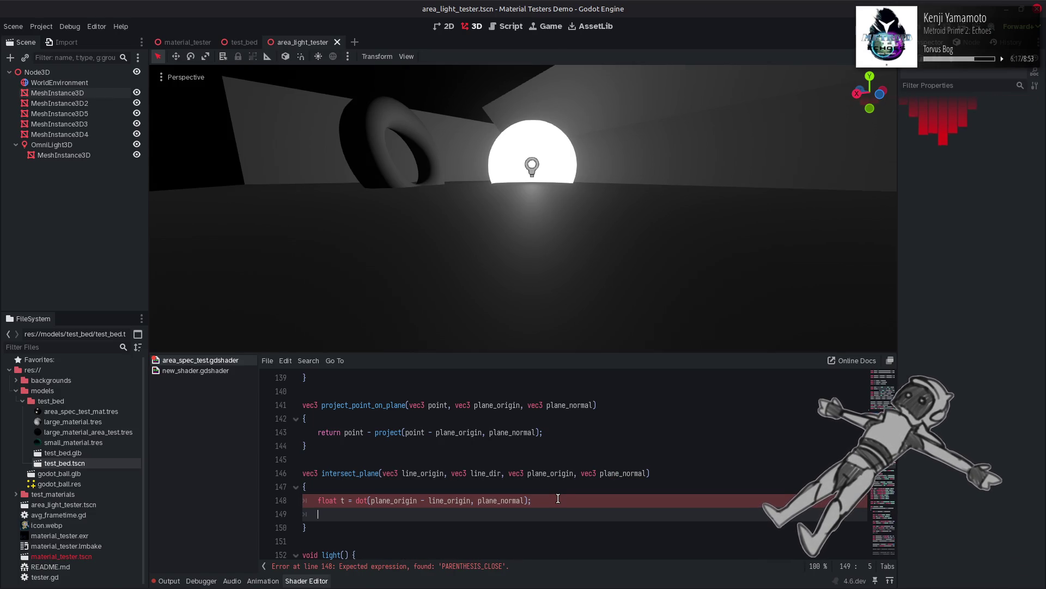
Step: Append a division by a second dot() call to the t line
key("alt+Tab")
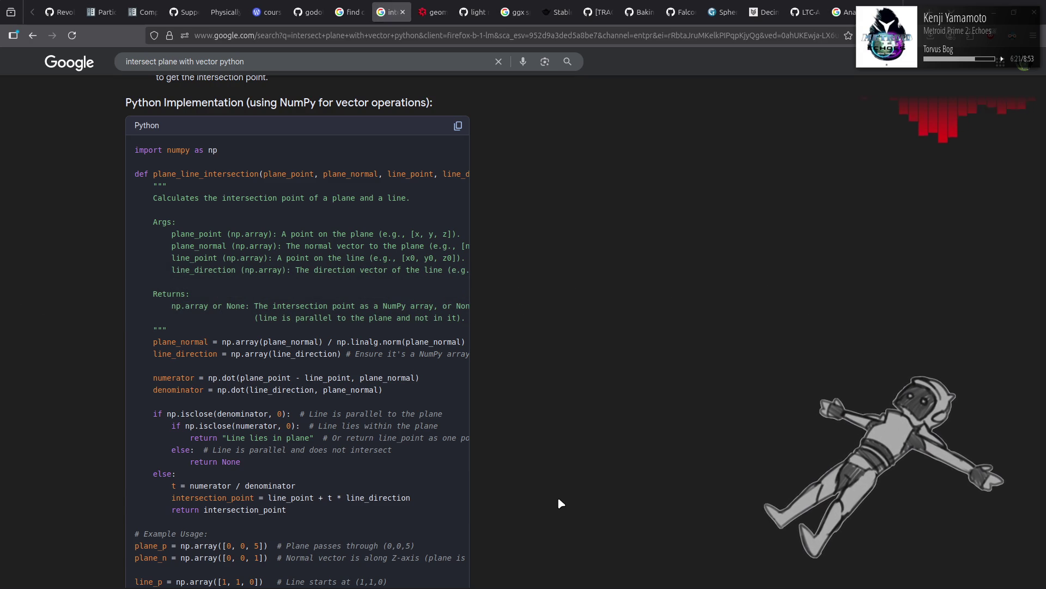
key("alt+Tab")
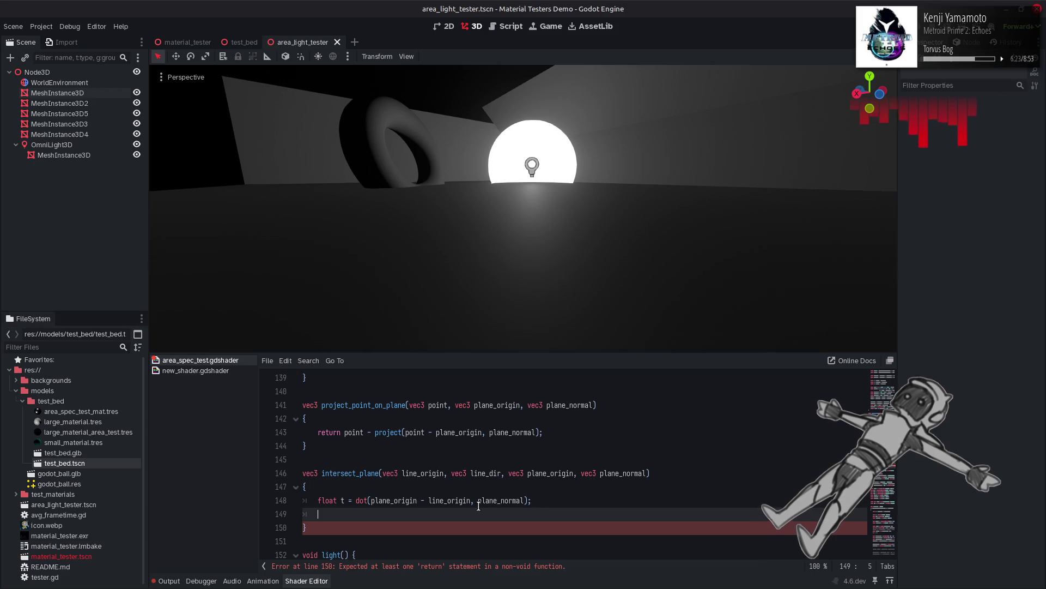
key("BackSpace")
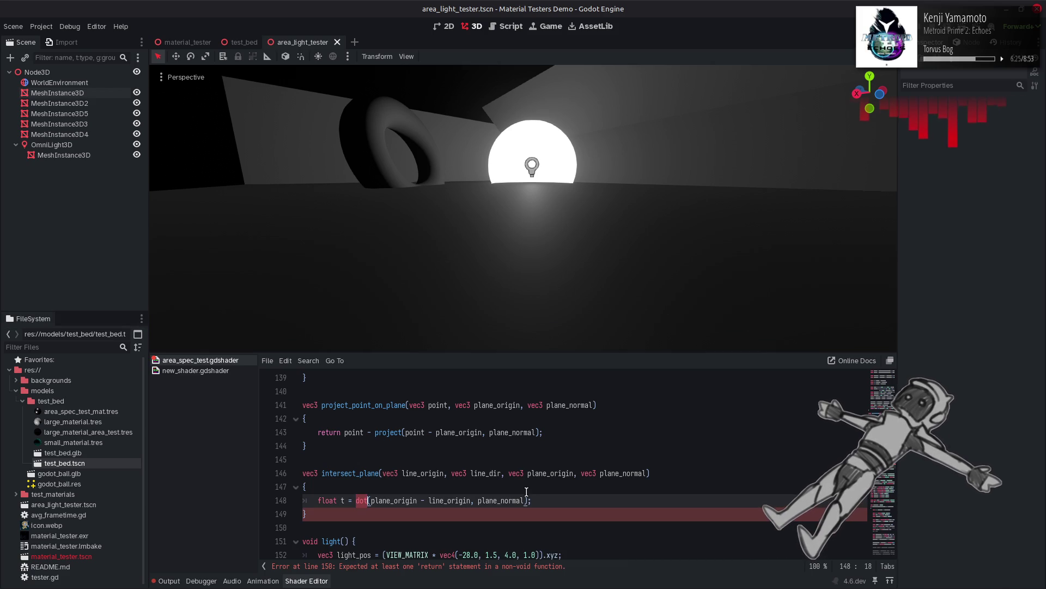
type("/ dot(")
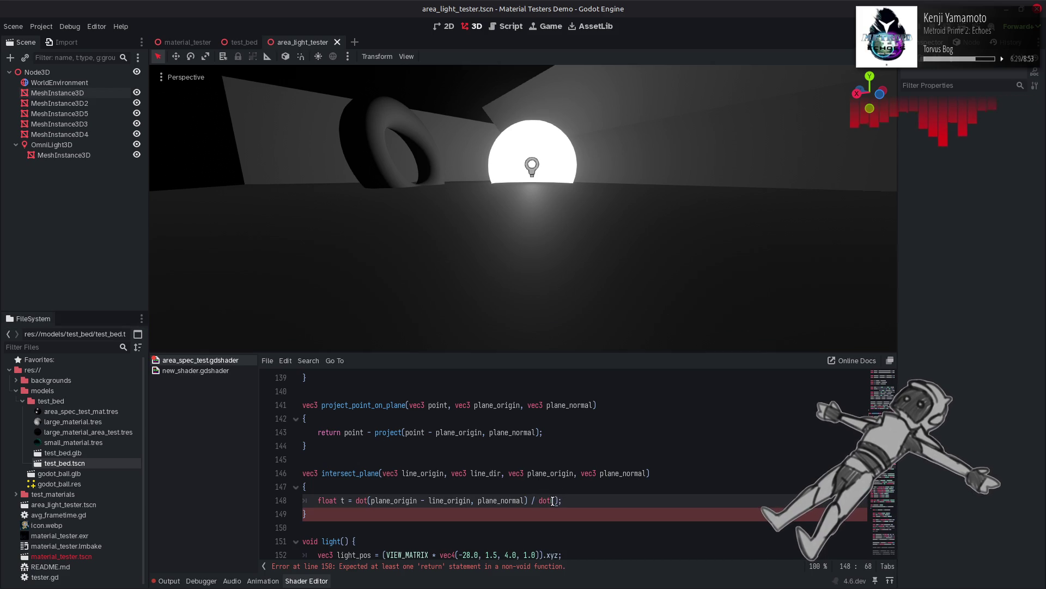
key("alt+Tab")
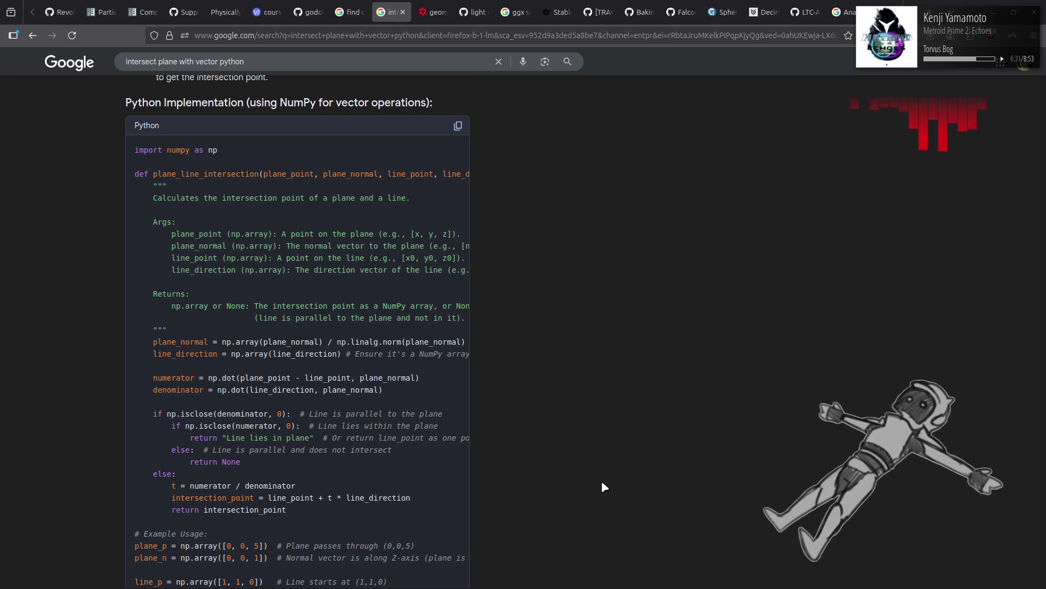
key("alt+Tab")
Step: Fill the denominator as dot(line_dir, plane_normal) to finish the t calculation
double_click(428, 475)
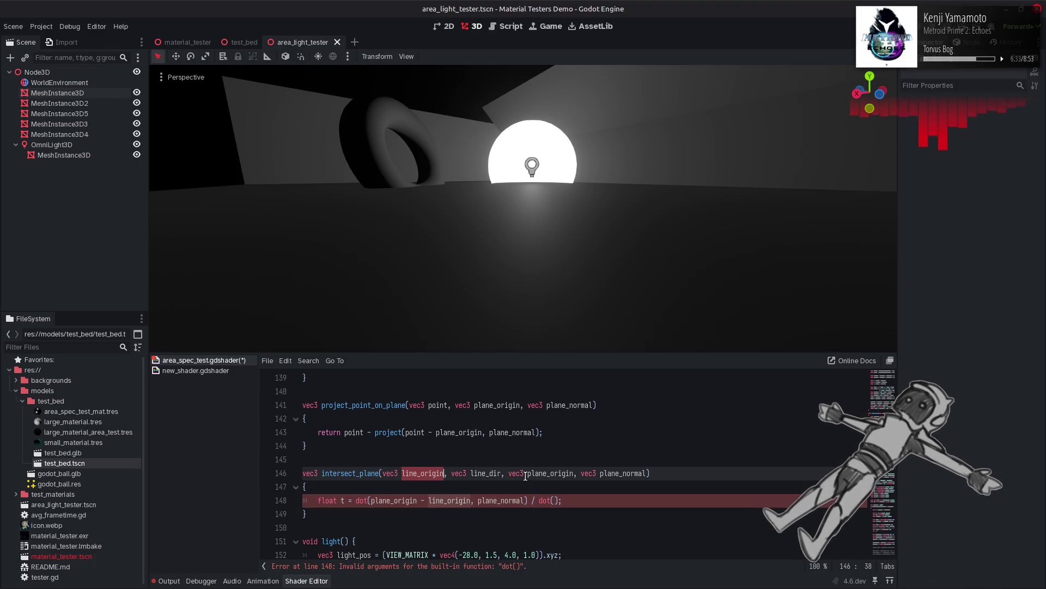
double_click(480, 473)
key("ctrl+c")
left_click(556, 500)
key("ctrl+v")
double_click(618, 473)
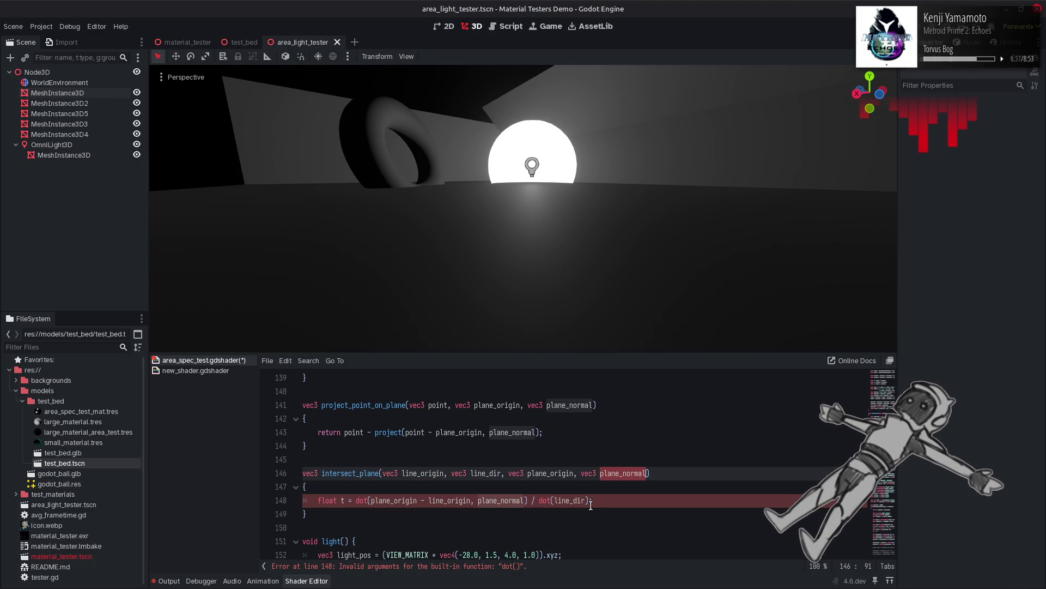
left_click(585, 500)
type(", plane_normal")
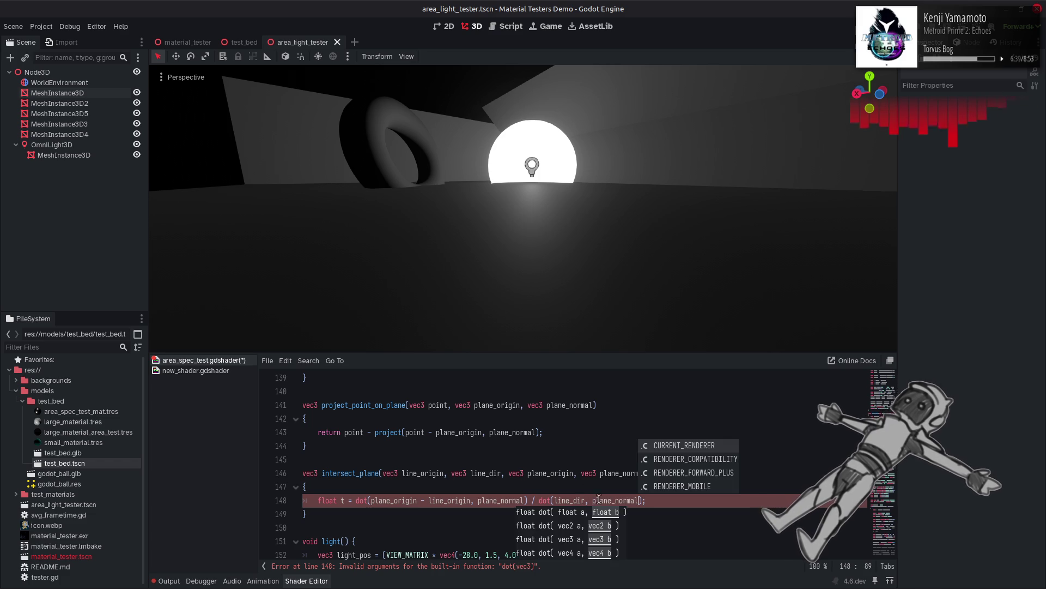
key("Return")
left_click(653, 500)
key("Return")
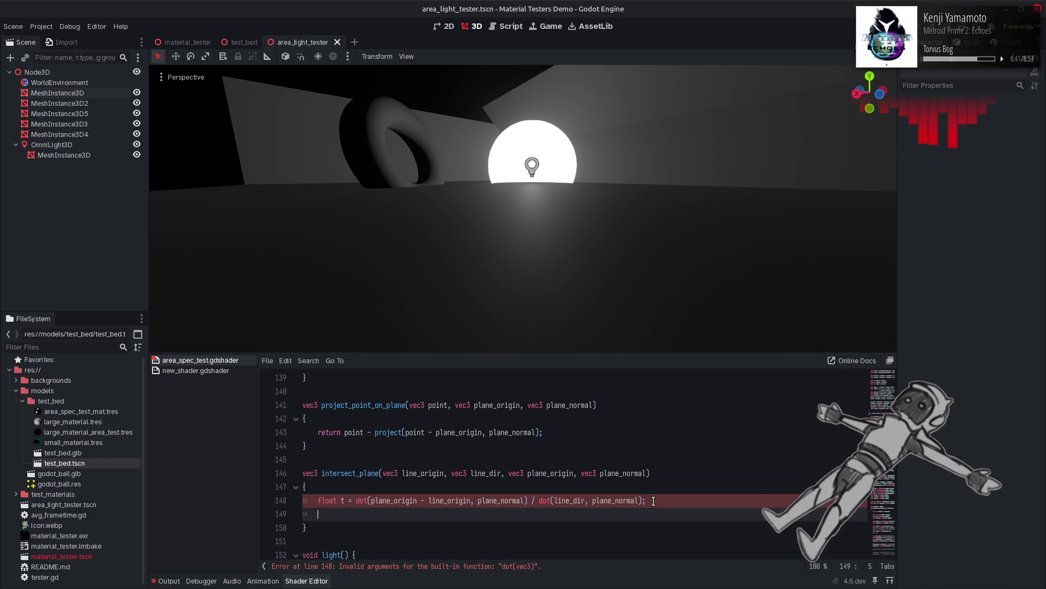
Step: Write the return statement returning line_origin + line_dir * t
key("alt+Tab")
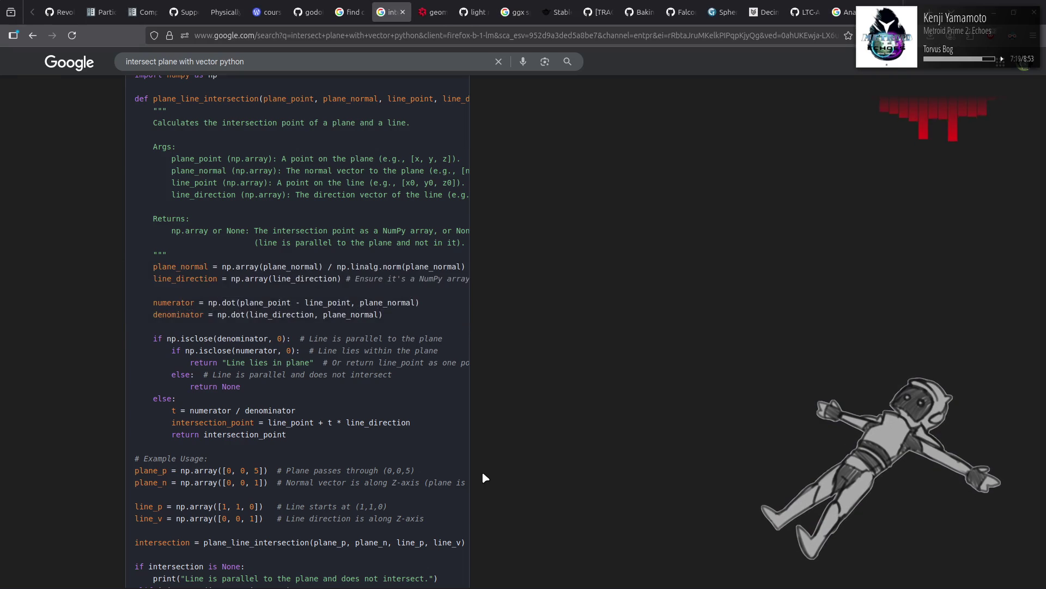
left_click(478, 472)
double_click(478, 472)
key("ctrl+c")
left_click(437, 513)
key("ctrl+v")
type("*")
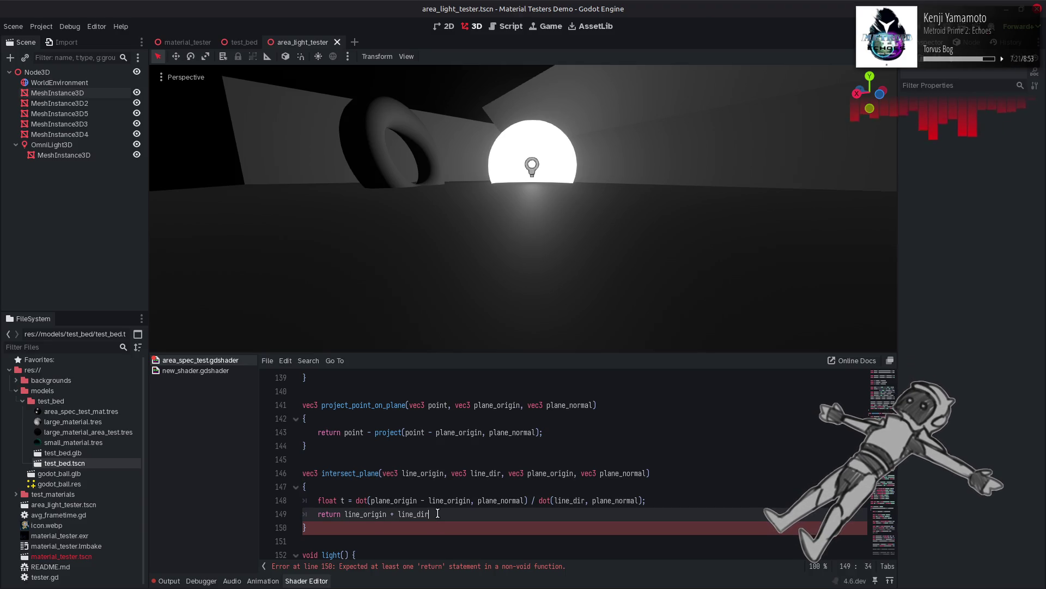
type(" t;")
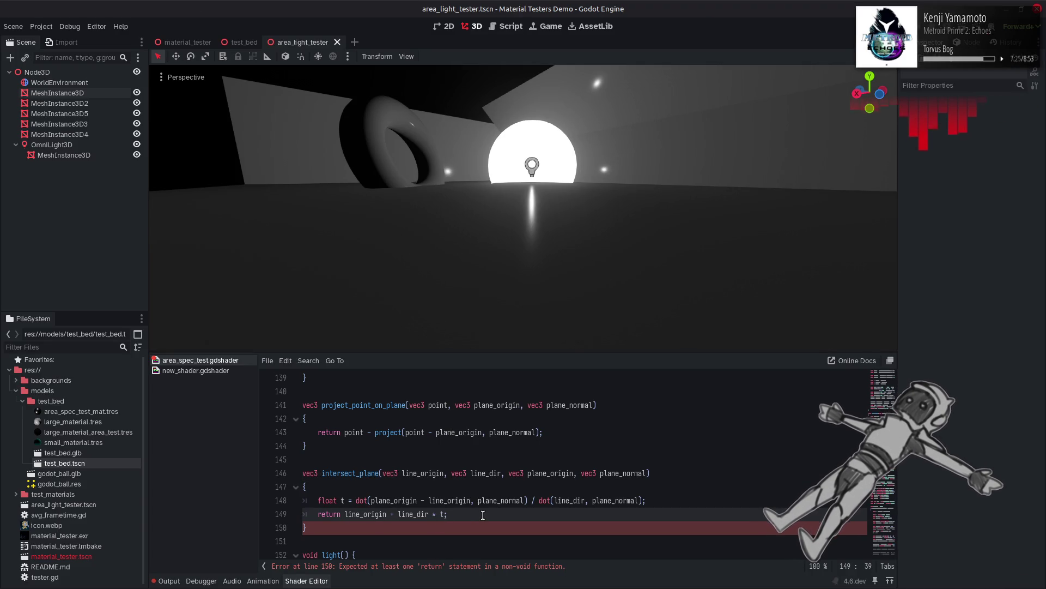
double_click(369, 473)
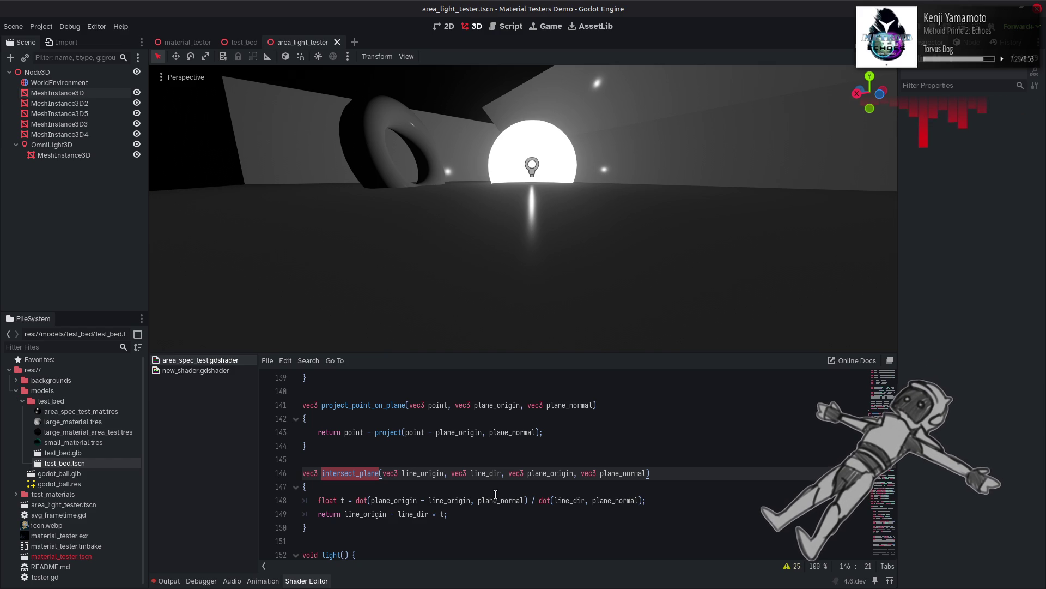
Step: Add a new line 198 reading vec3 plane_point = intersect_plane()
scroll(495, 494, "down", 15)
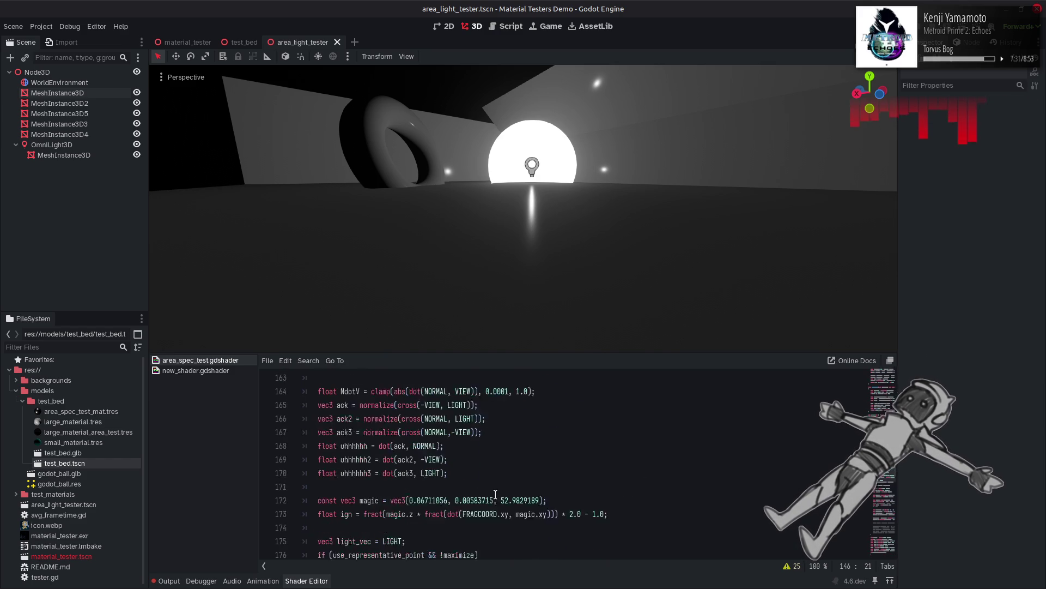
scroll(495, 494, "down", 4)
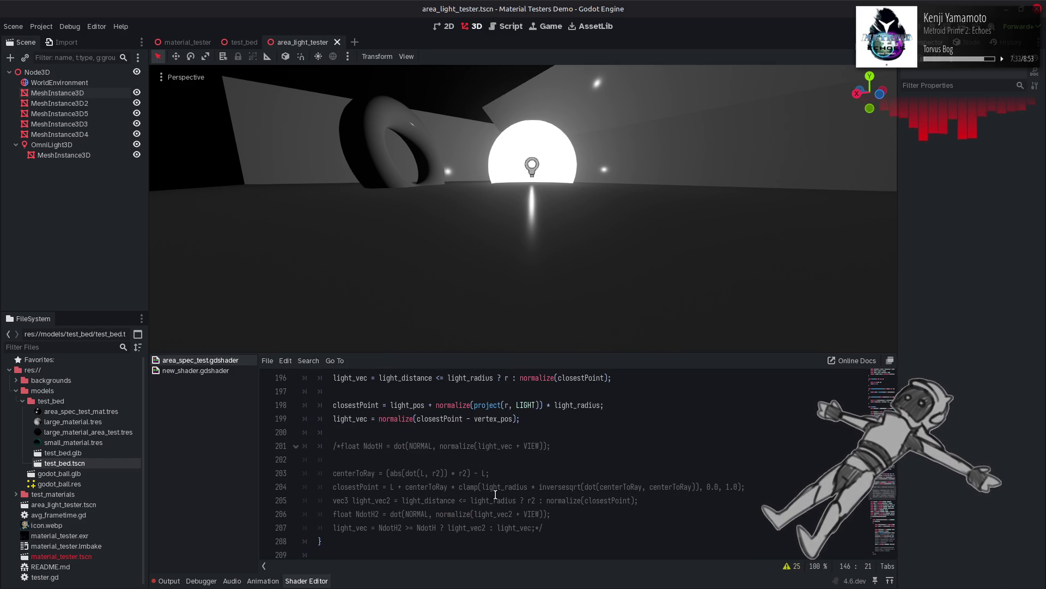
scroll(496, 494, "up", 1)
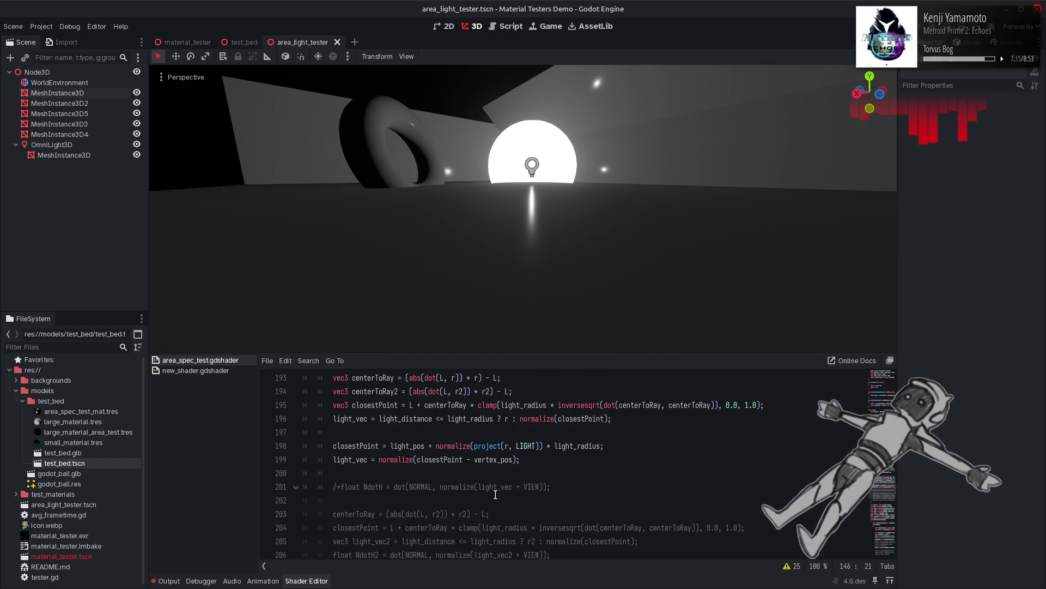
left_click(455, 434)
key("Return")
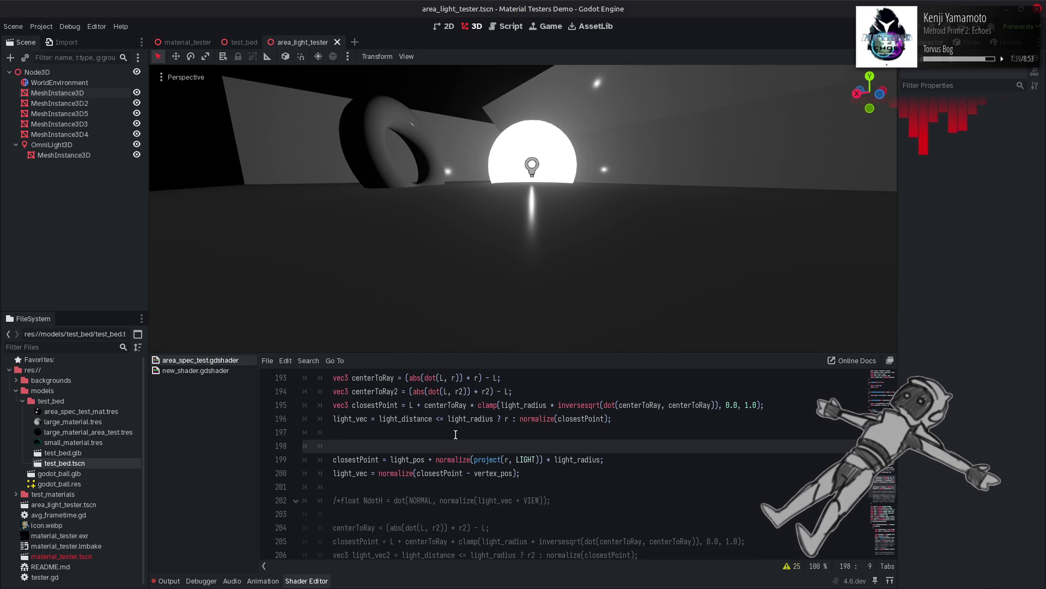
type("vec3 plane")
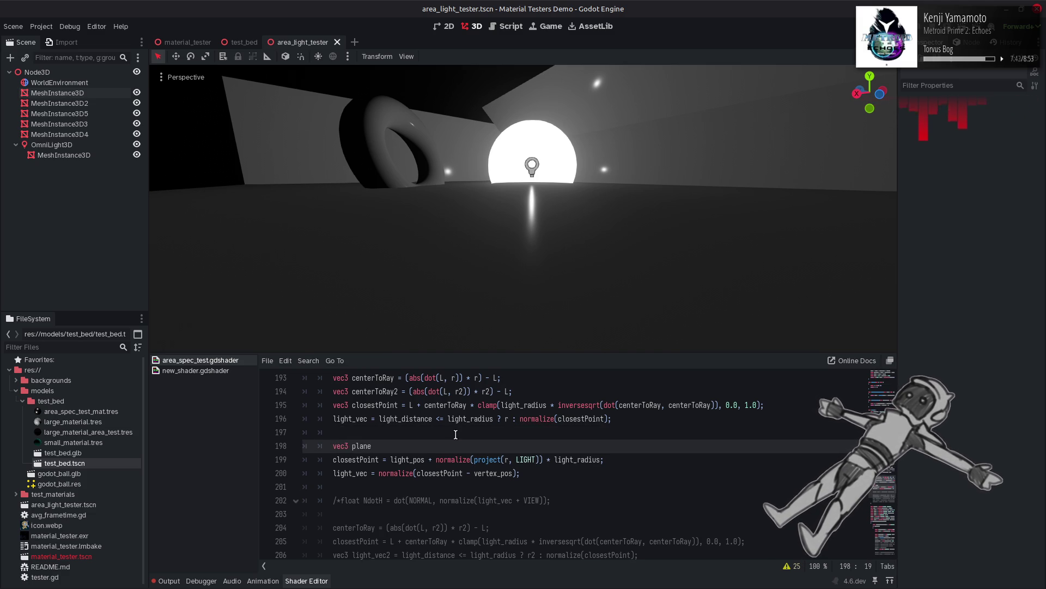
type("_point ")
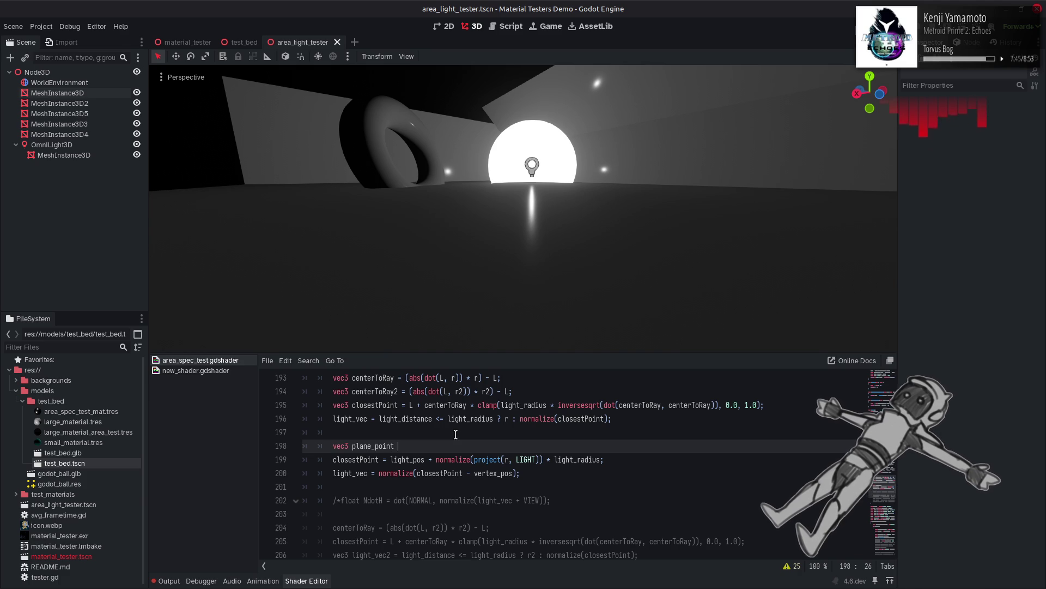
type("= intersect_plane")
key("Escape")
type("()")
left_click(481, 437)
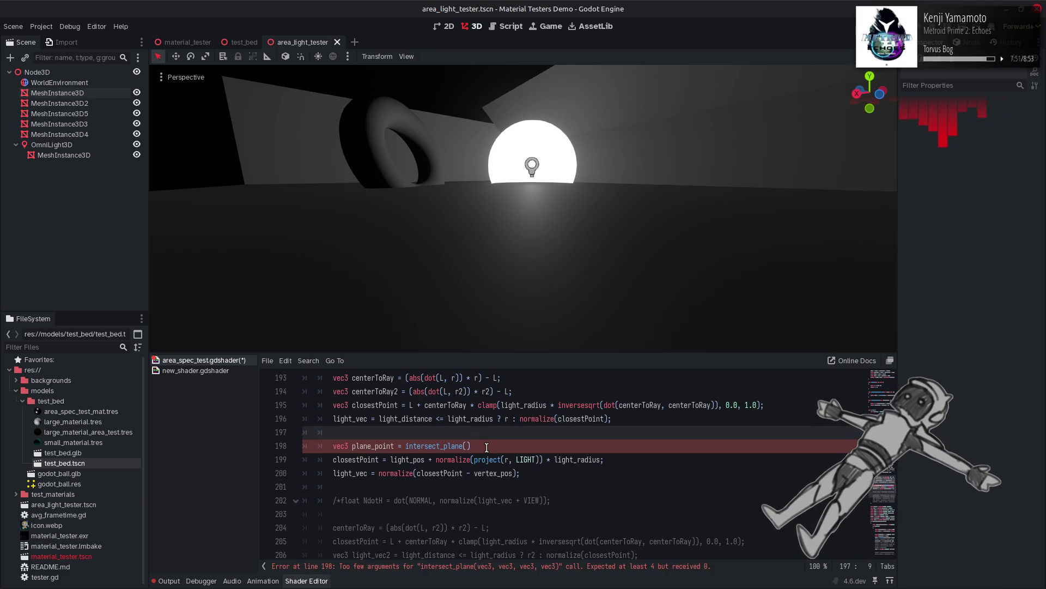
Step: Pass vertex_pos and r as the first two intersect_plane arguments
double_click(494, 473)
key("ctrl+c")
left_click(470, 446)
key("ctrl+v")
key("ctrl+z")
key("Left")
key("ctrl+v")
type(", r")
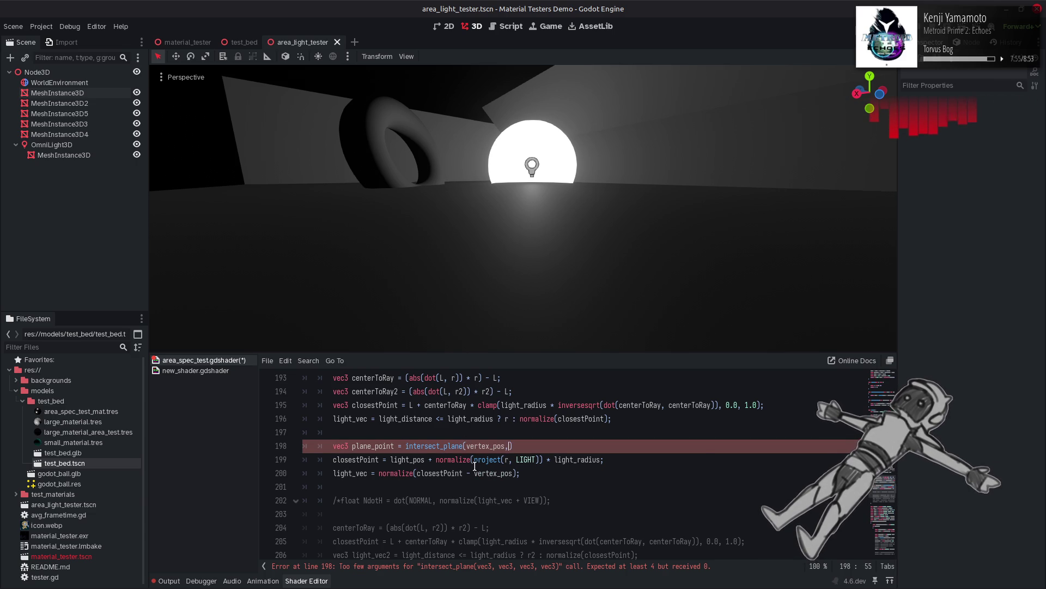
type(",")
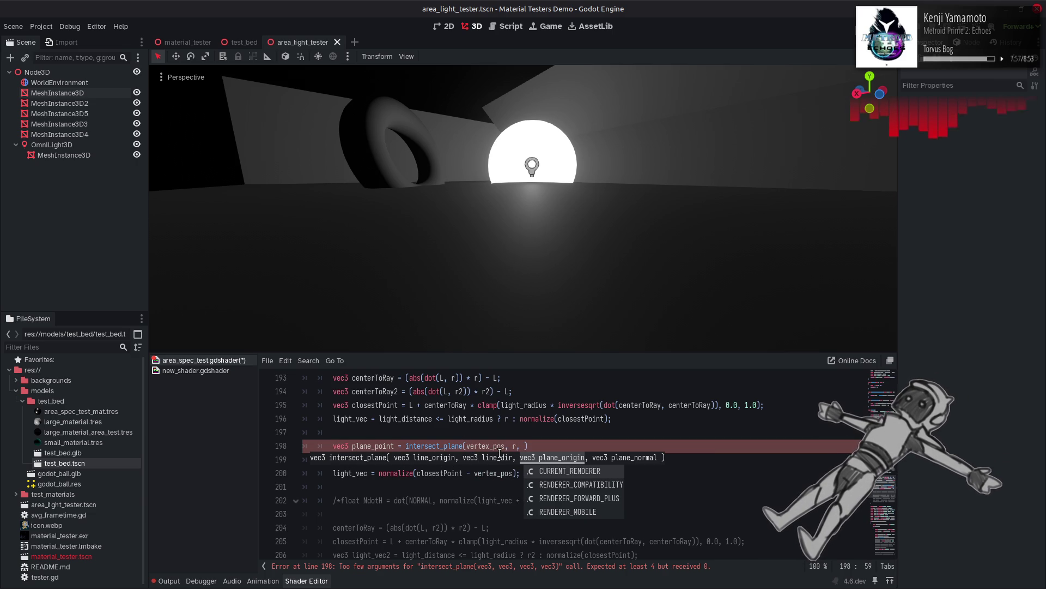
key("Escape")
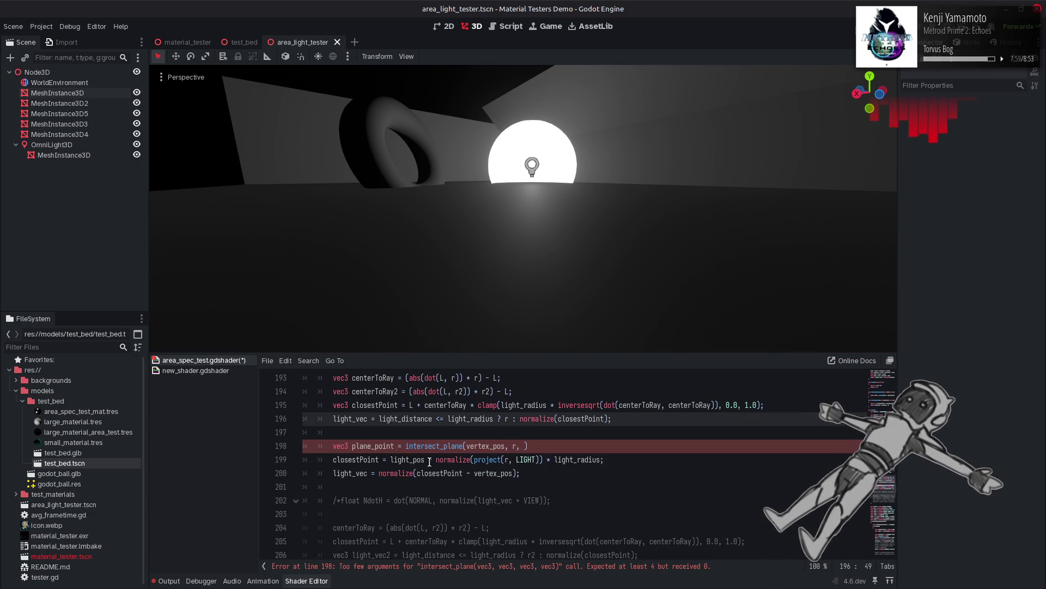
Step: Add light_pos and -VIEW as the remaining arguments and save the shader
left_click(420, 460)
double_click(421, 460)
key("ctrl+c")
left_click(524, 446)
key("ctrl+v")
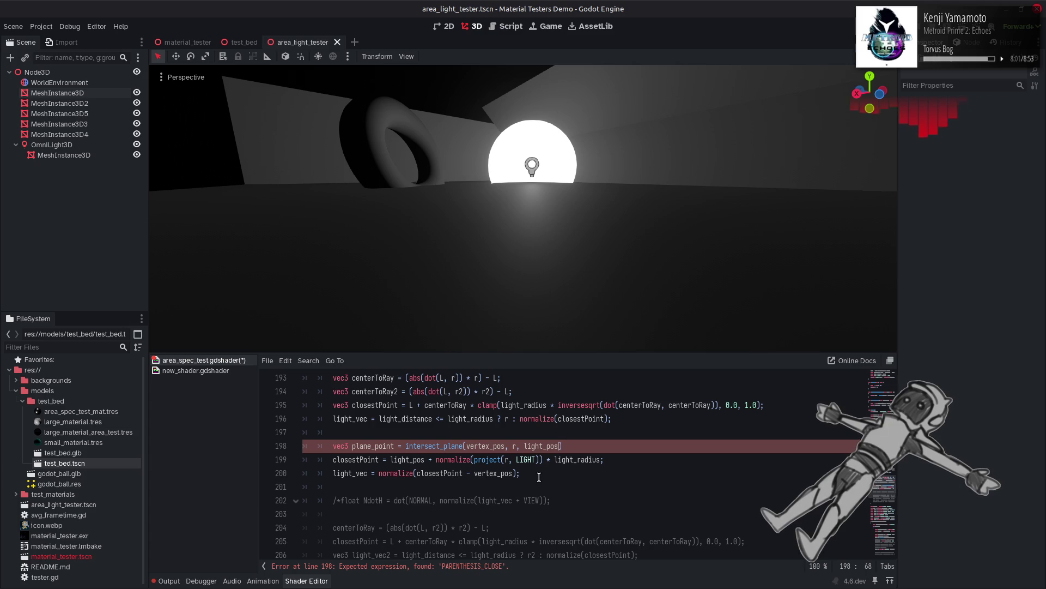
type(", -")
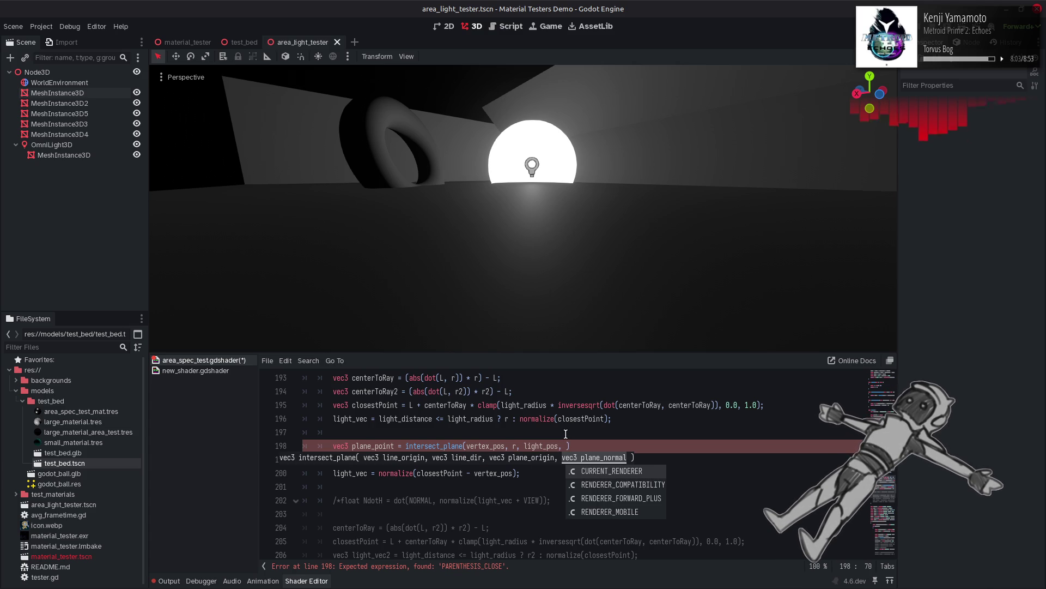
type("VIEW")
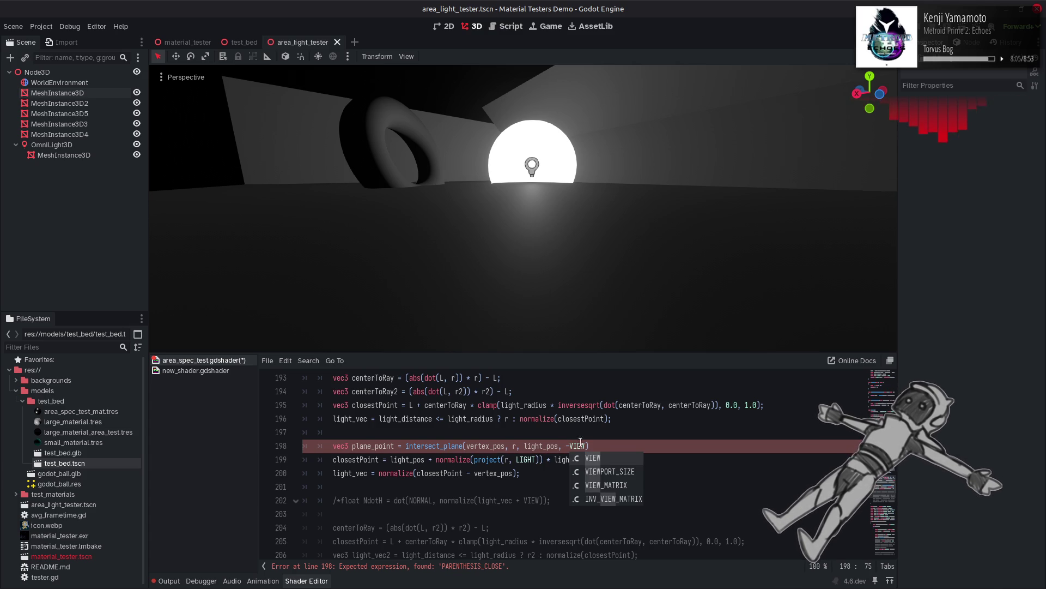
type(");")
key("ctrl+s")
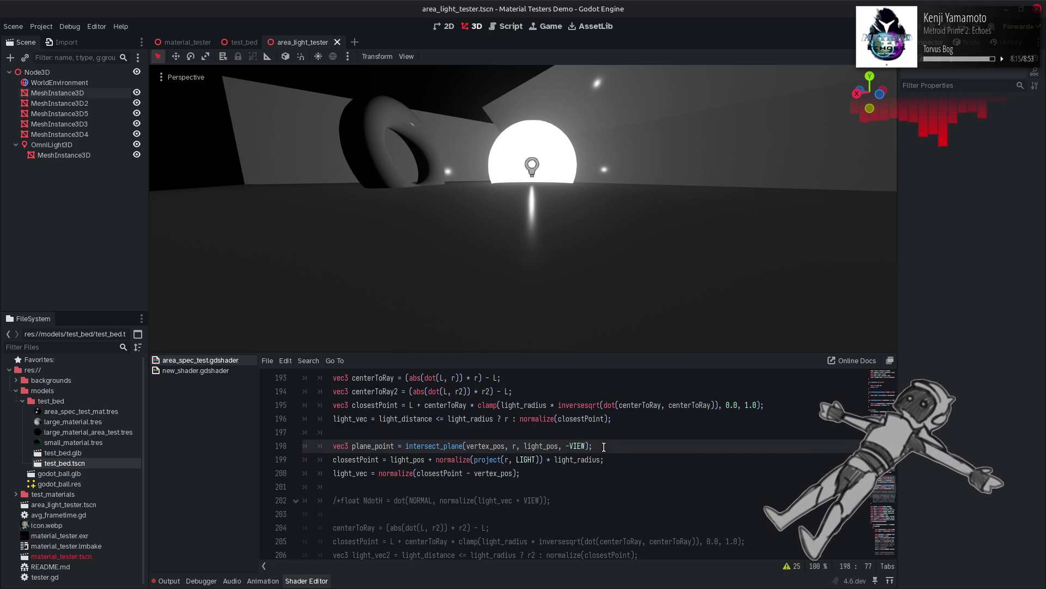
scroll(456, 463, "up", 10)
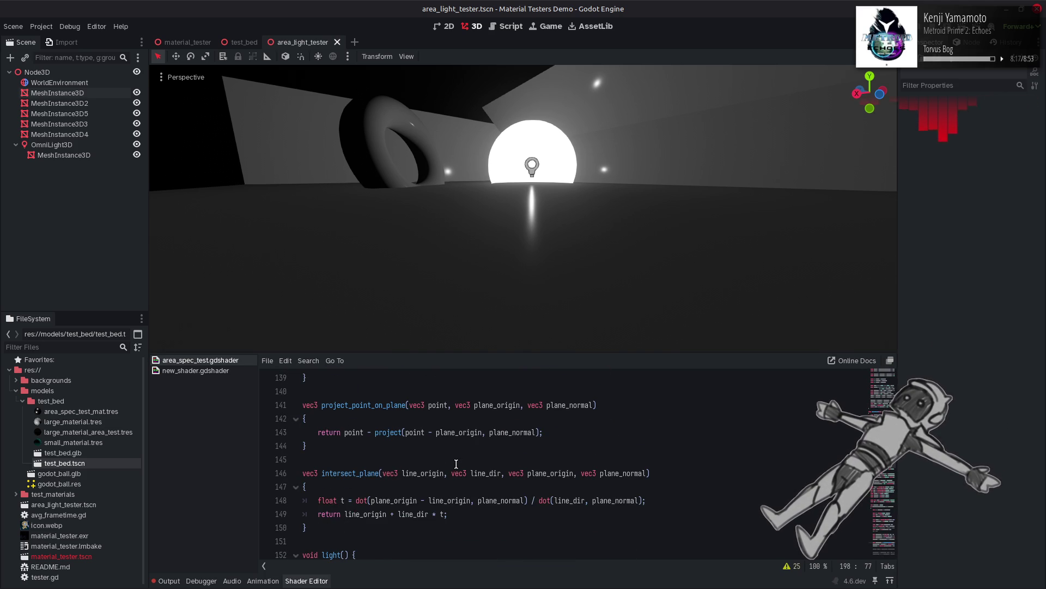
left_click_drag(598, 405, 322, 405)
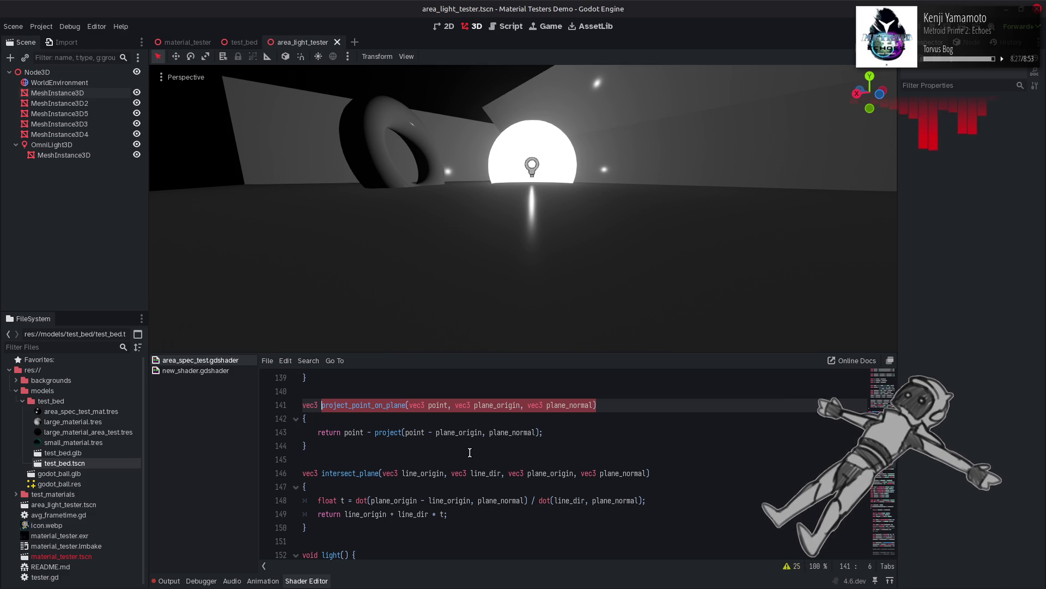
scroll(469, 452, "down", 10)
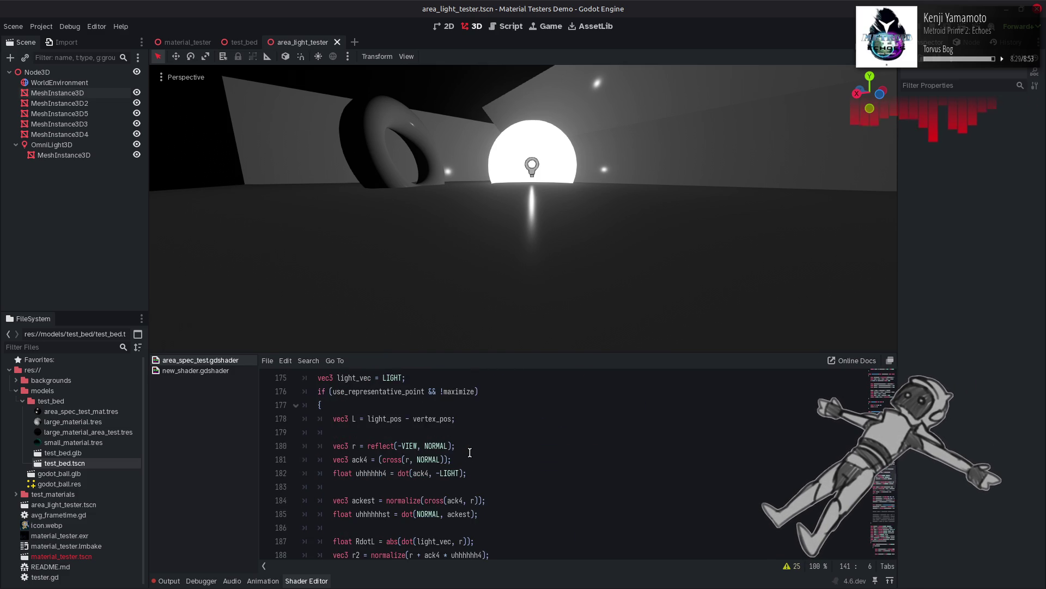
scroll(470, 452, "up", 12)
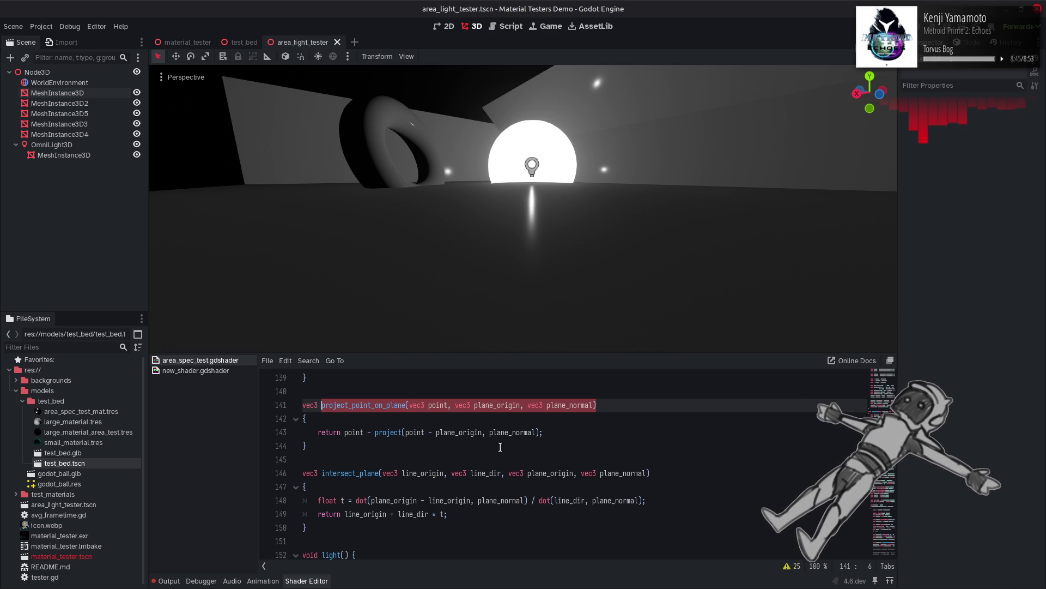
scroll(501, 447, "up", 1)
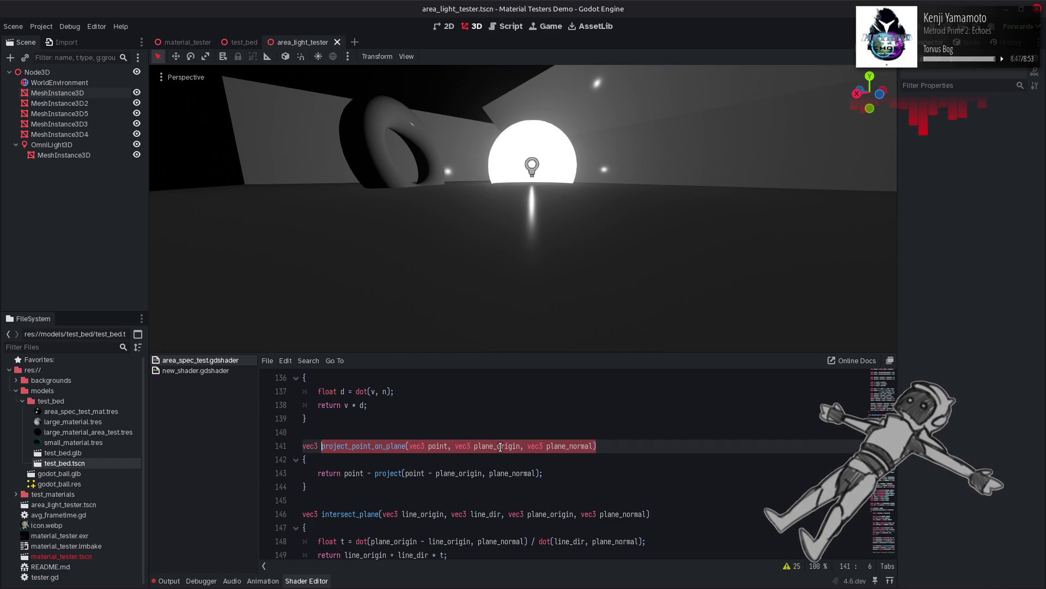
scroll(500, 447, "up", 1)
scroll(501, 447, "down", 1)
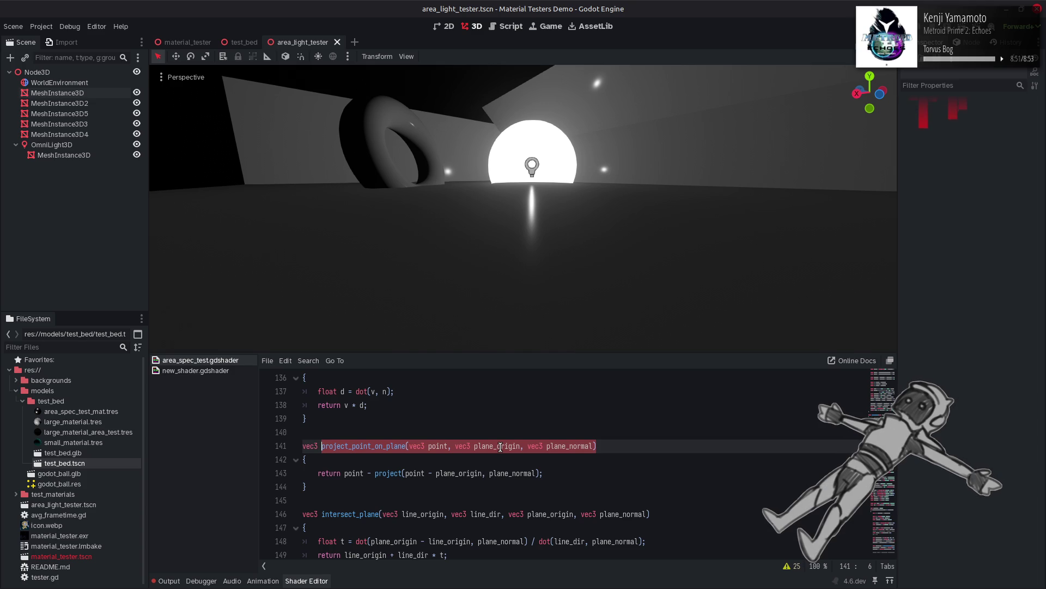
scroll(500, 447, "down", 16)
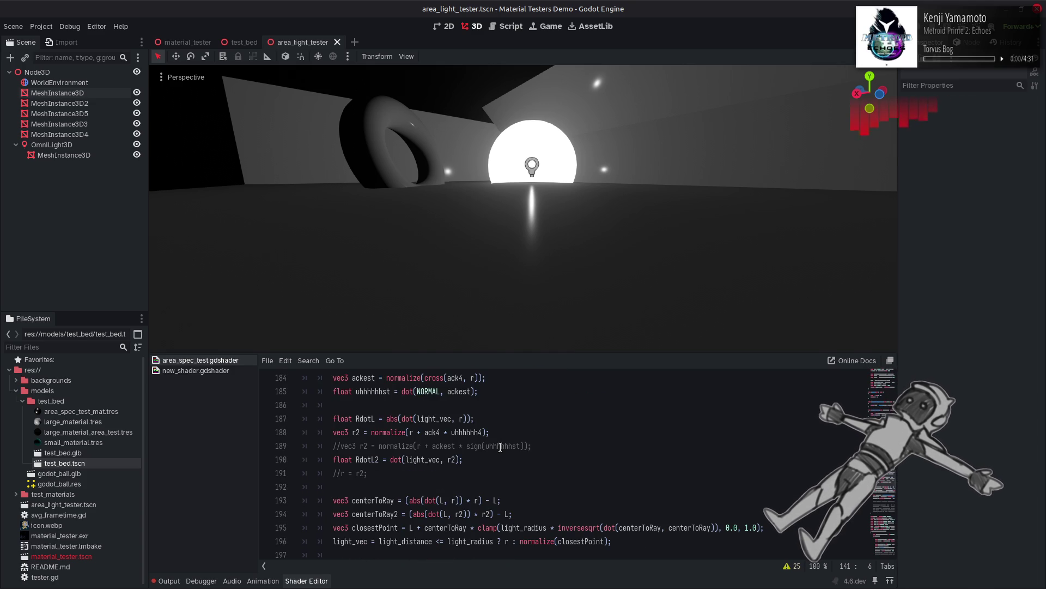
scroll(500, 446, "down", 3)
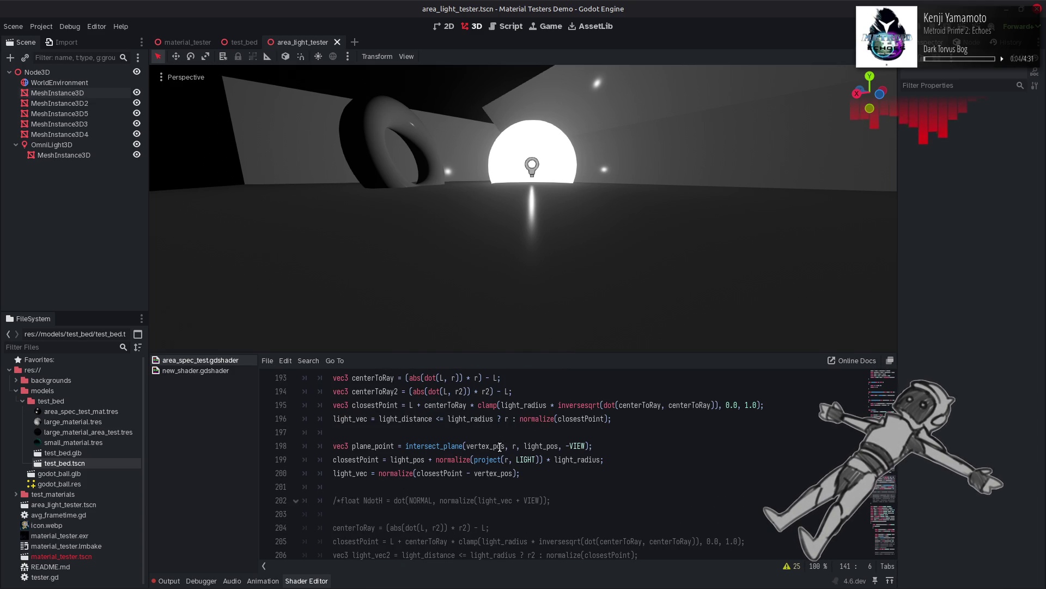
Step: Replace project(r, LIGHT) in closestPoint with plane_point - light_pos
double_click(385, 444)
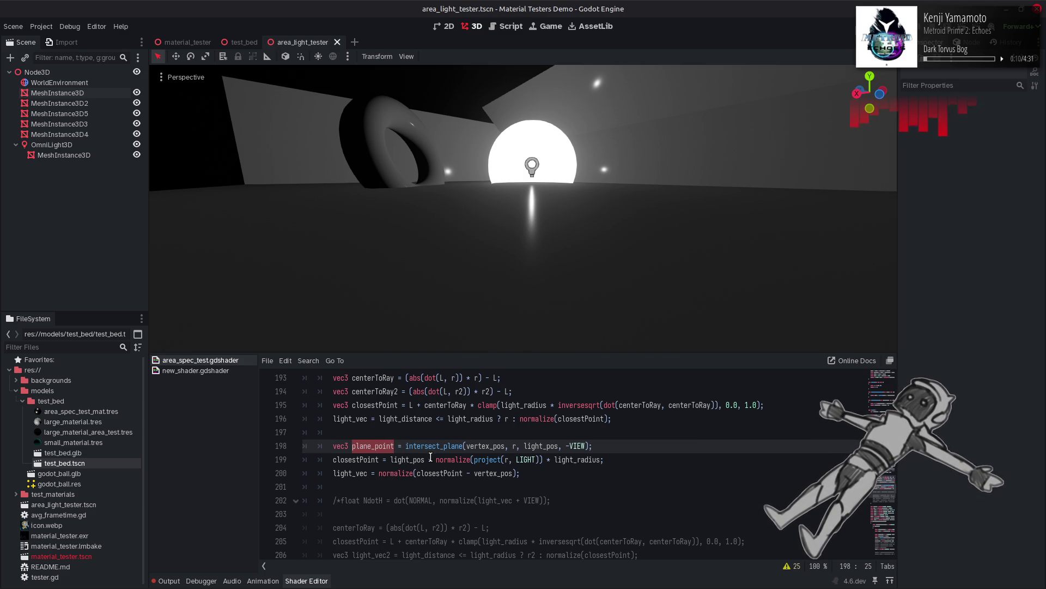
double_click(408, 459)
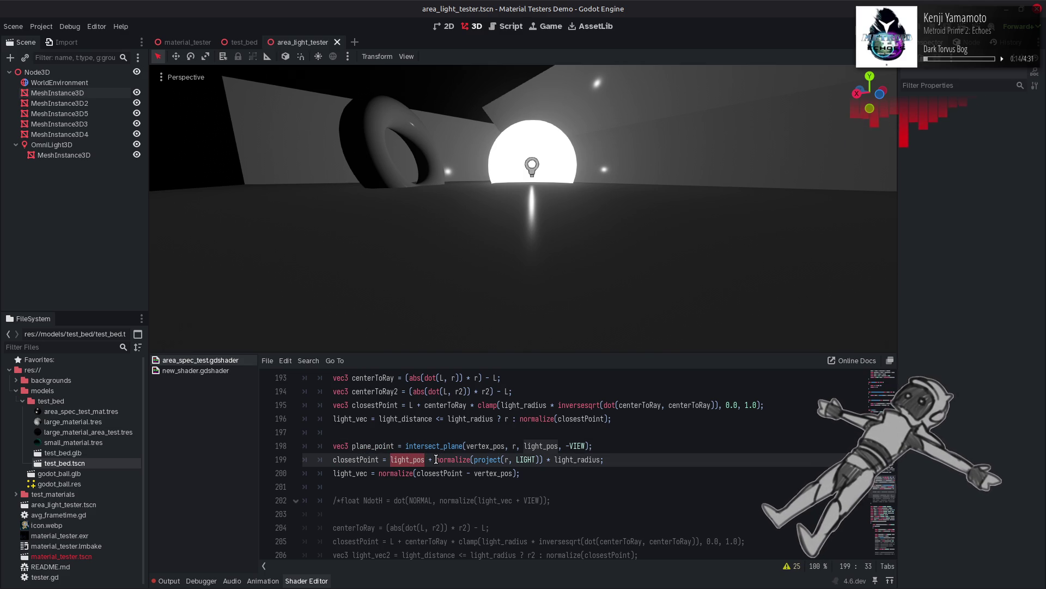
double_click(391, 447)
mouse_move(539, 460)
left_mouse_down()
mouse_move(473, 462)
mouse_move(544, 463)
left_mouse_up()
left_click(473, 462)
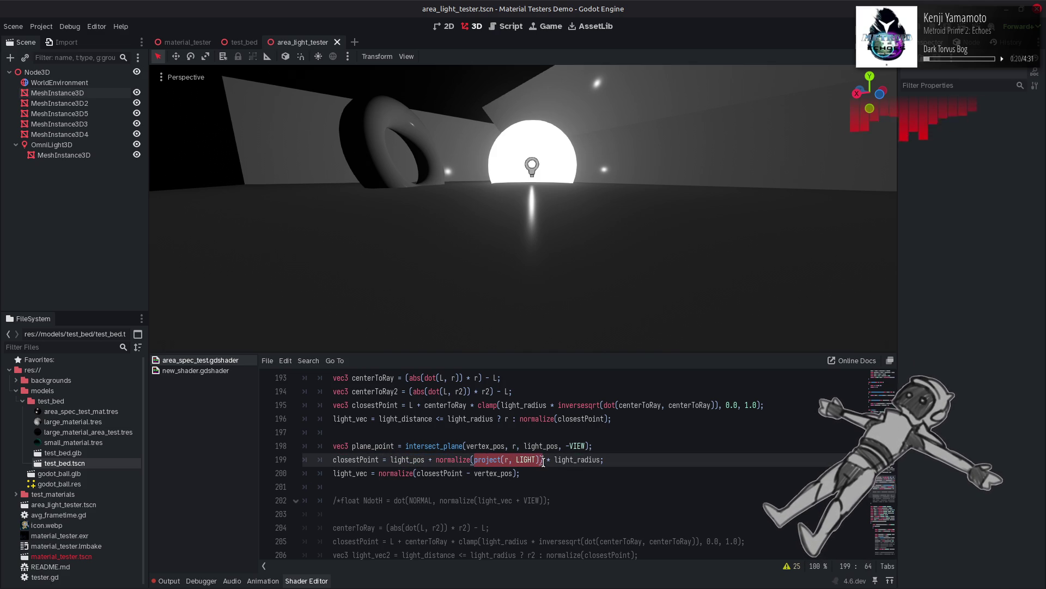
key("ctrl+v")
type("- ")
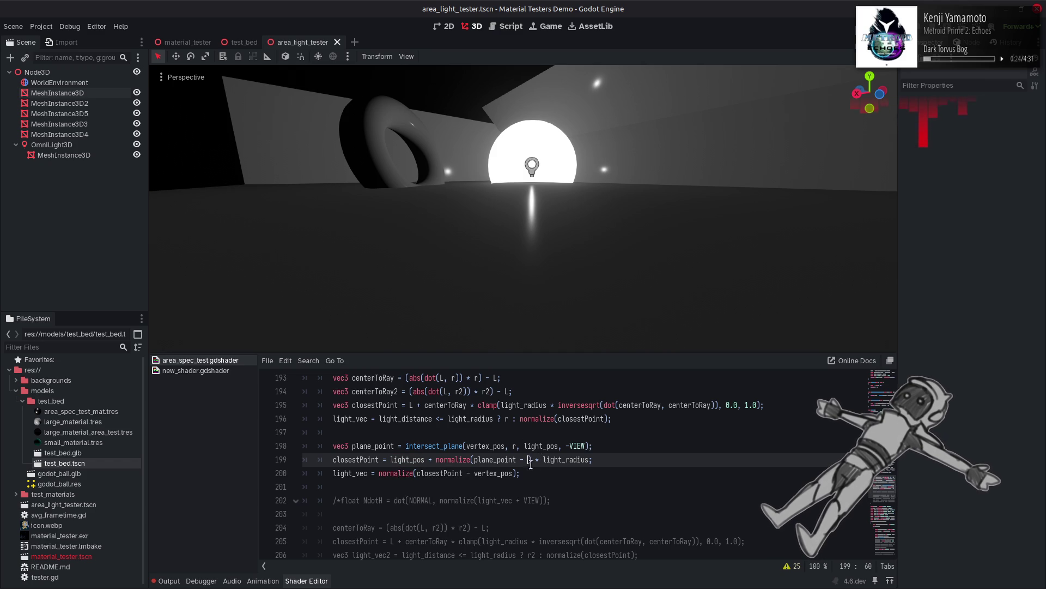
type("light_pos")
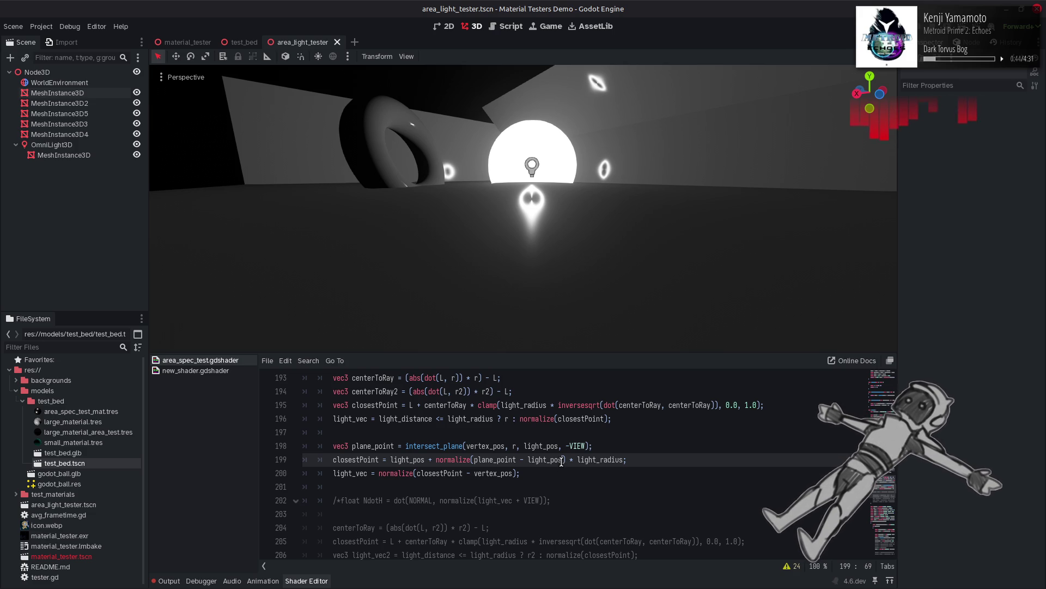
left_click(475, 460)
Step: Scale by min(light_radius, length(plane_point - light_pos)) instead of plain light_radius
left_click_drag(487, 461, 566, 461)
left_click(577, 460)
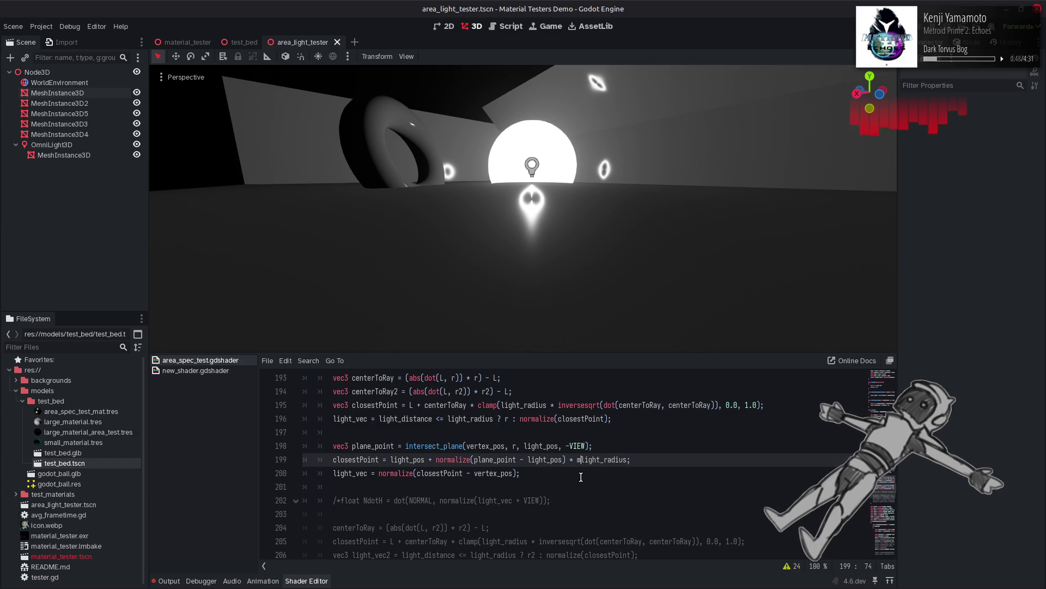
type("min")
key("Return")
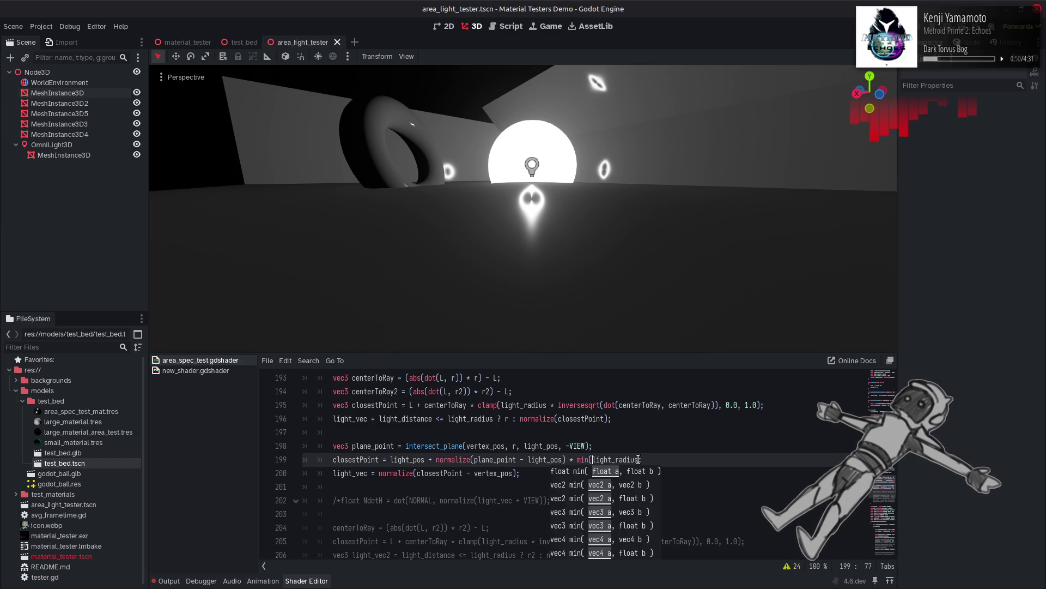
left_click(639, 460)
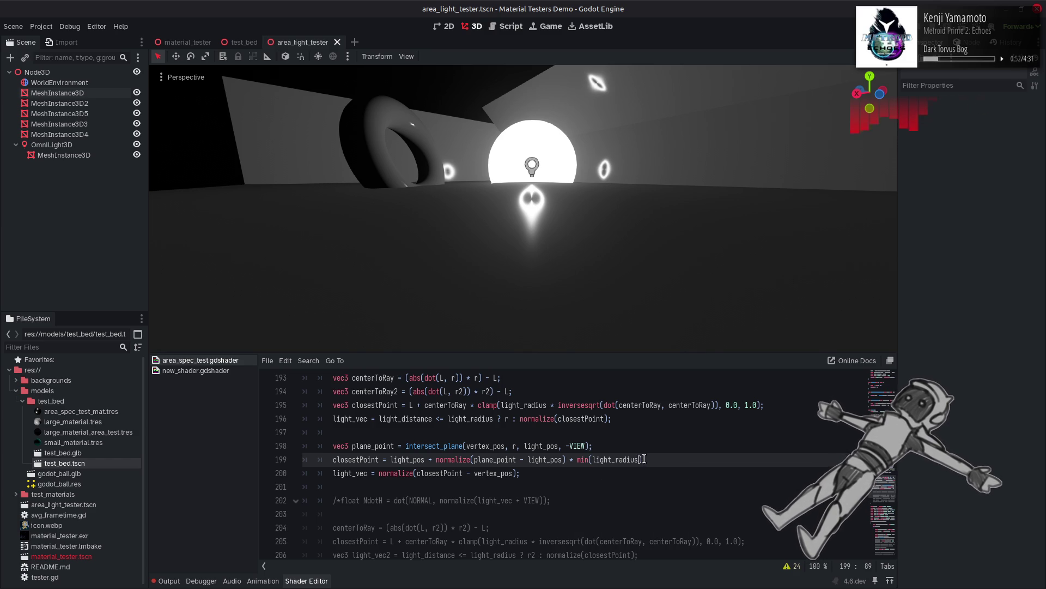
type(", length")
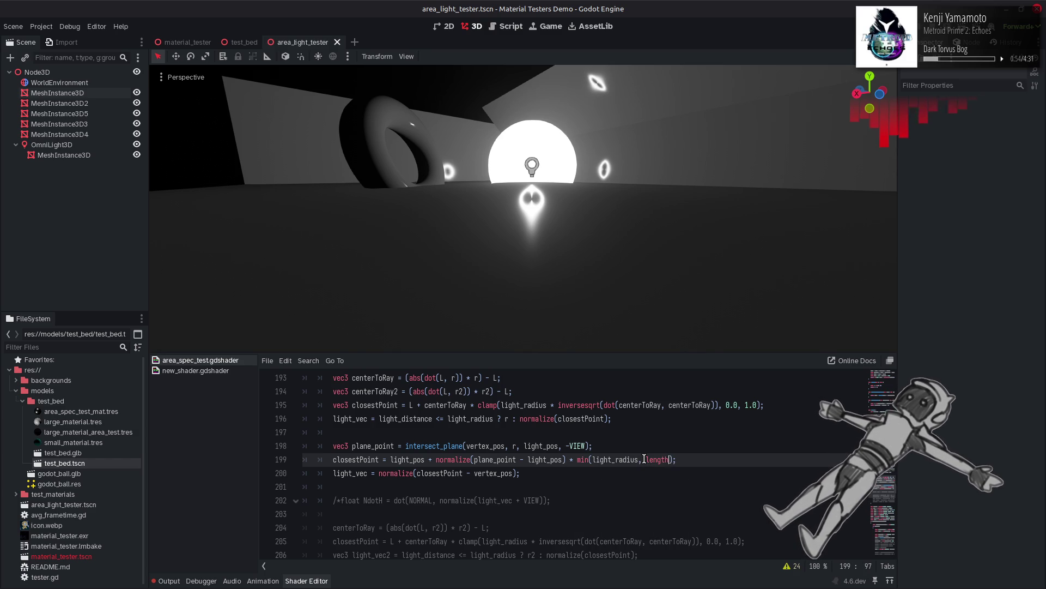
type("(plane_point - light_pos")
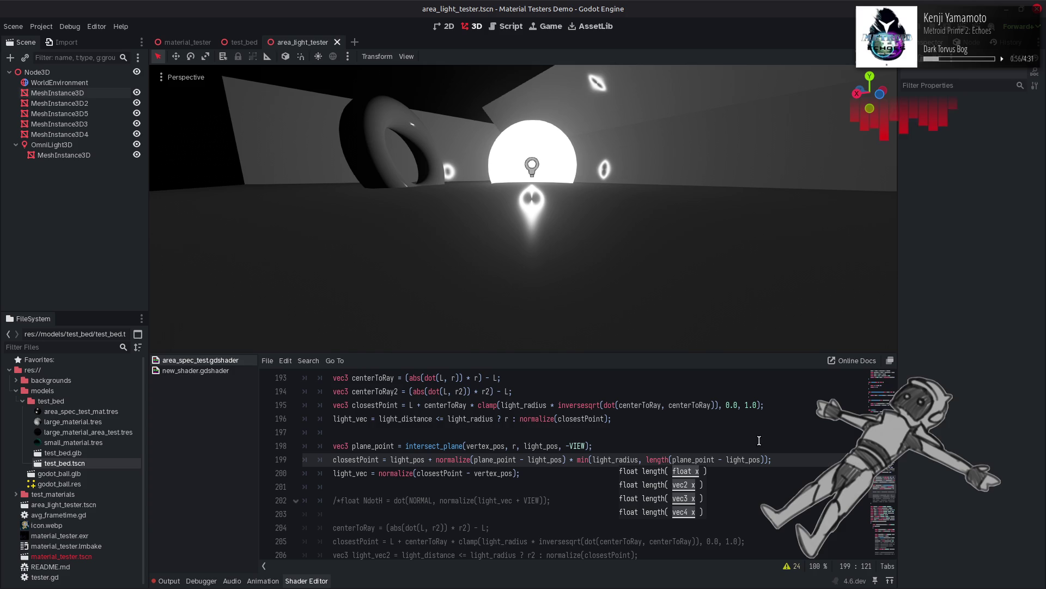
key("End")
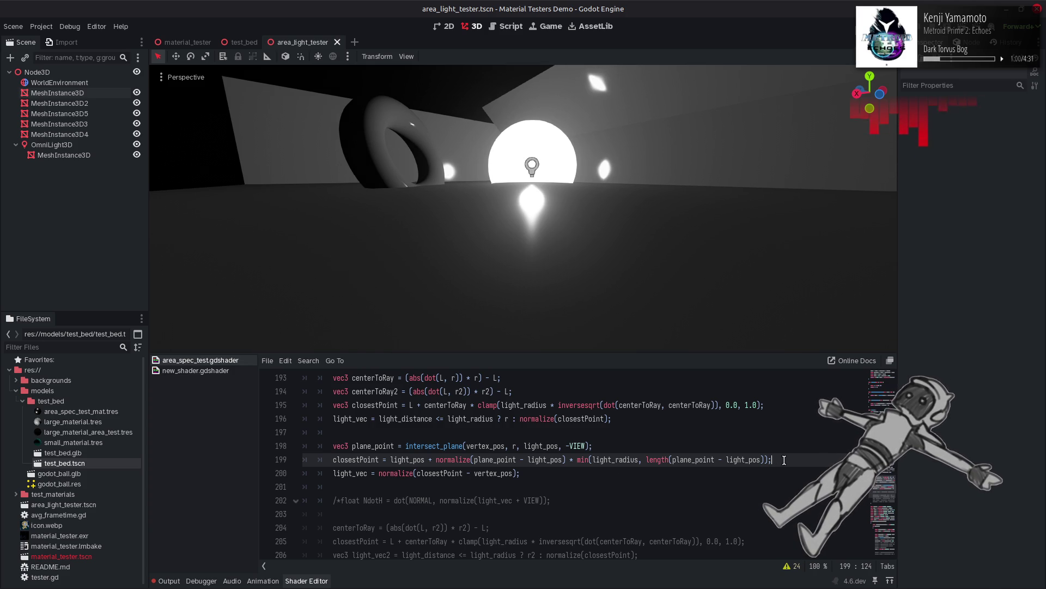
Step: Try commenting out the light_vec line 200 to compare, restore it and save
key("Down")
key("Home")
type("//")
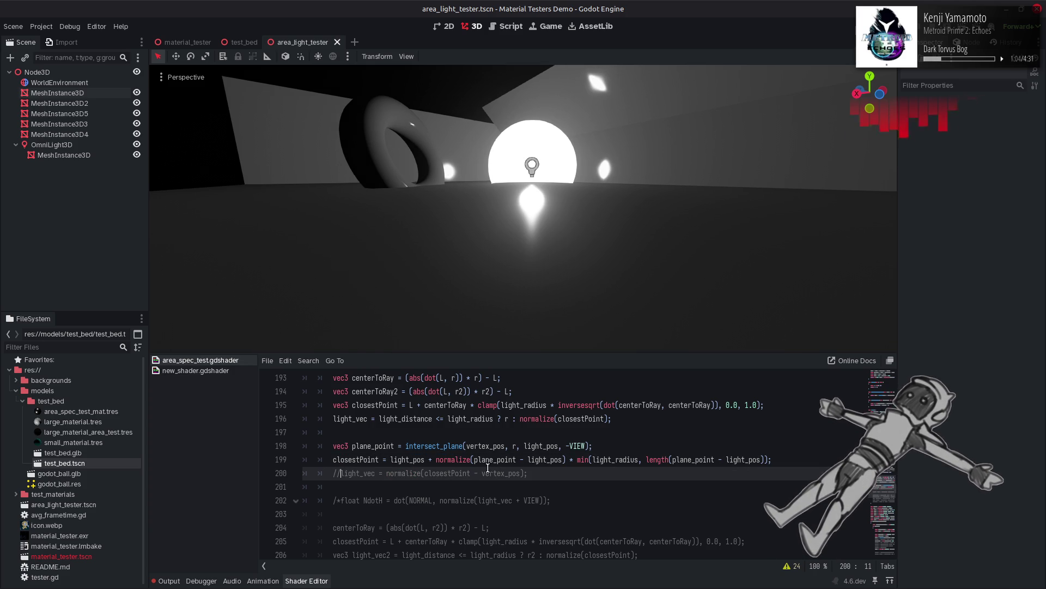
key("ctrl+z")
key("ctrl+shift+z")
key("ctrl+z")
key("ctrl+s")
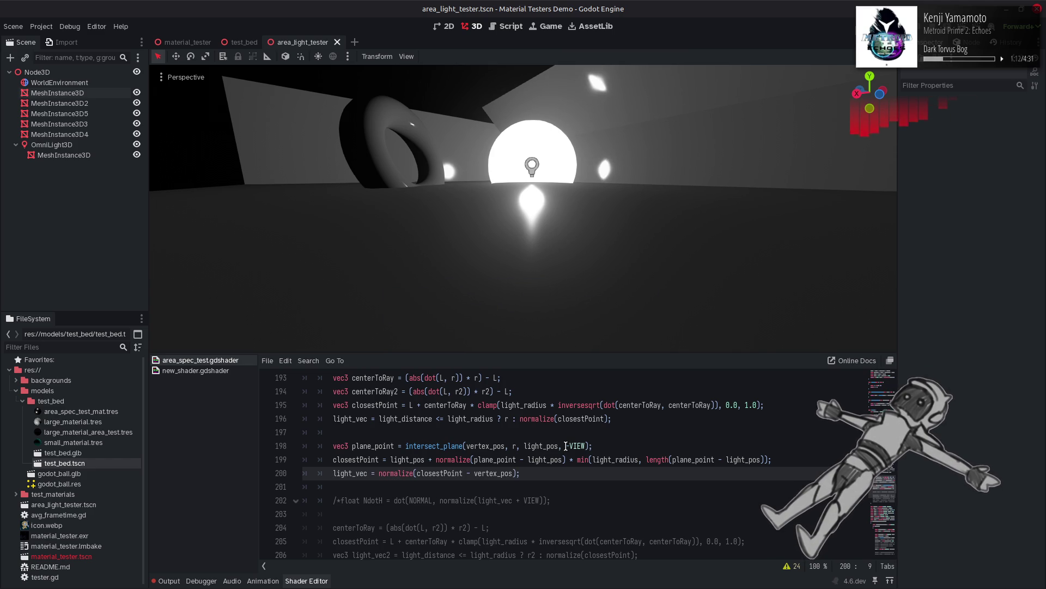
left_click_drag(565, 446, 586, 446)
Step: Replace -VIEW with LIGHT in the line 198 intersect_plane call and save to recompile
type("LIGHT")
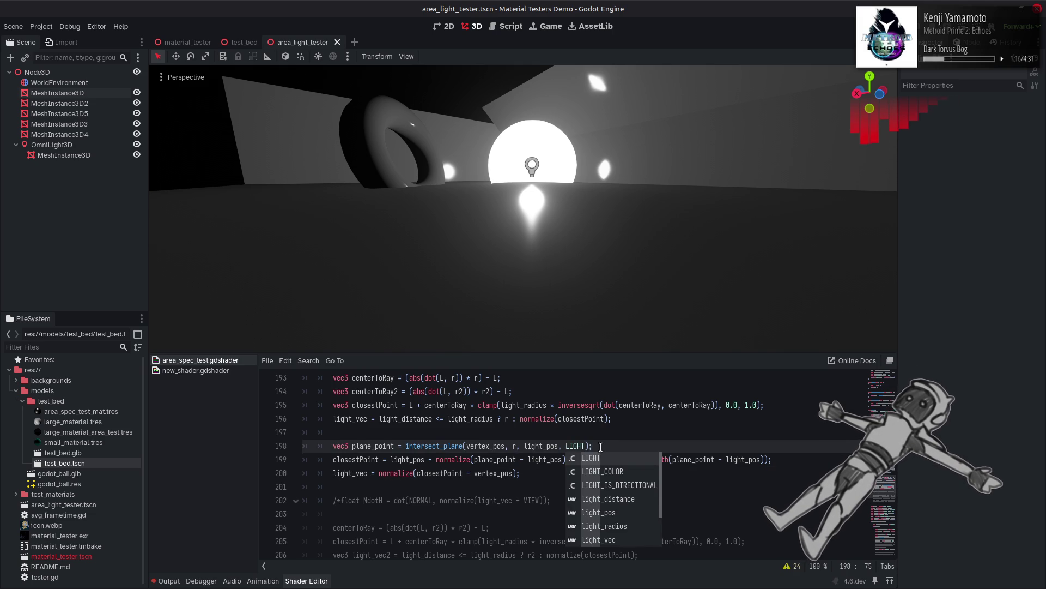
key("End")
key("ctrl+s")
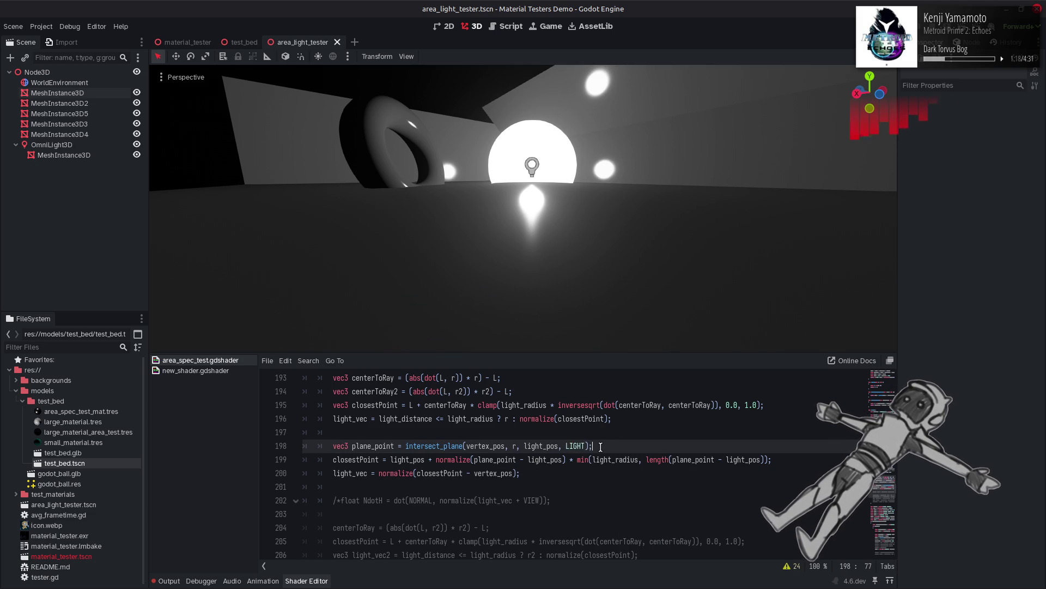
left_click(334, 474)
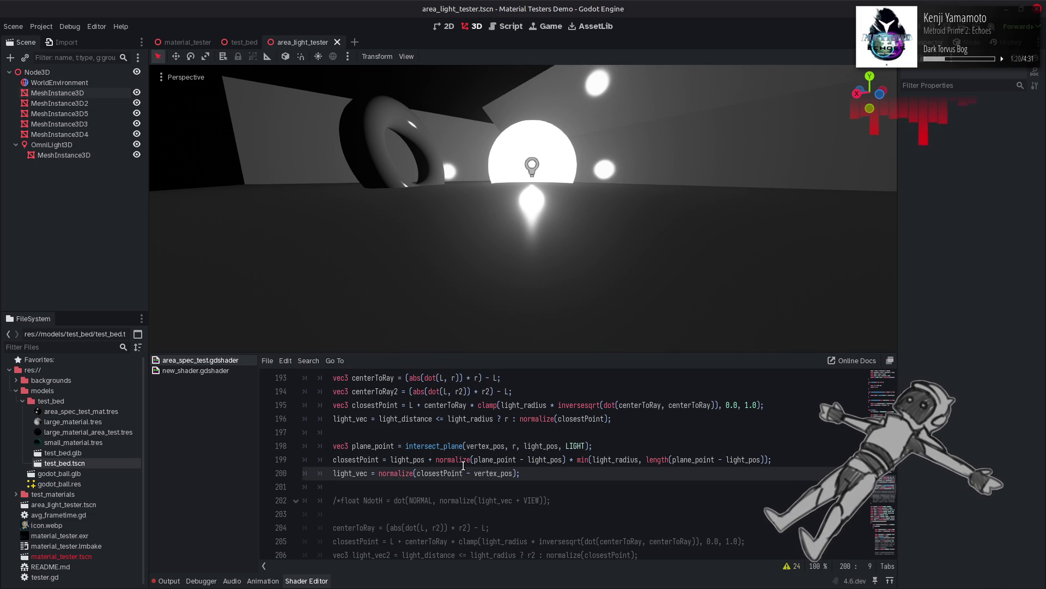
type("//")
key("ctrl+s")
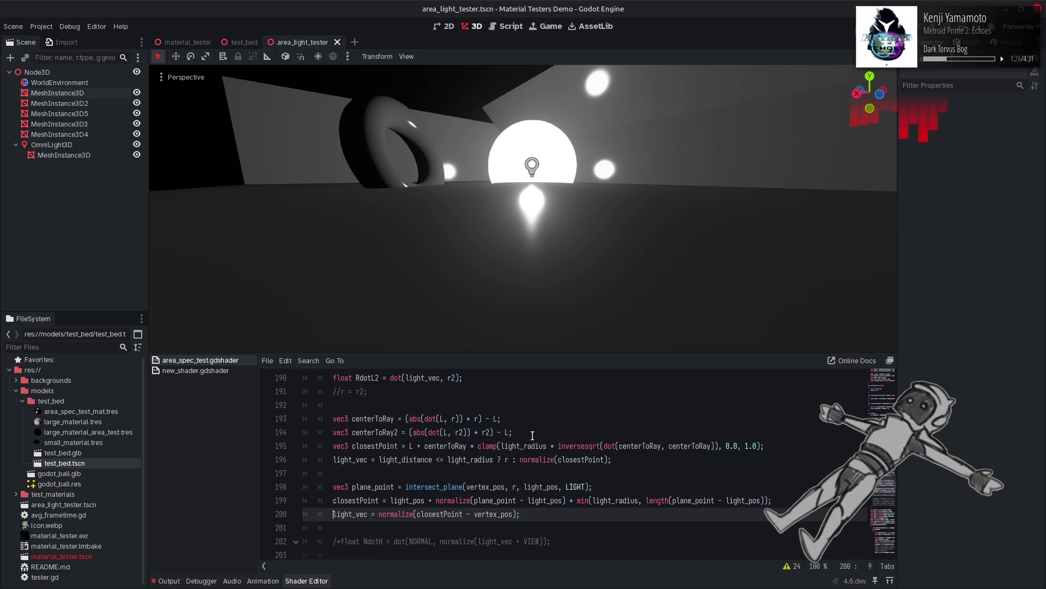
scroll(532, 435, "up", 1)
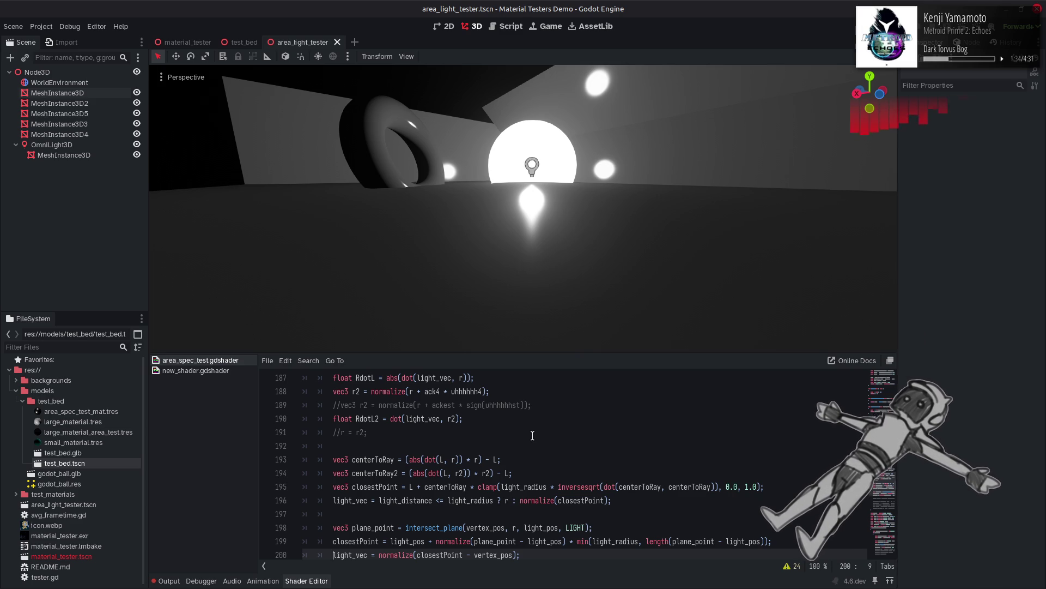
scroll(533, 436, "down", 1)
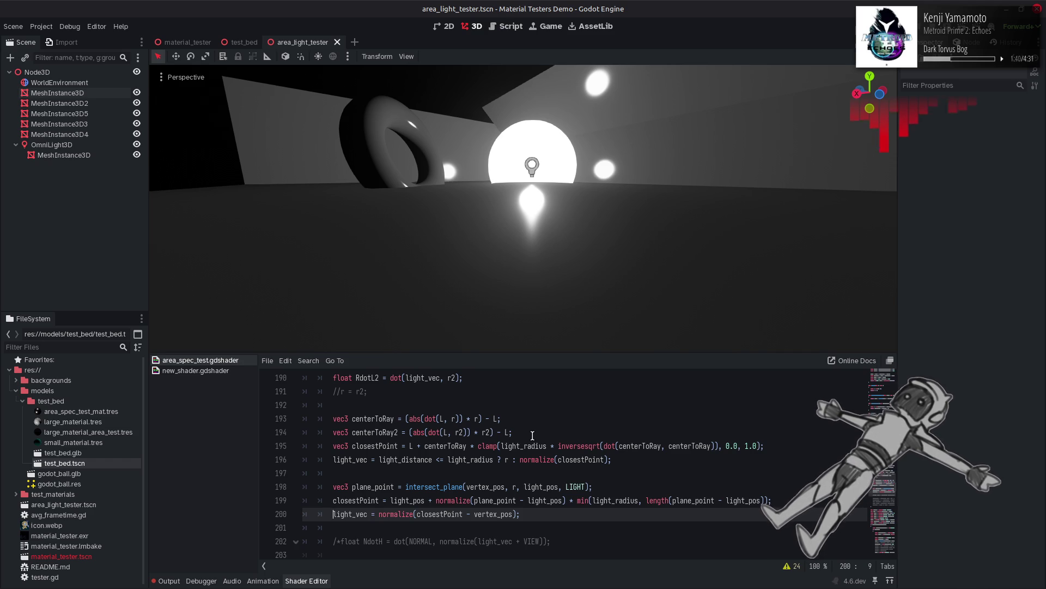
scroll(532, 435, "down", 1)
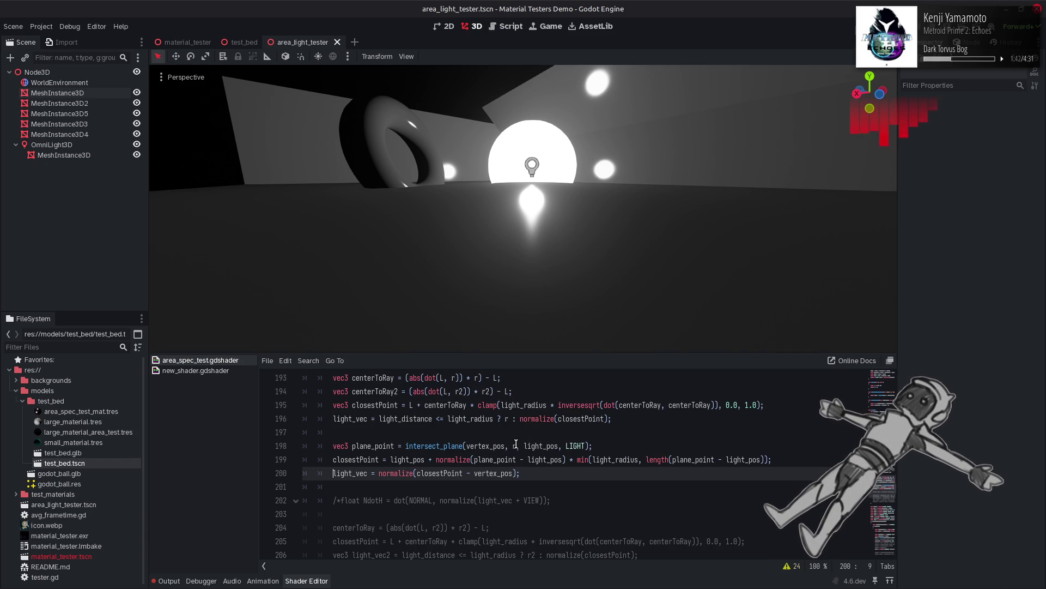
double_click(515, 446)
double_click(579, 446)
type("r")
left_click(513, 446)
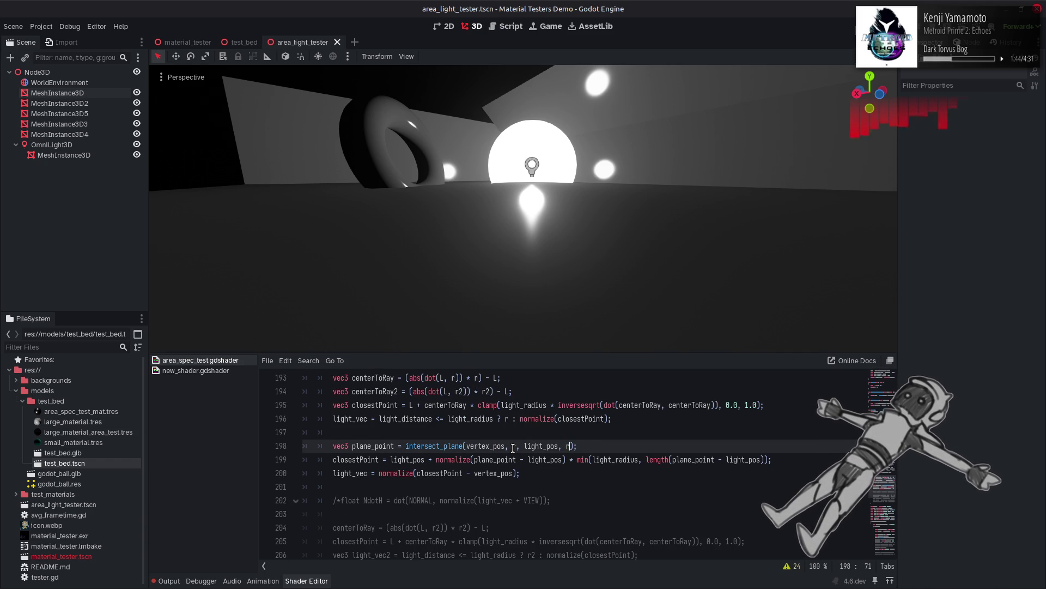
key("BackSpace")
type("LIGHT")
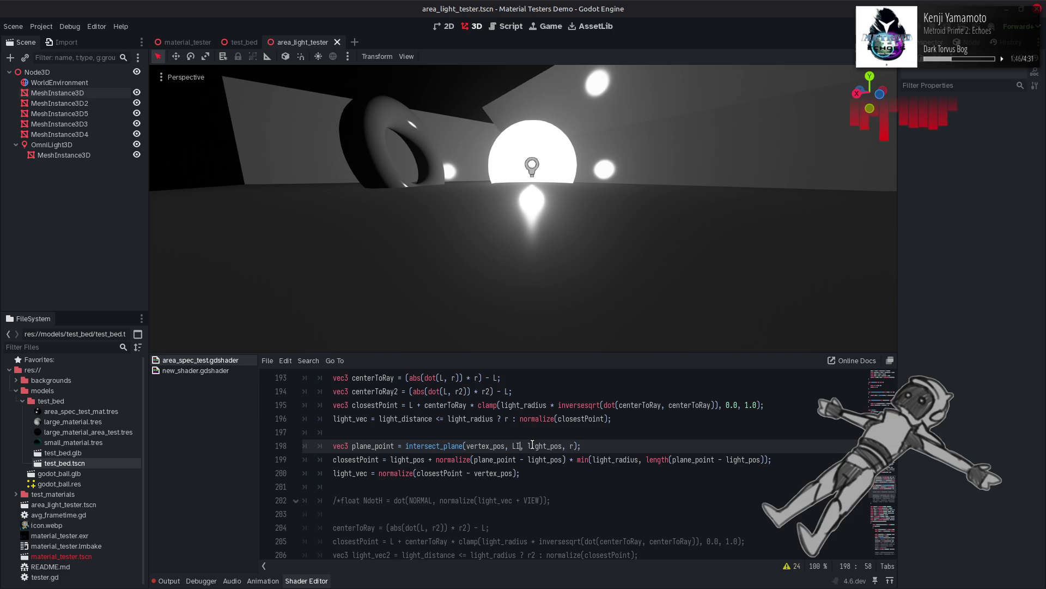
key("ctrl+s")
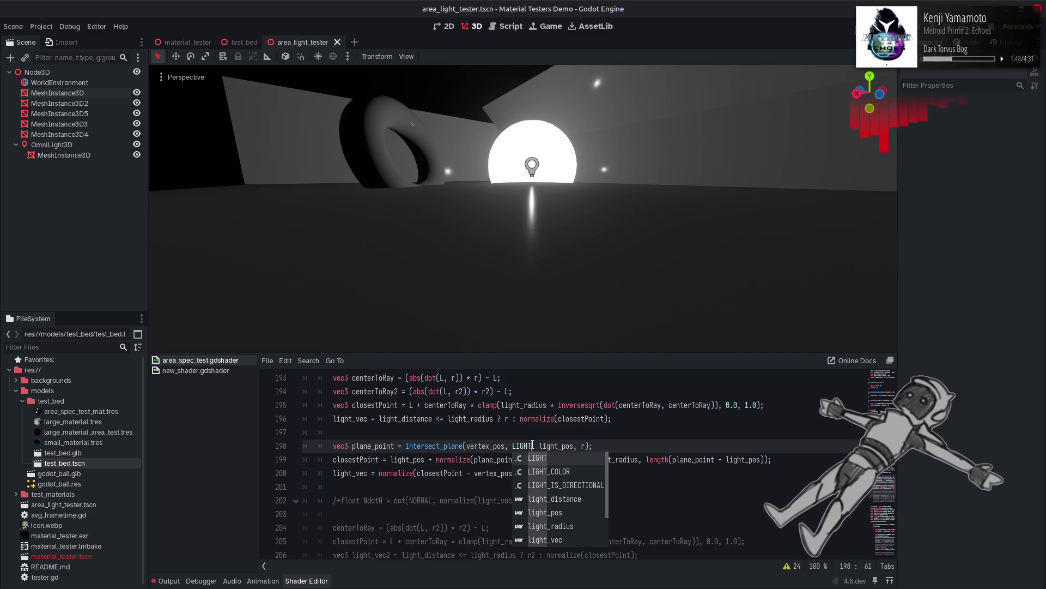
key("Escape")
left_click(513, 444)
type("-")
key("BackSpace")
left_click(582, 445)
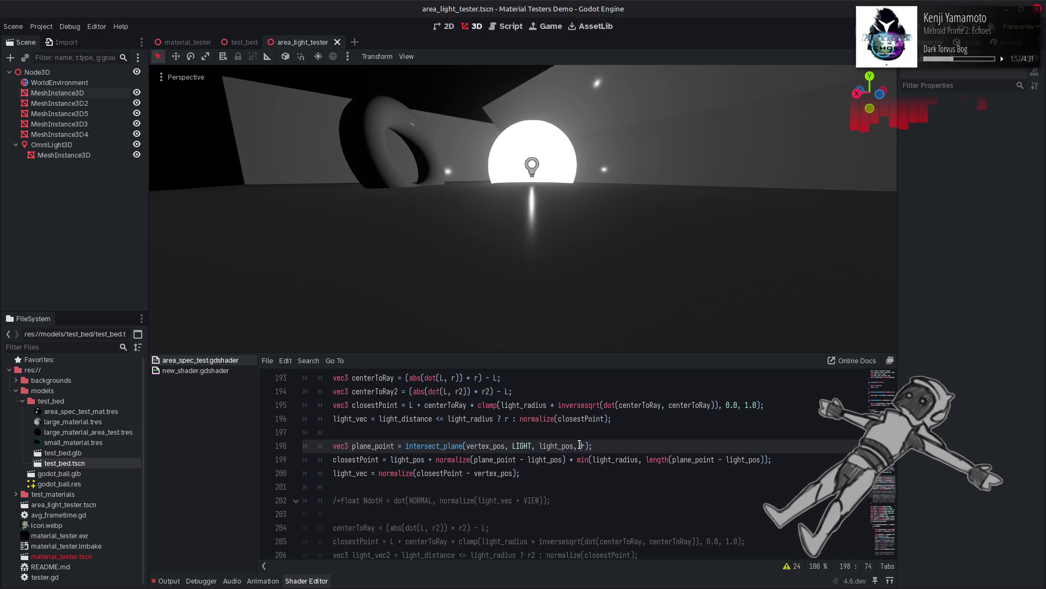
key("ctrl+s")
type("-")
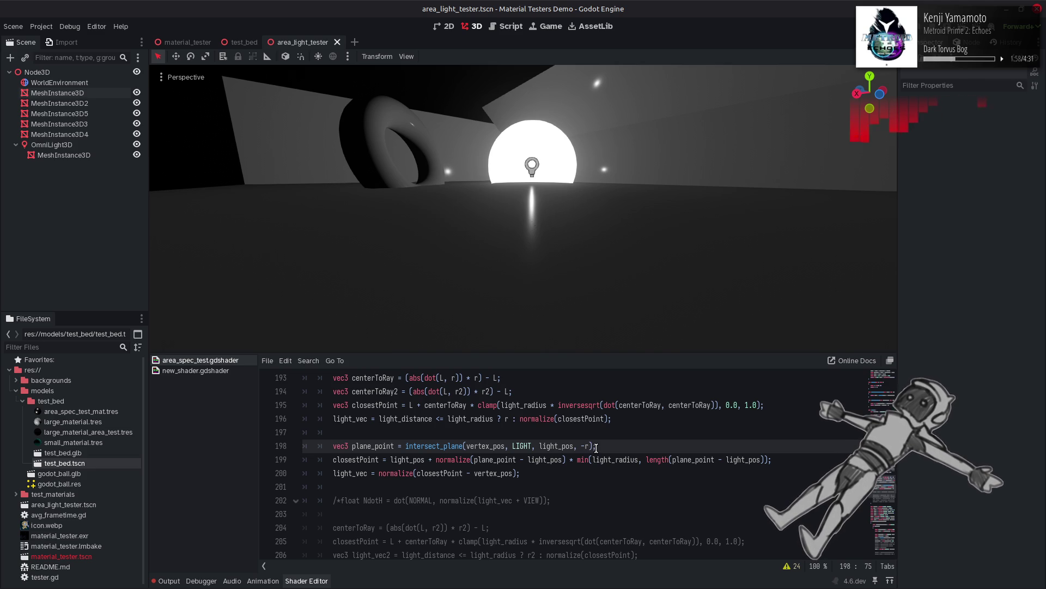
double_click(522, 445)
type("VIEW")
key("ctrl+s")
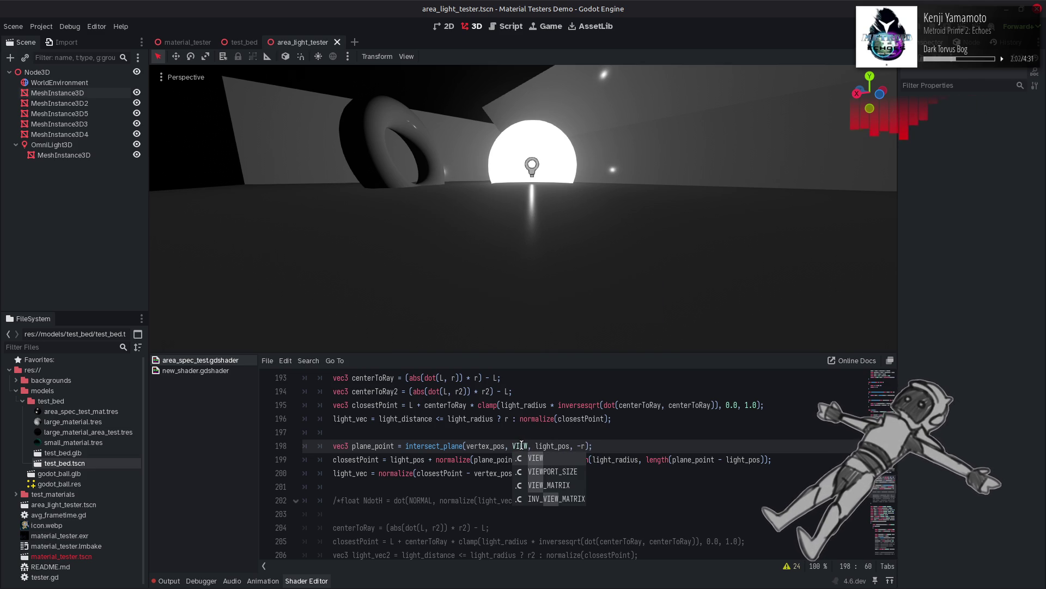
left_click(514, 445)
type("-")
key("ctrl+s")
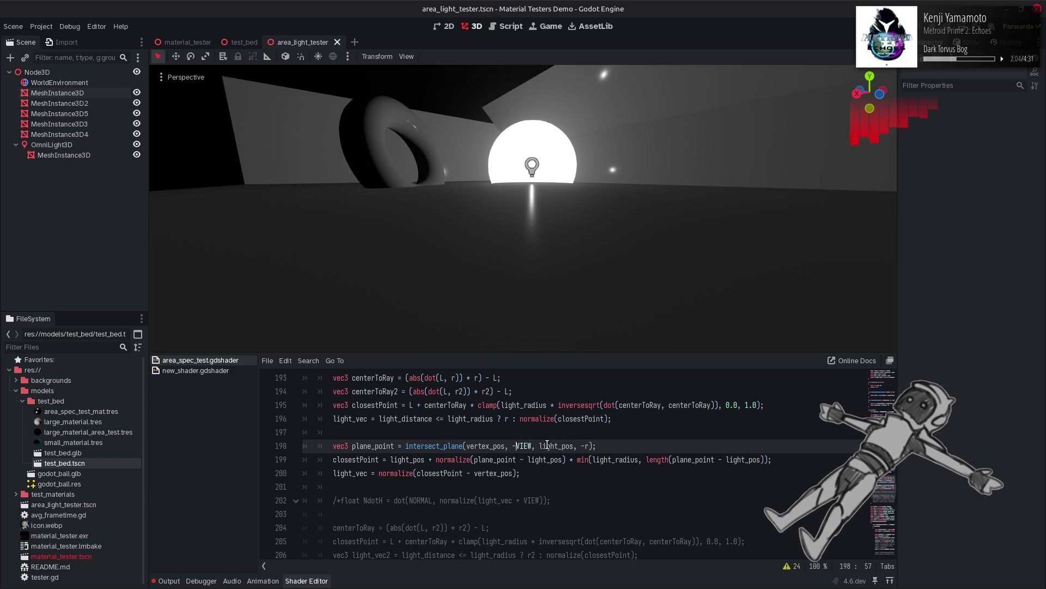
key("BackSpace")
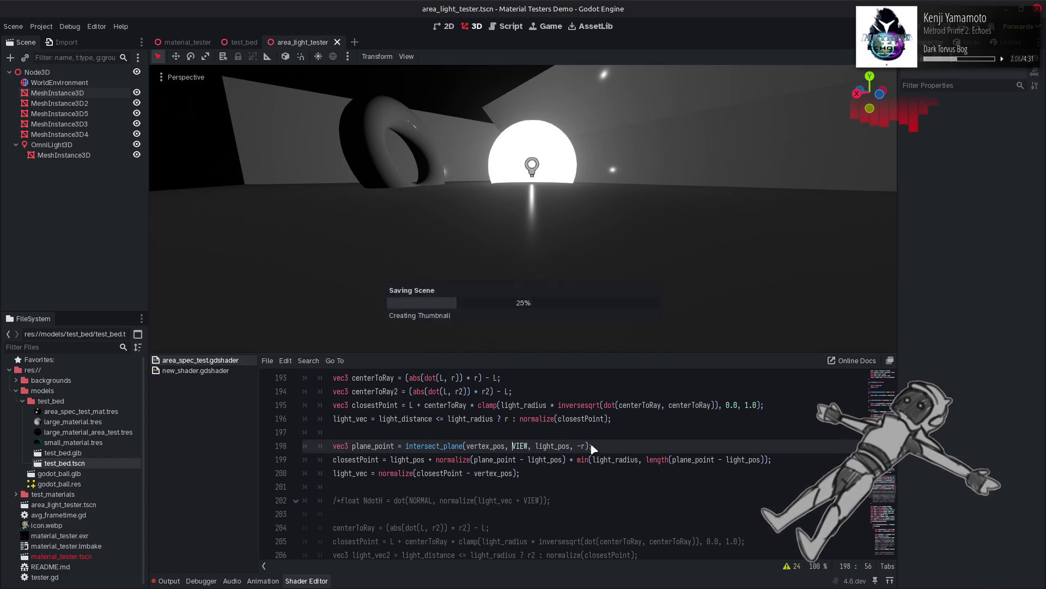
left_click_drag(586, 446, 578, 446)
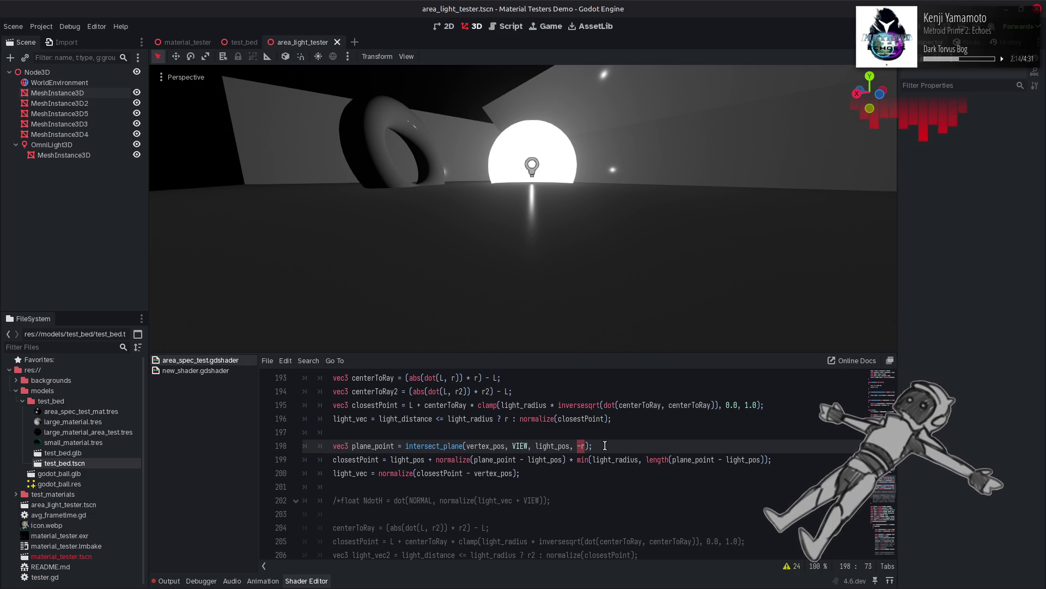
key("ctrl+z")
key("ctrl+z")
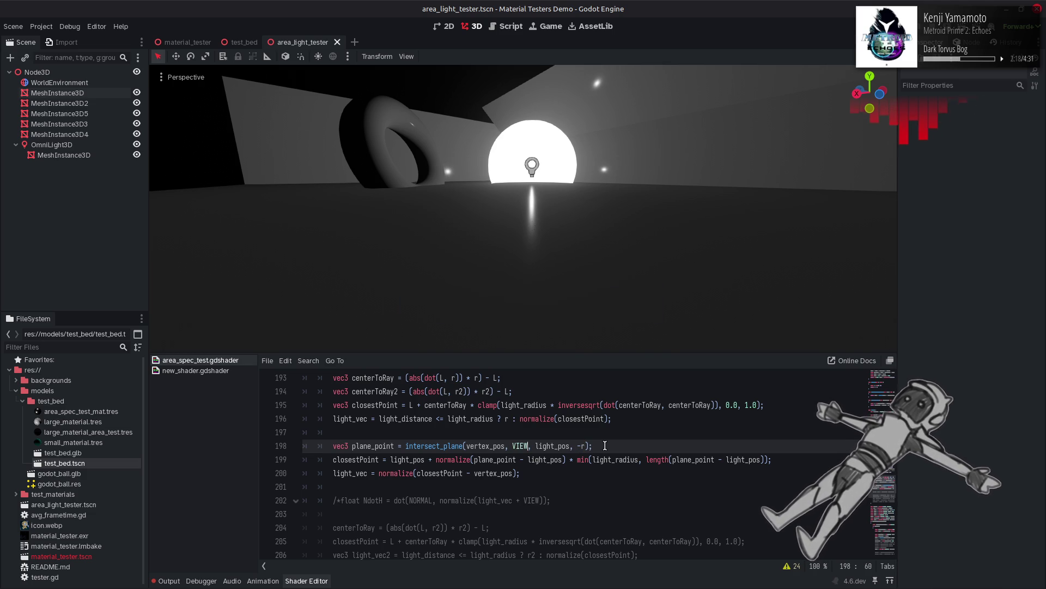
key("ctrl+shift+z")
key("ctrl+z")
key("ctrl+z")
key("ctrl+z")
key("ctrl+s")
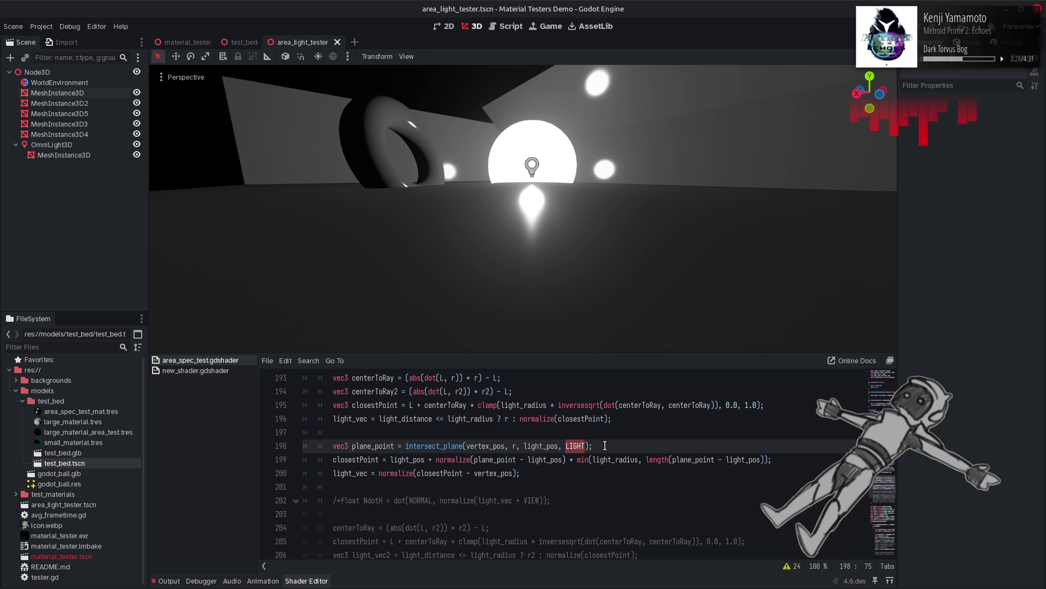
left_click(604, 446)
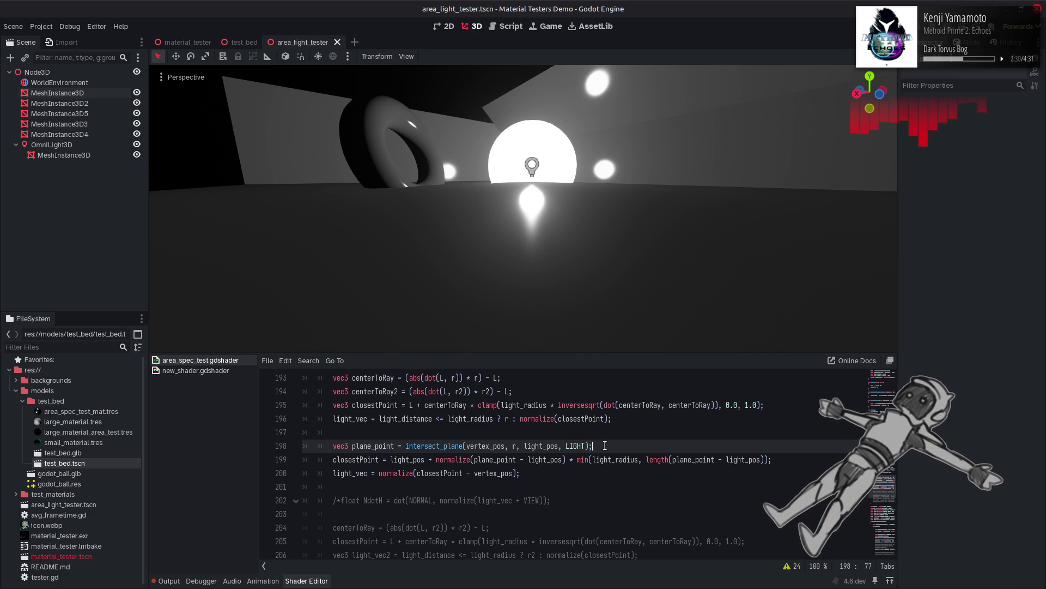
double_click(513, 446)
type("-VIEW")
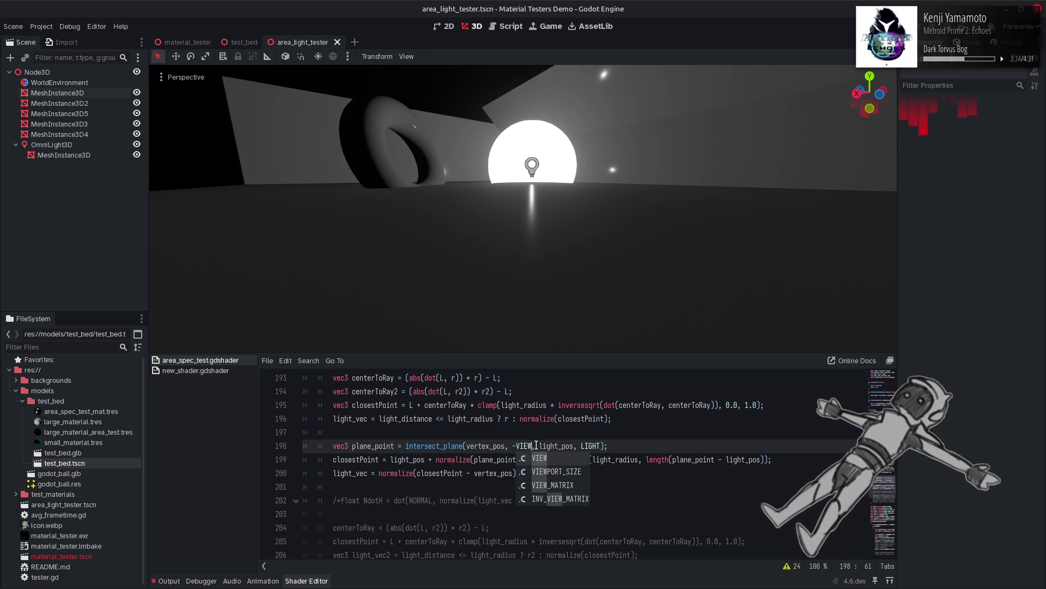
key("Escape")
left_click(516, 445)
key("BackSpace")
double_click(516, 446)
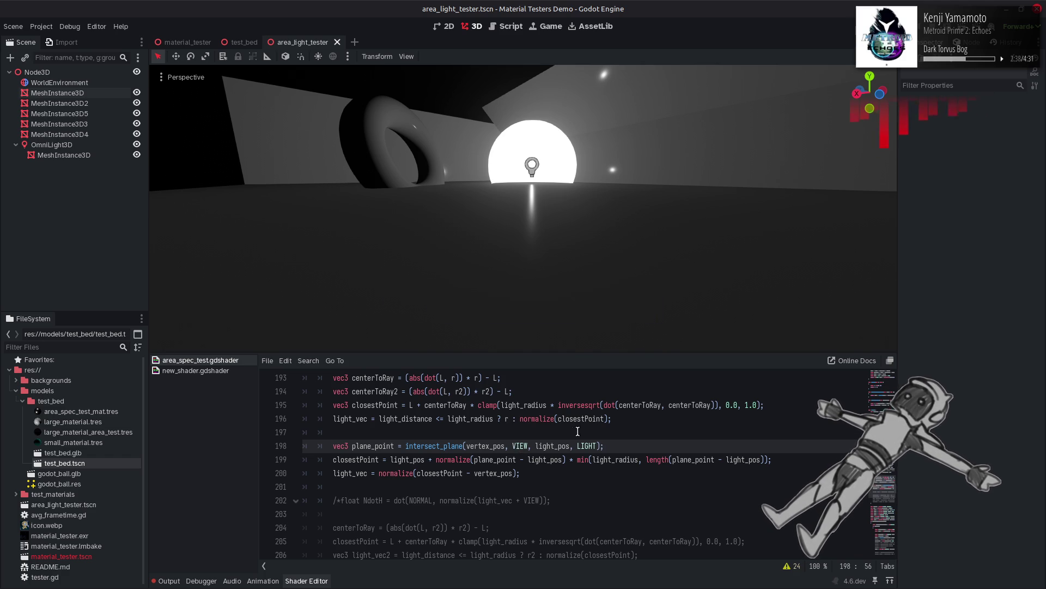
type("r")
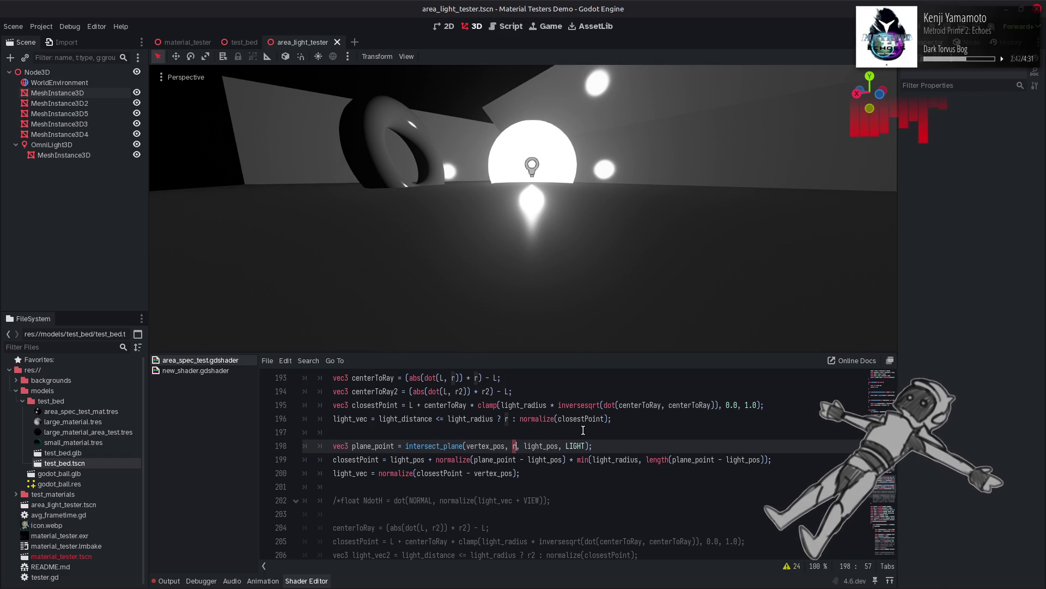
scroll(528, 425, "up", 4)
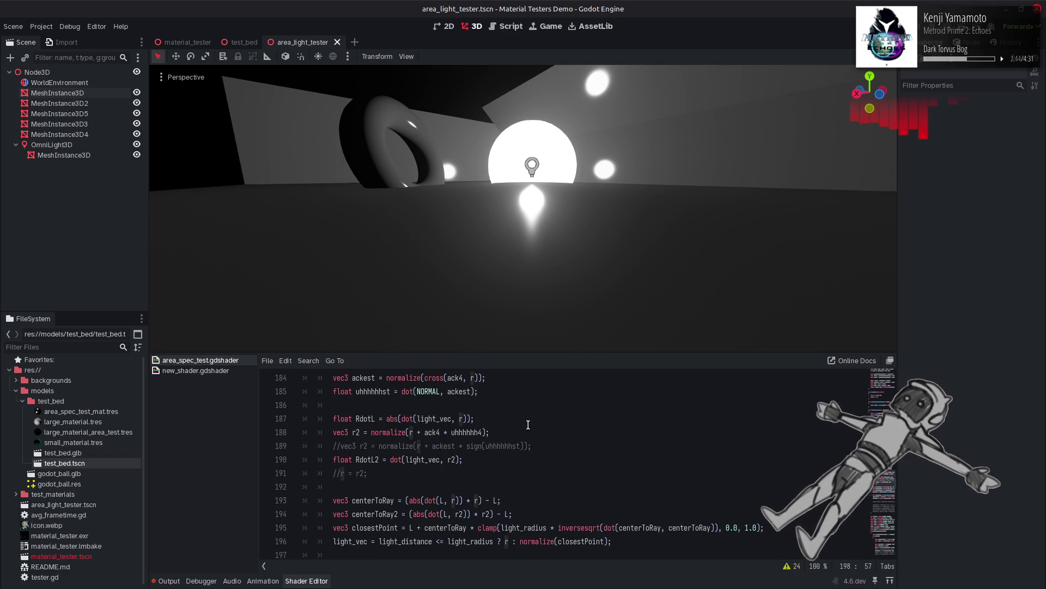
Step: On line 198, wrap the r argument as mix(r, NORMAL, 0.5)
scroll(528, 425, "up", 5)
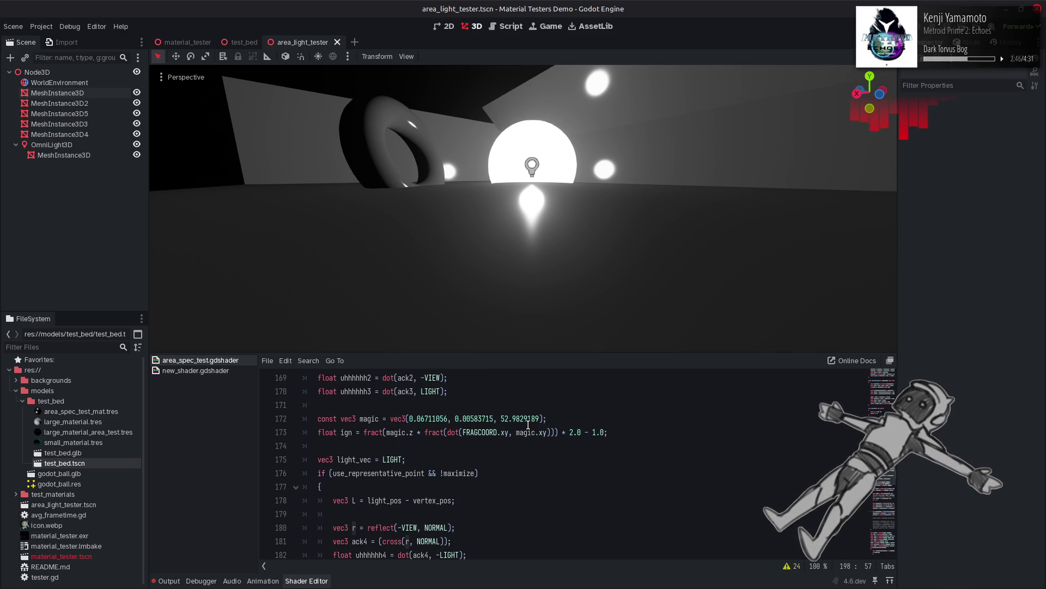
scroll(528, 425, "down", 8)
key("Left")
type("mix(")
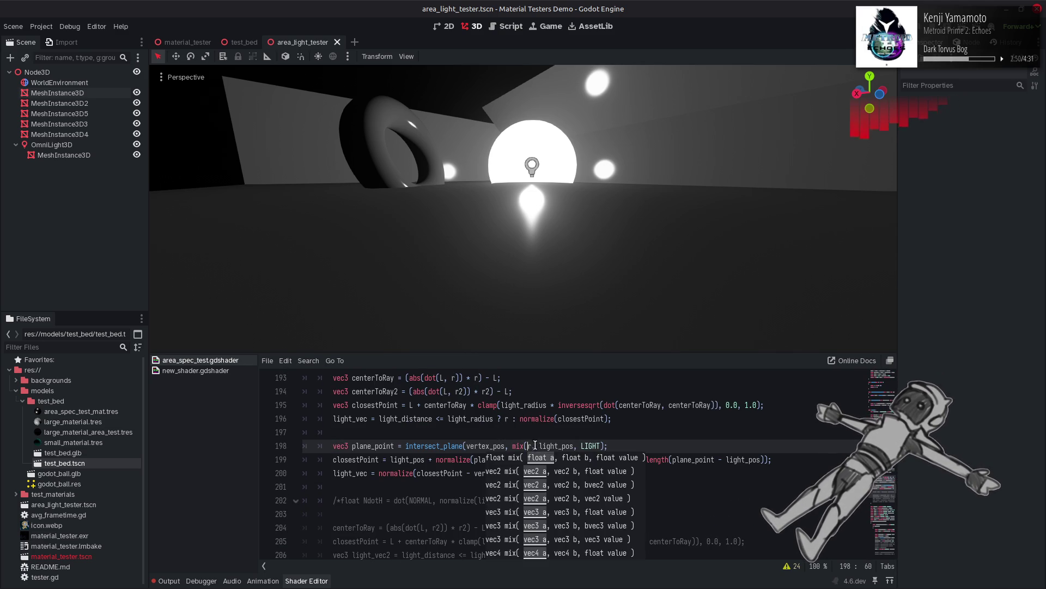
key("Right")
type(")")
type(", NORMAL")
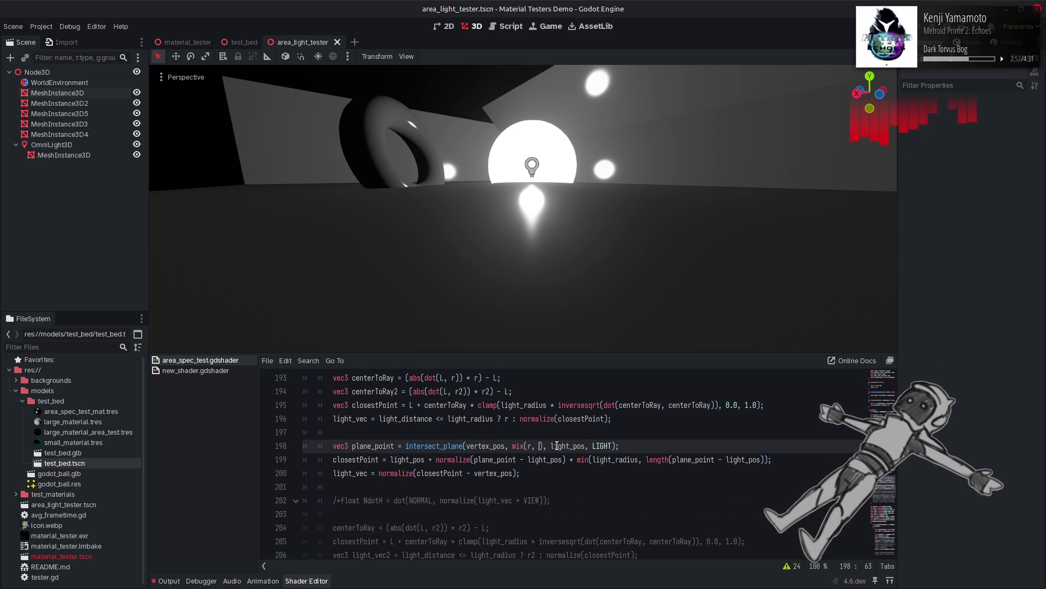
type(", 0")
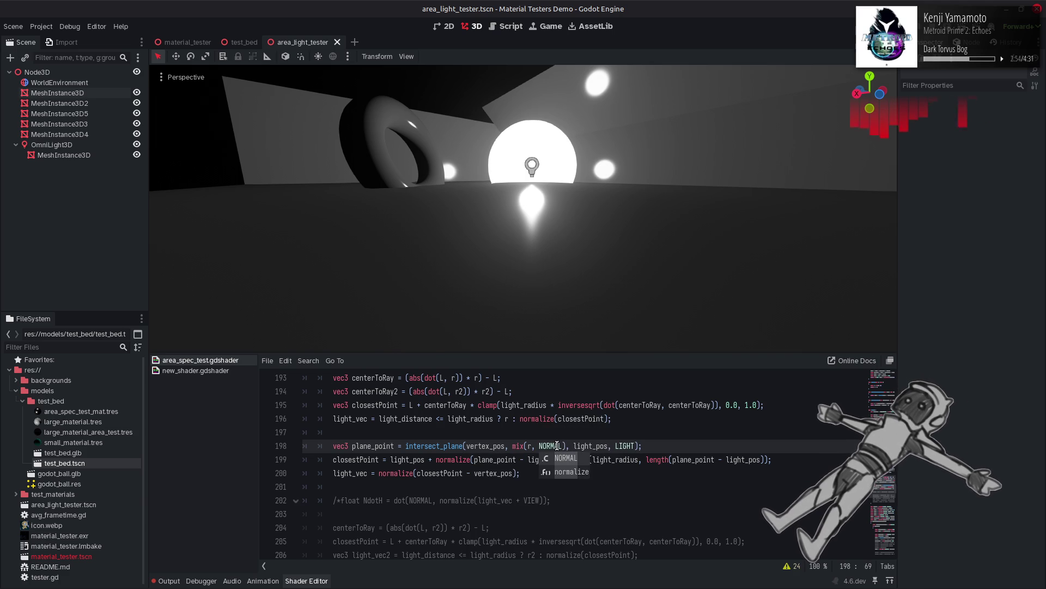
type(".5")
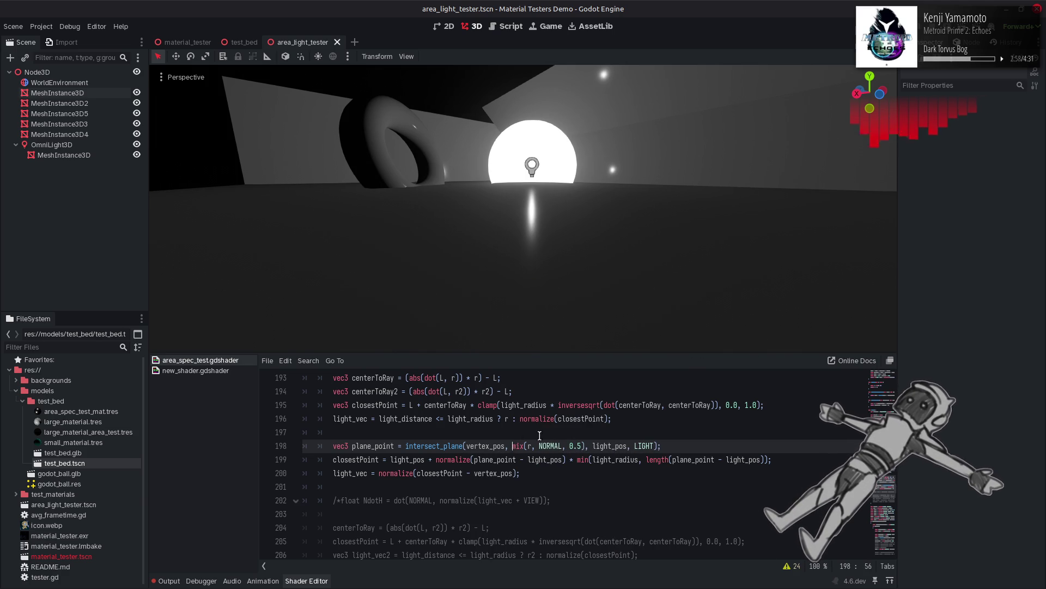
Step: Reuse normalize from the line above to wrap the mix call, then recompile
key("Up")
key("Up")
key("Left")
key("Left")
key("Left")
key("ctrl+c")
left_click(513, 446)
key("ctrl+v")
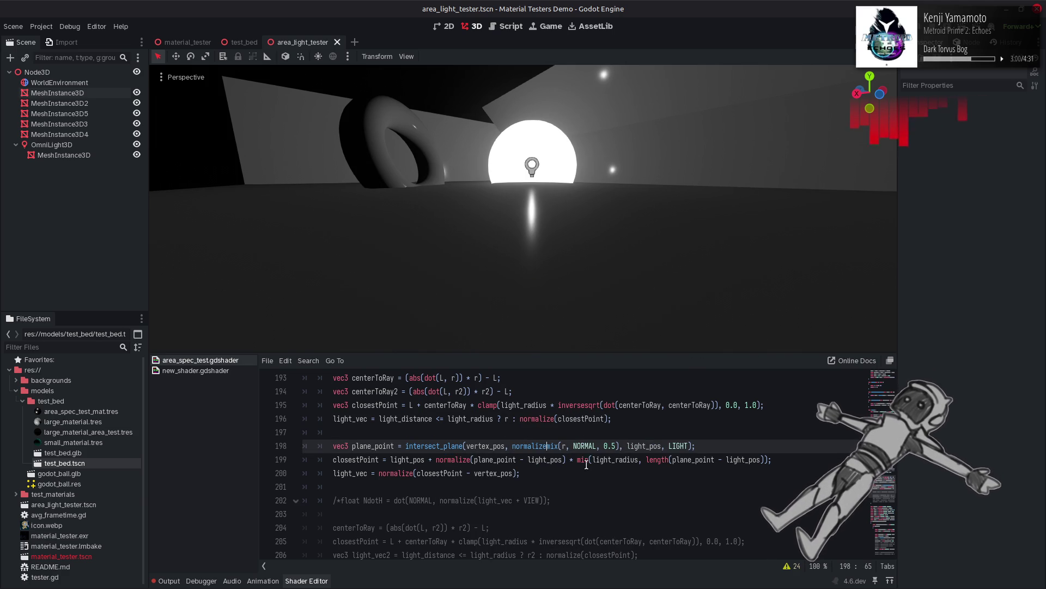
type("(")
left_click(623, 446)
type(")")
key("ctrl+s")
Step: Replace the 0.5 blend weight with ROUGHNESS and recompile
key("Left")
key("Left")
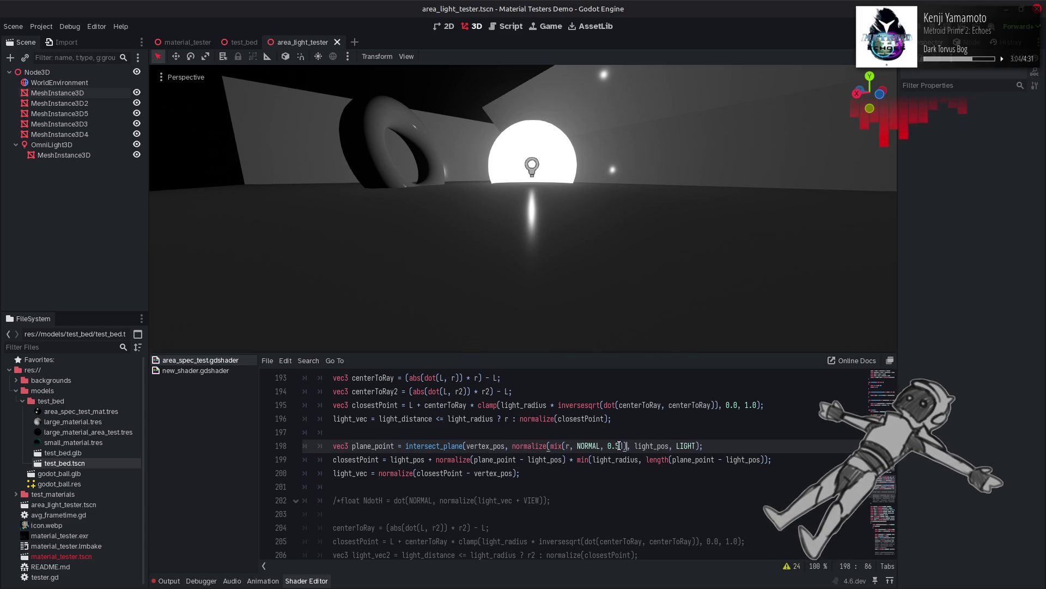
key("shift+Left")
key("shift+Left")
key("shift+Left")
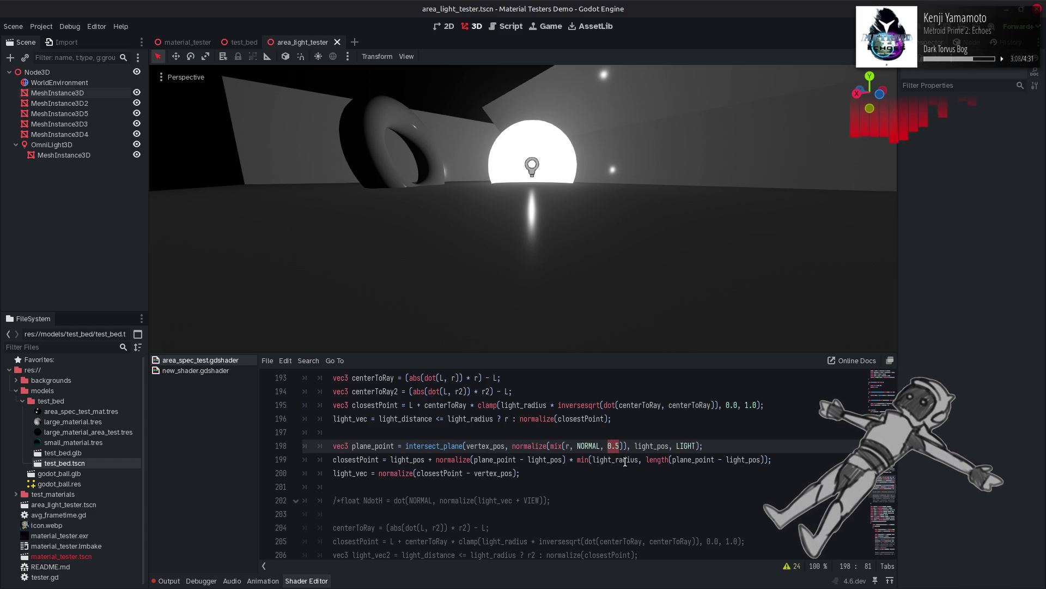
type("ROUGHNESS")
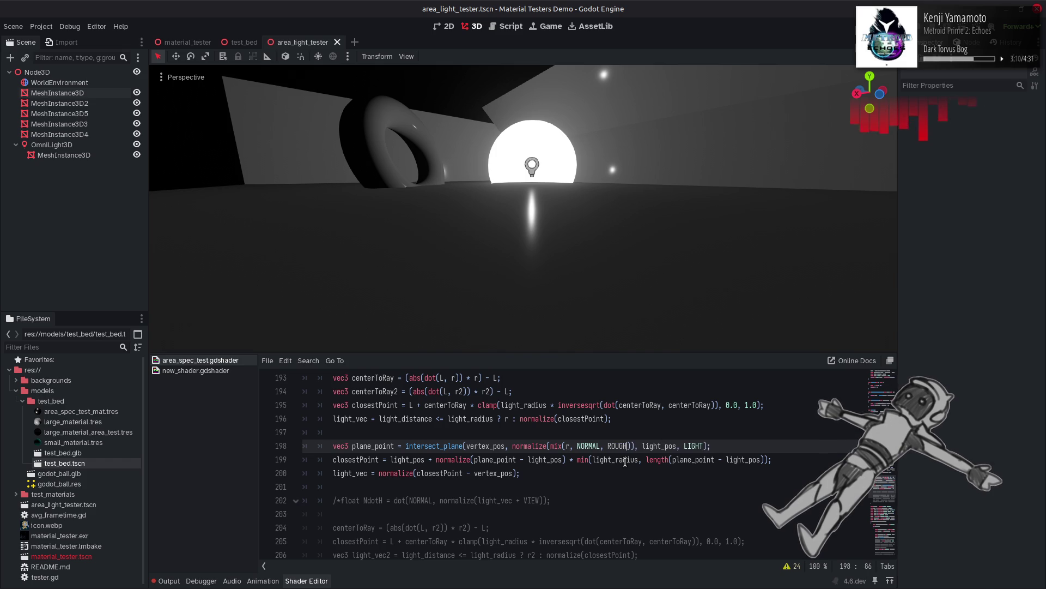
key("ctrl+s")
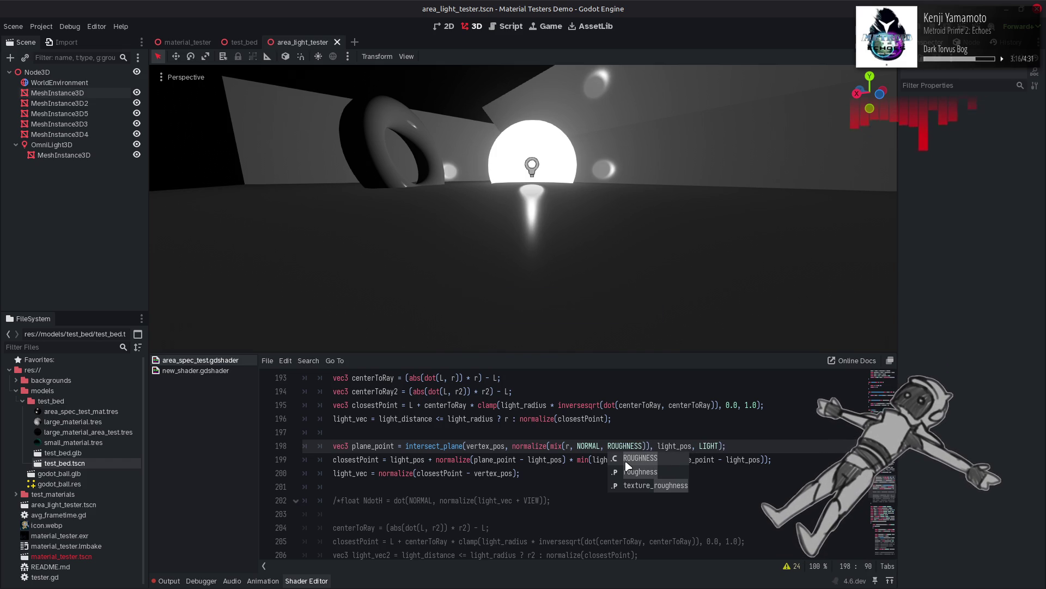
Step: Try ROUGHNESS * ROUGHNESS as the weight, then settle on ROUGHNESS * 0.5
left_click(627, 444)
double_click(627, 444)
left_click(642, 443)
type("* ROUGHNESS")
key("ctrl+s")
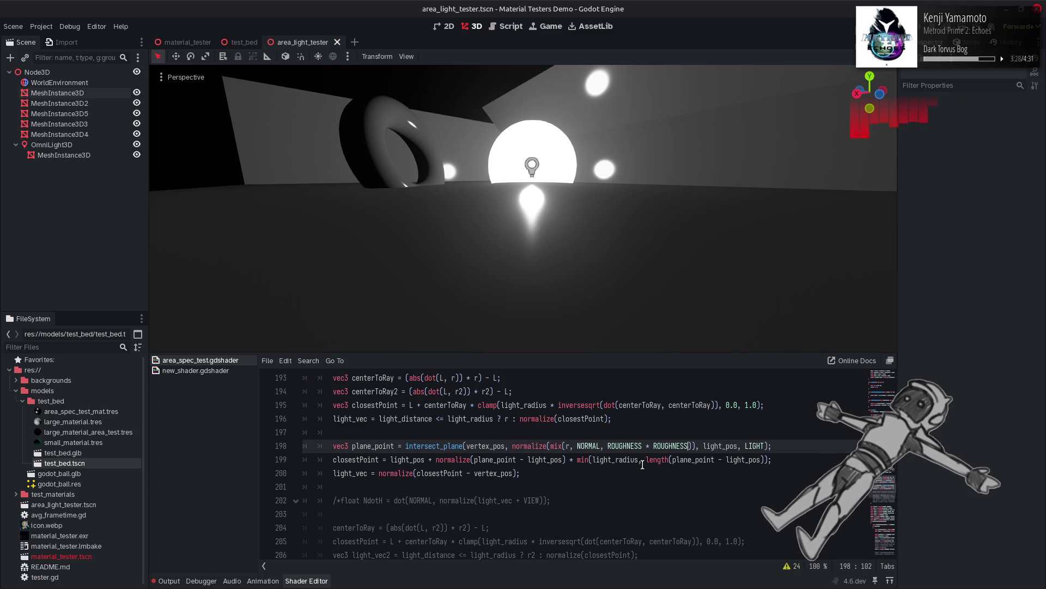
type("* 0.5")
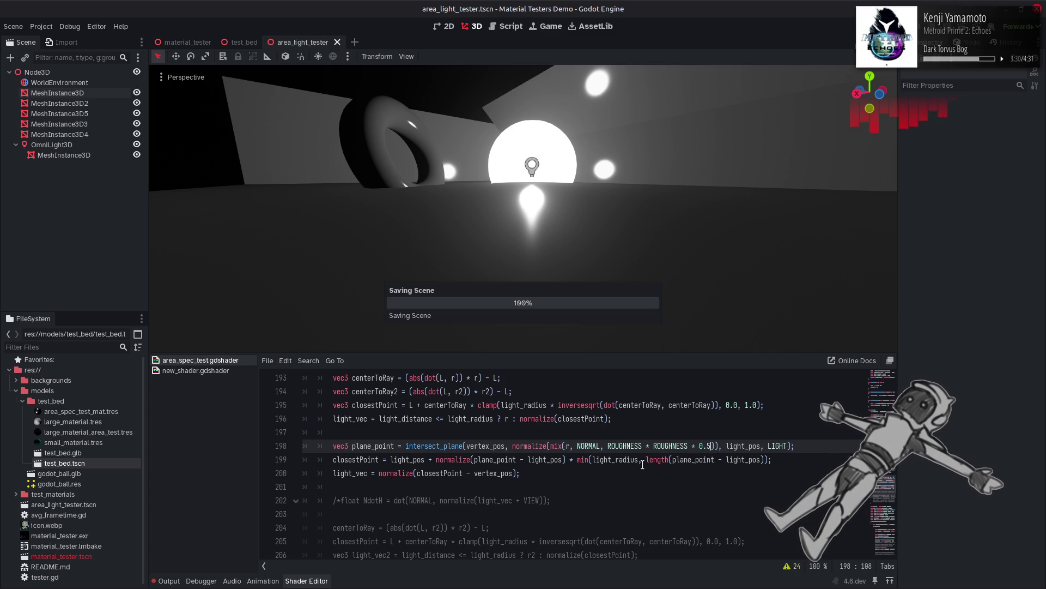
double_click(667, 446)
key("BackSpace")
key("BackSpace")
key("BackSpace")
key("BackSpace")
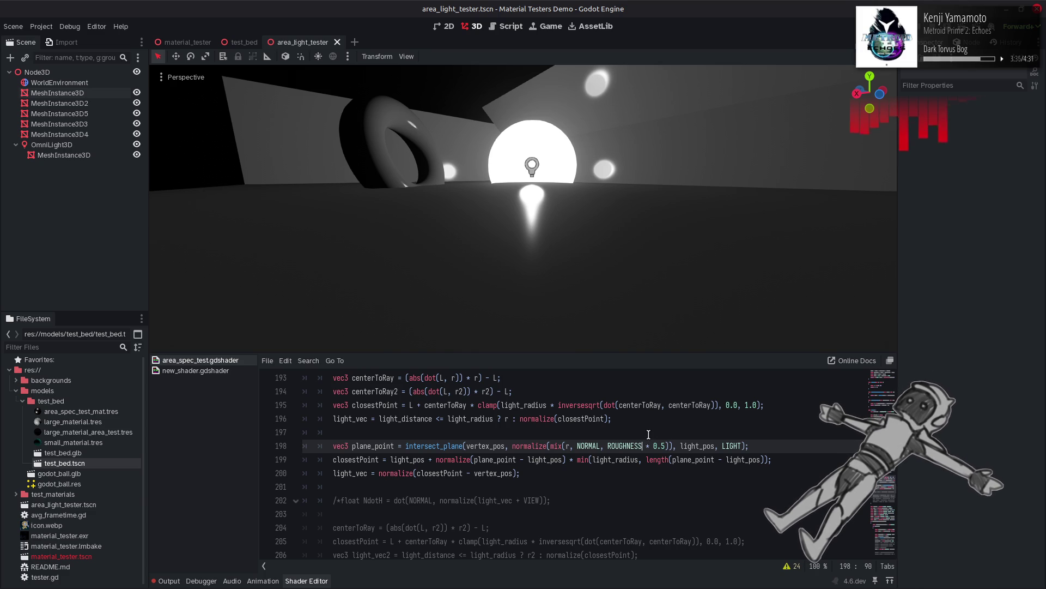
Step: Negate NORMAL in the mix, compare both signs, and save with -NORMAL
left_click(578, 445)
type("-")
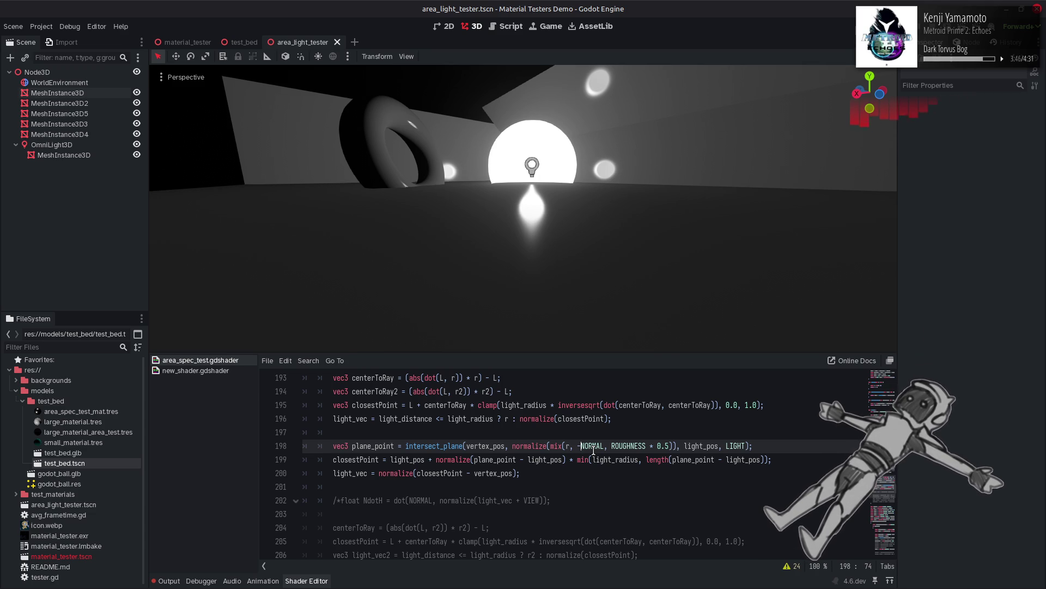
key("BackSpace")
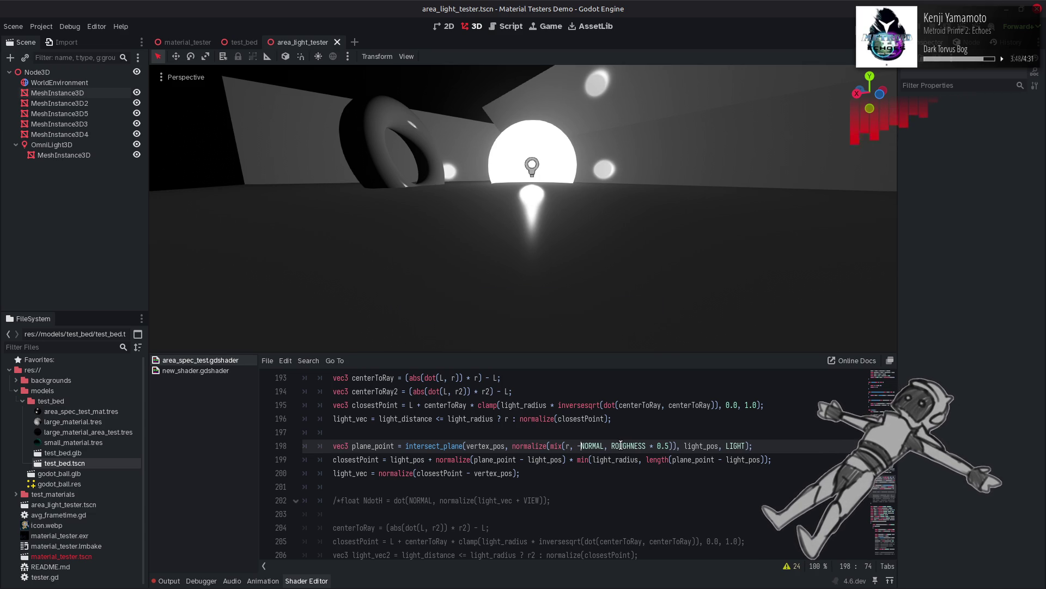
type("-")
key("BackSpace")
type("-")
key("ctrl+s")
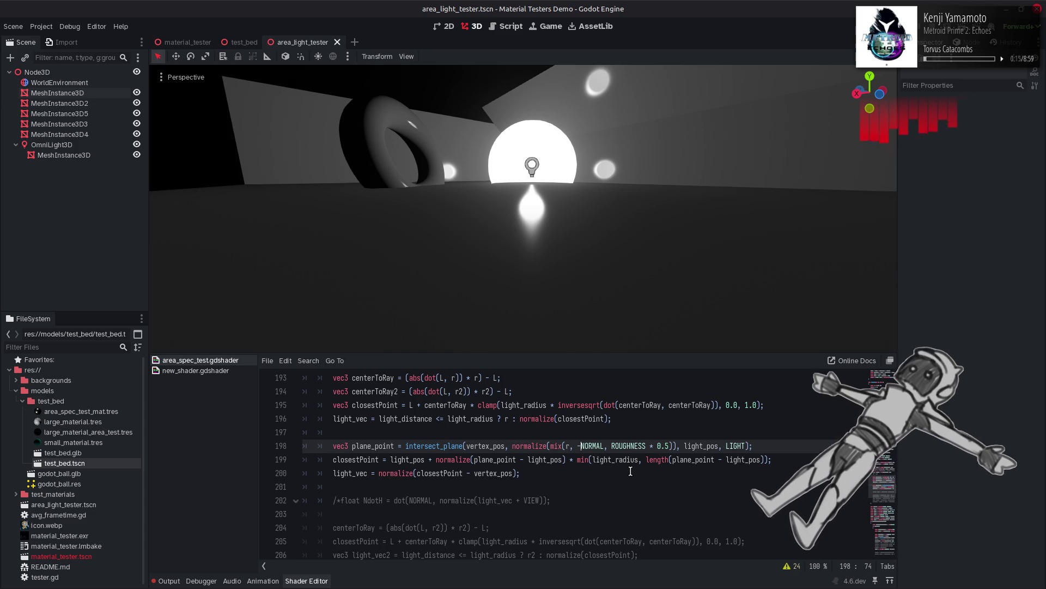
double_click(380, 444)
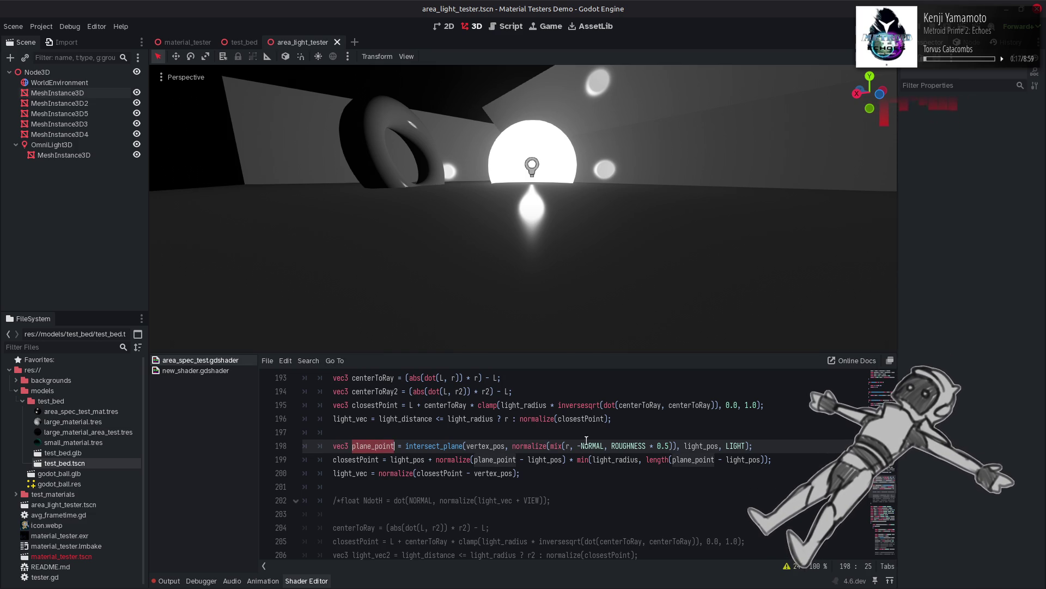
Step: Replace the normalized mix argument of intersect_plane with plain r
left_click_drag(677, 446, 513, 446)
type("r")
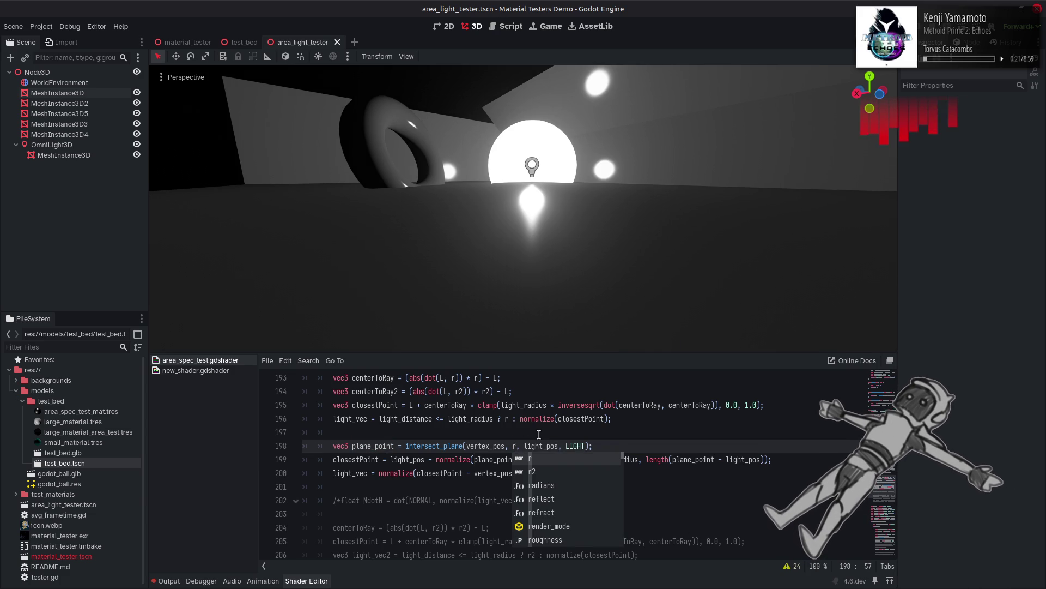
left_click(539, 434)
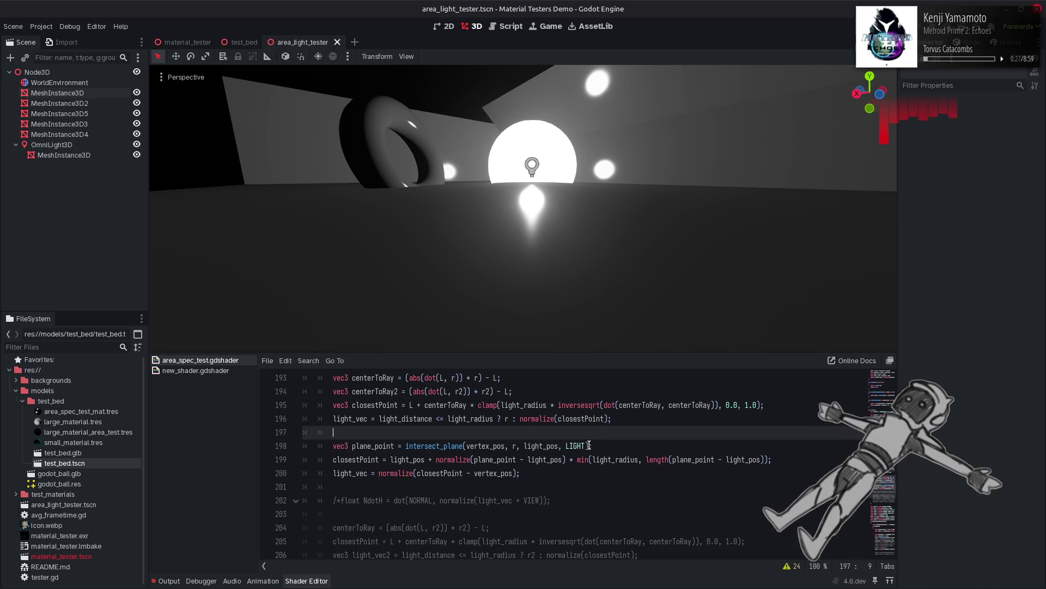
Step: Copy ack4 from its definition and append it as an offset on line 198
left_click(589, 445)
scroll(598, 456, "up", 2)
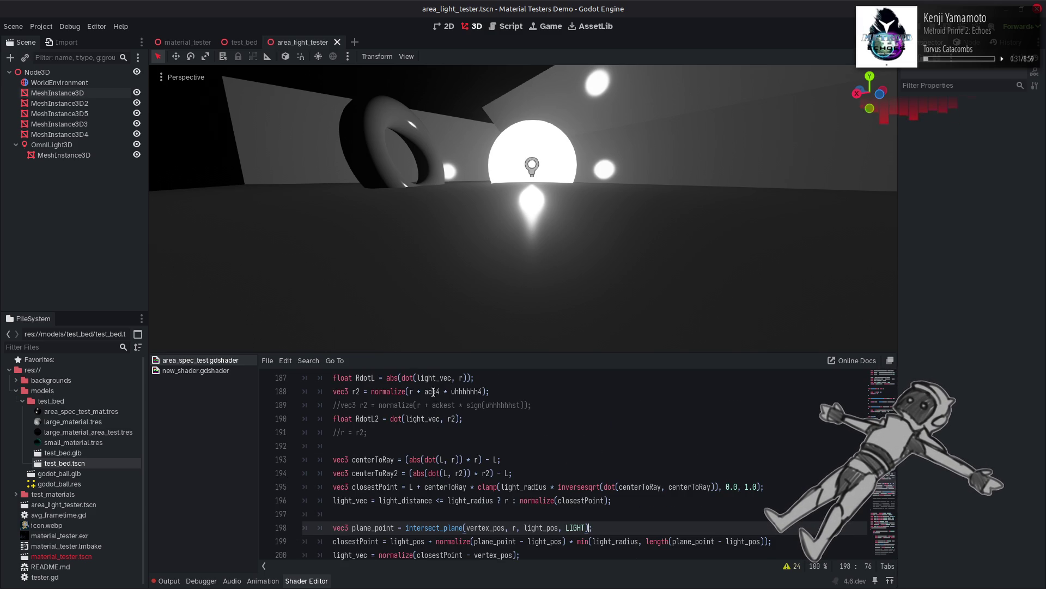
double_click(433, 391)
scroll(463, 417, "up", 2)
scroll(533, 450, "up", 1)
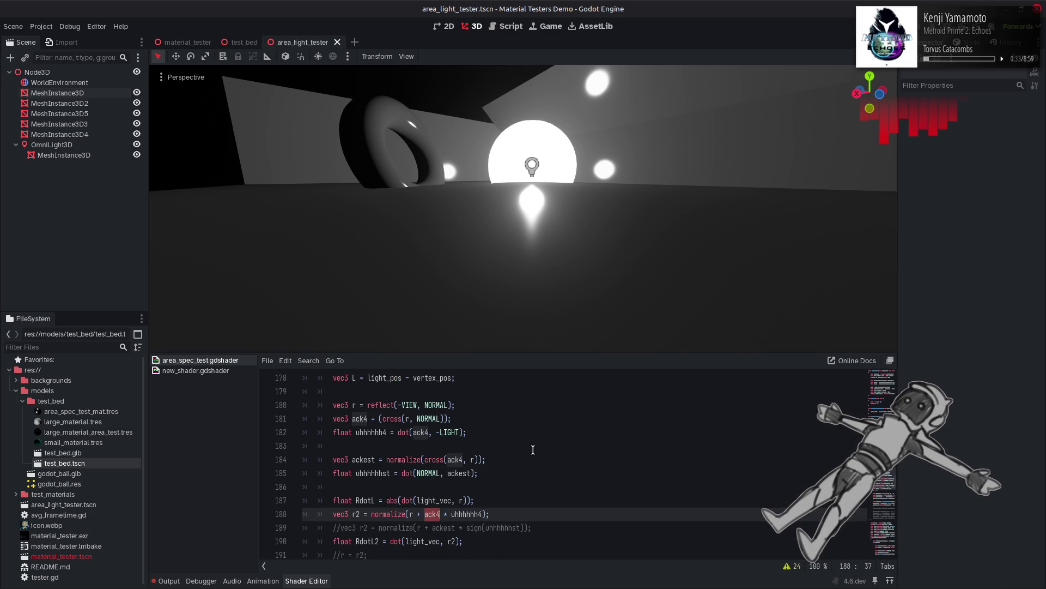
scroll(533, 450, "down", 4)
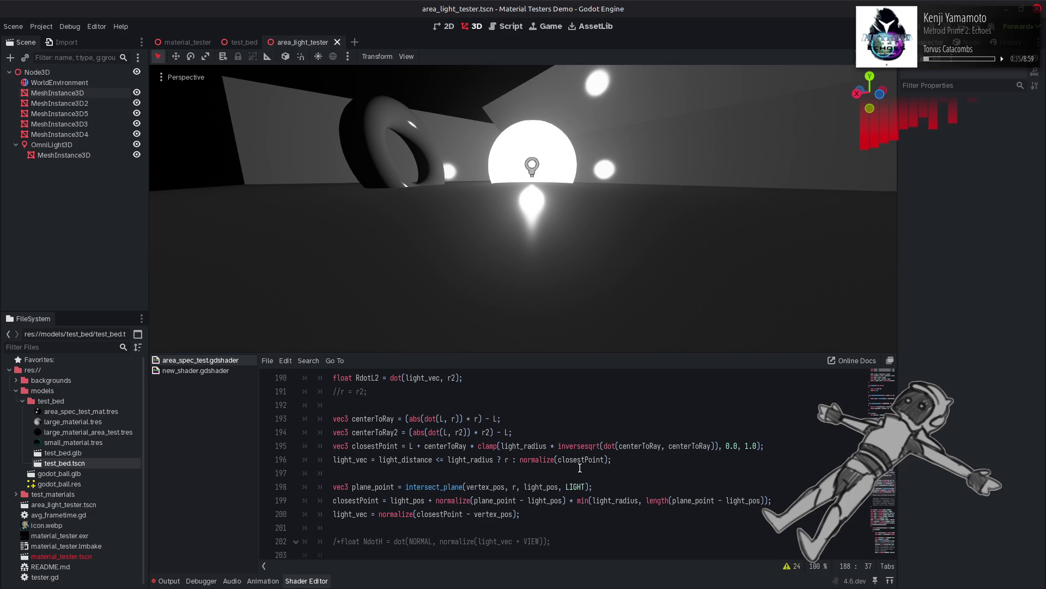
left_click(590, 487)
type("*")
key("ctrl+v")
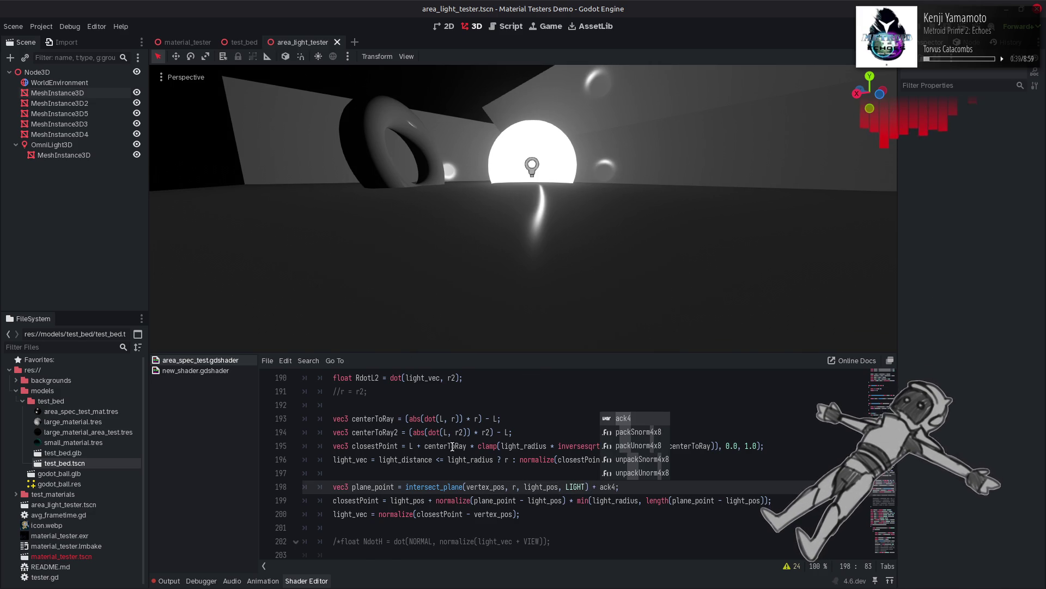
Step: Multiply the offset by uhhhhhh4, copied from its definition, and recompile
scroll(461, 447, "up", 4)
double_click(378, 432)
key("ctrl+c")
scroll(377, 432, "down", 4)
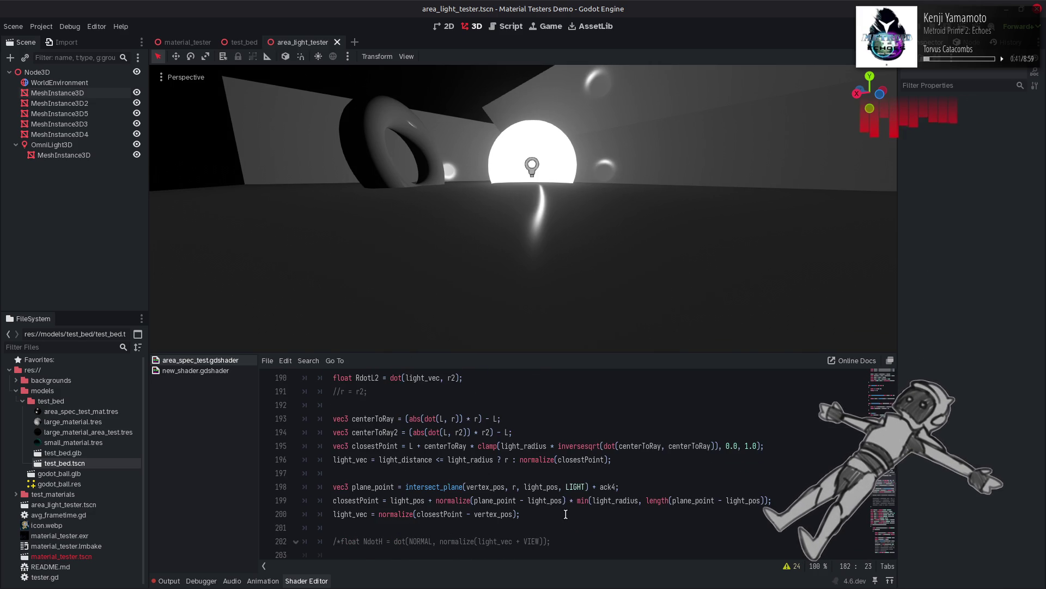
left_click(617, 487)
type("*")
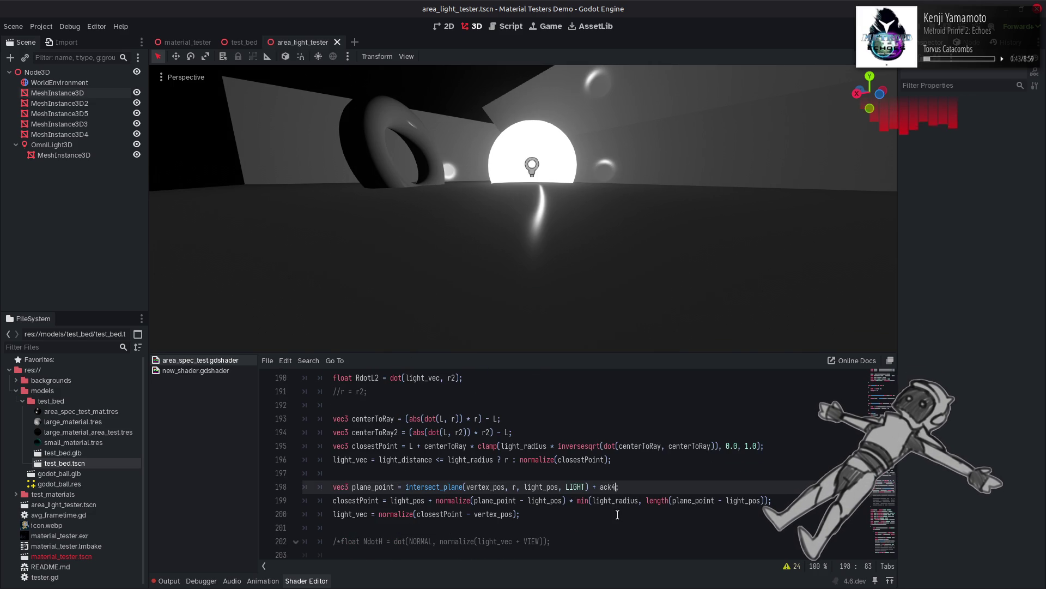
key("ctrl+v")
key("ctrl+s")
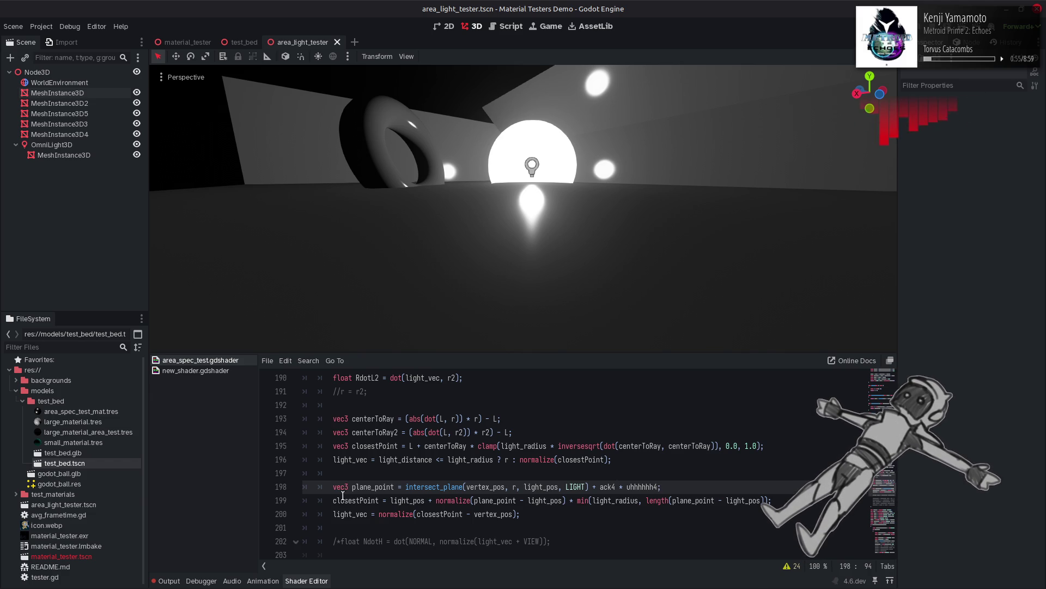
left_click(333, 514)
Step: Comment out the light_vec line and try centerToRay2 in closestPoint's dot product
type("//")
key("ctrl+s")
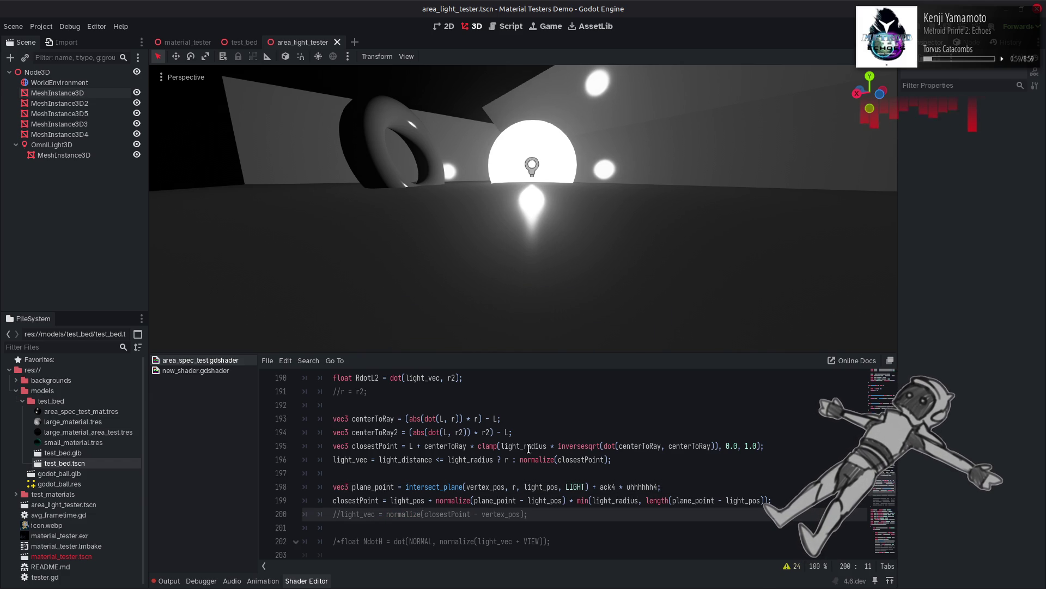
left_click(467, 445)
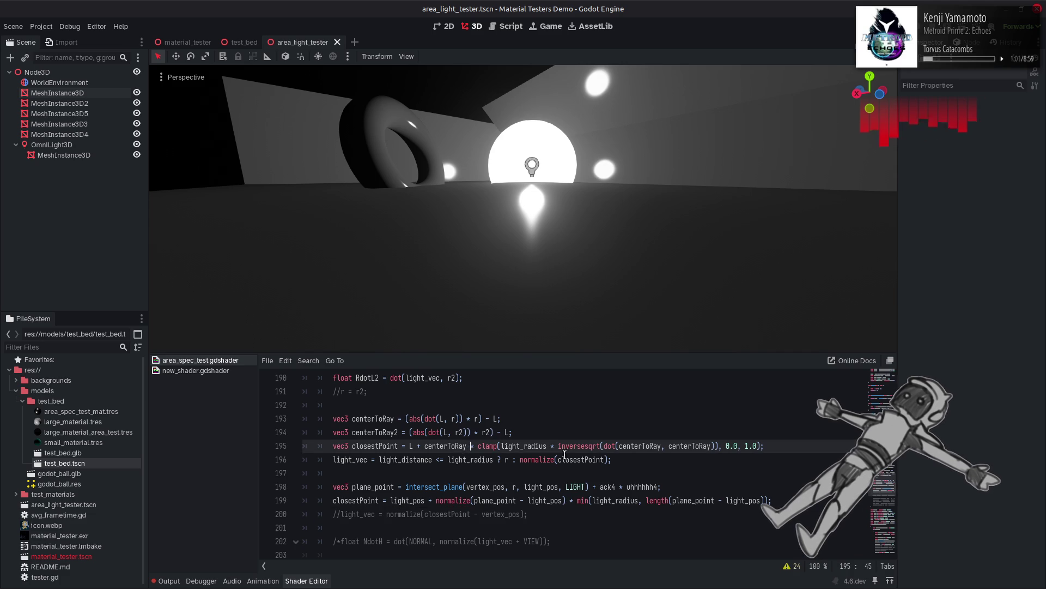
type("2")
left_click(715, 446)
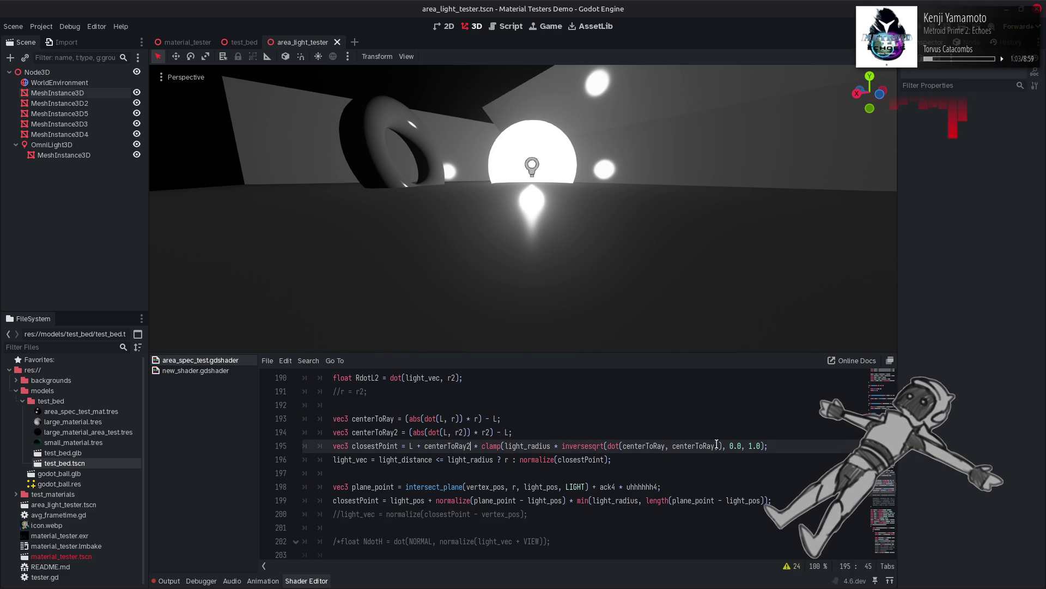
type("2")
type("2")
key("ctrl+s")
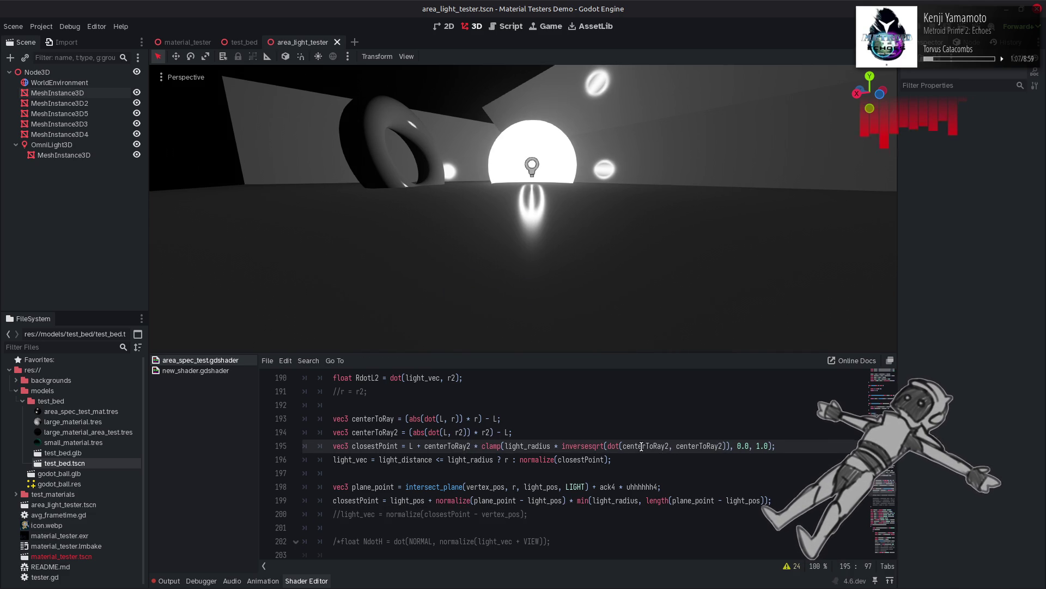
Step: Remove the extra 2s so closestPoint uses dot(centerToRay, centerToRay), then save
scroll(641, 446, "up", 1)
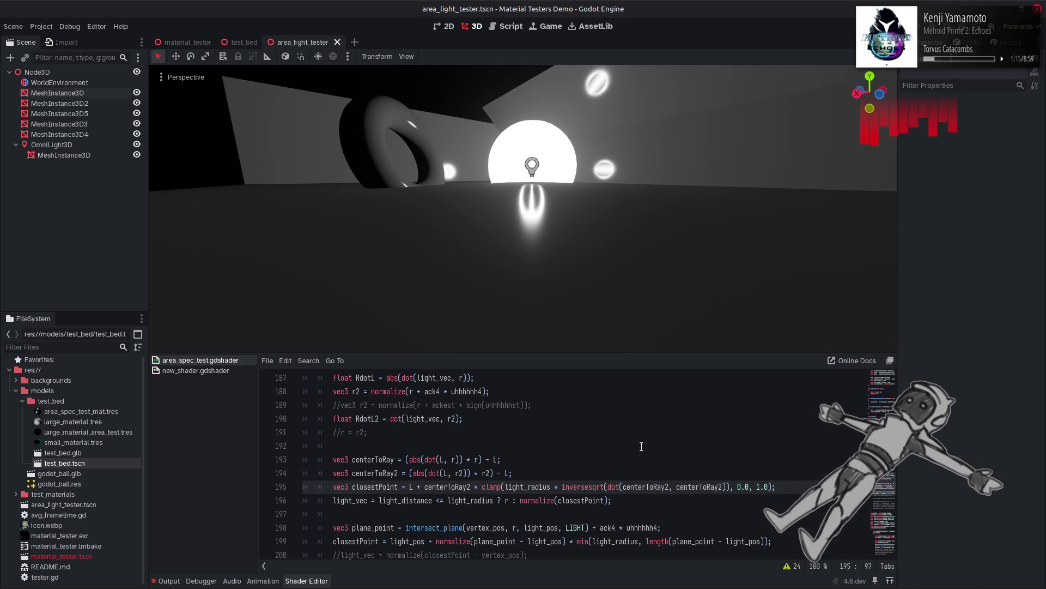
key("BackSpace")
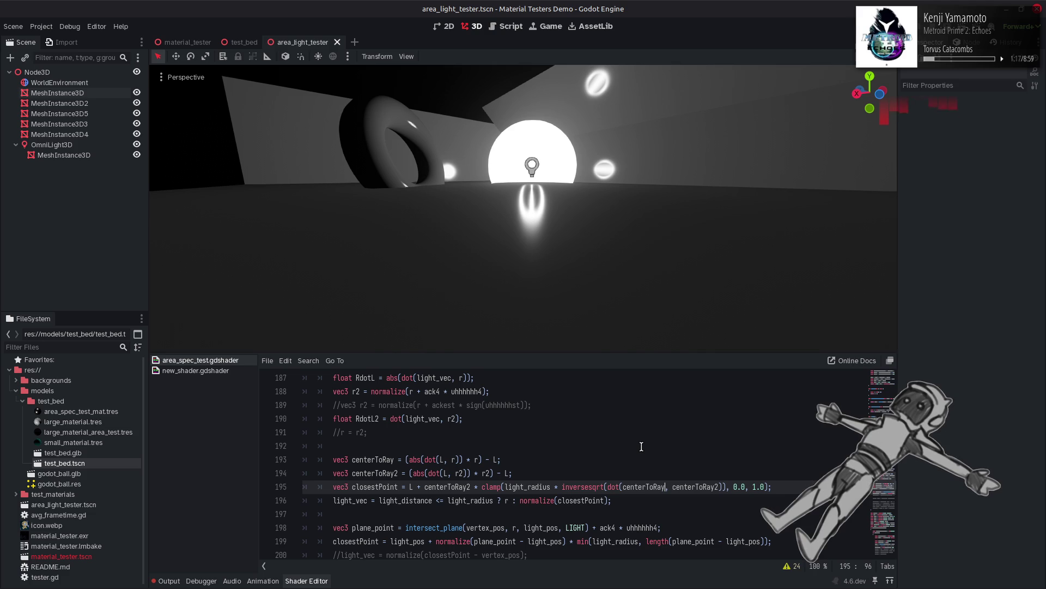
key("ctrl+Right")
key("BackSpace")
key("Home")
key("ctrl+Right")
key("ctrl+Right")
key("ctrl+Right")
key("BackSpace")
key("ctrl+s")
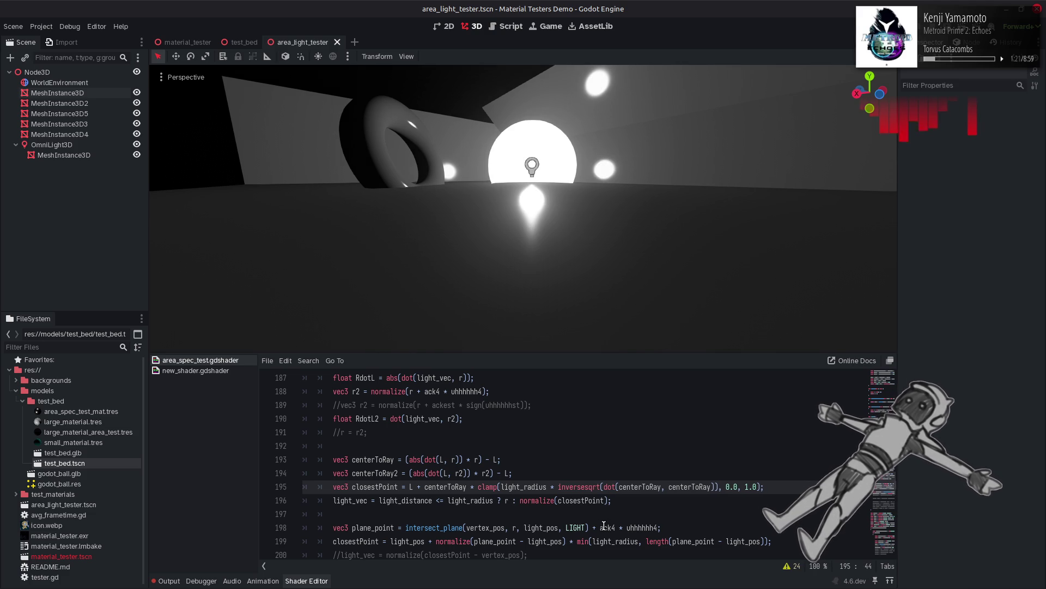
scroll(604, 525, "down", 1)
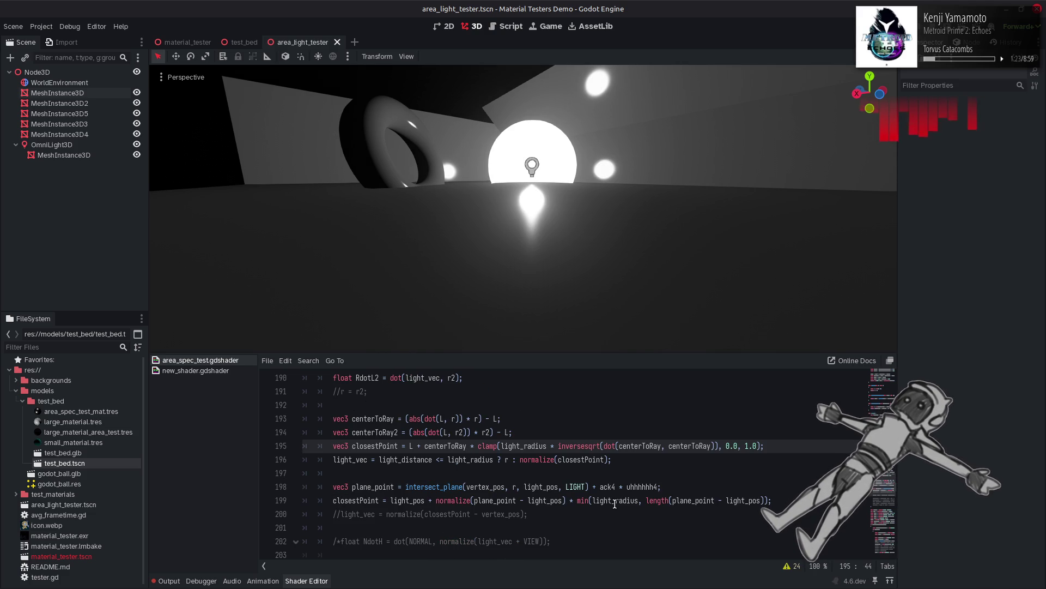
Step: Wrap ack4 on line 198 in normalize() and recompile
double_click(615, 502)
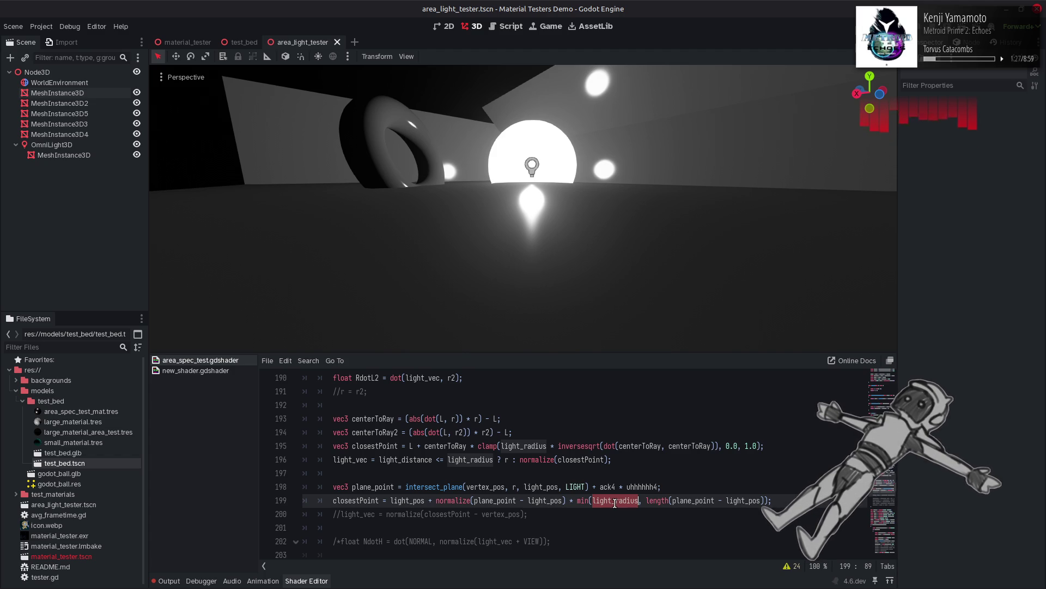
left_click(599, 487)
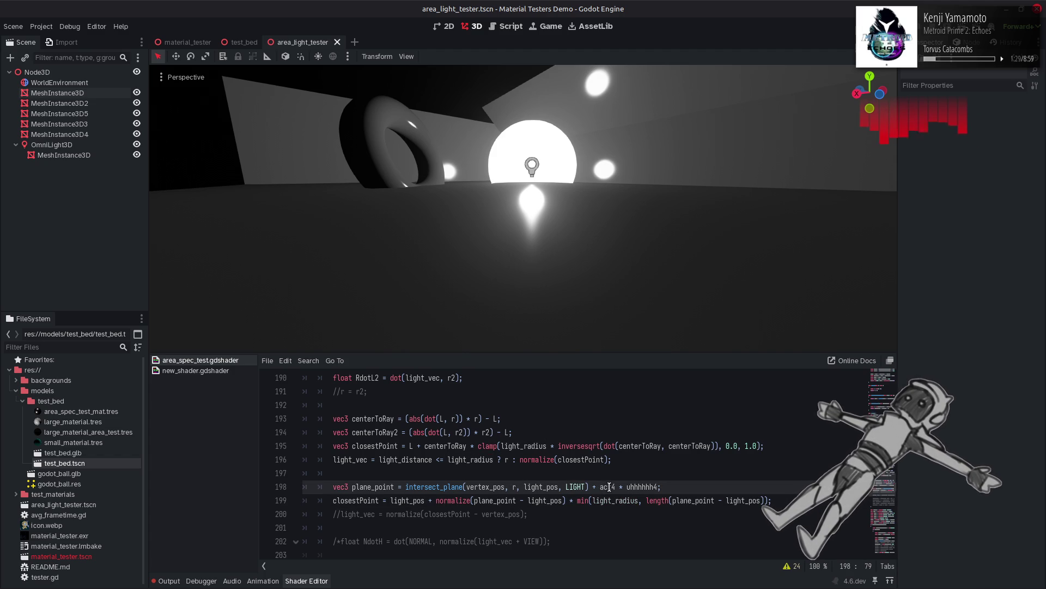
type("normalize")
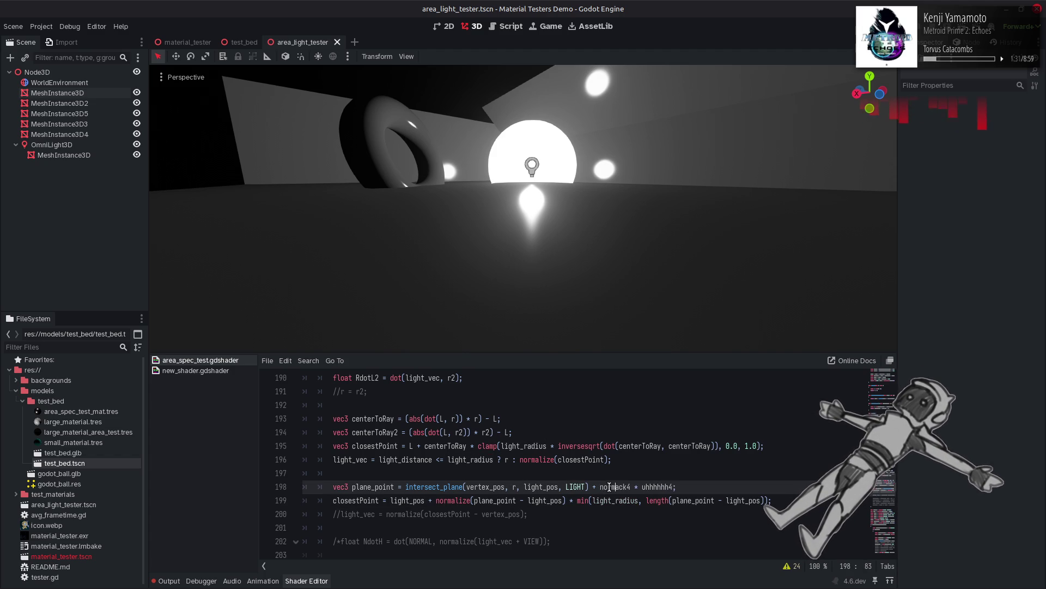
type("(")
key("Right")
key("Right")
key("Right")
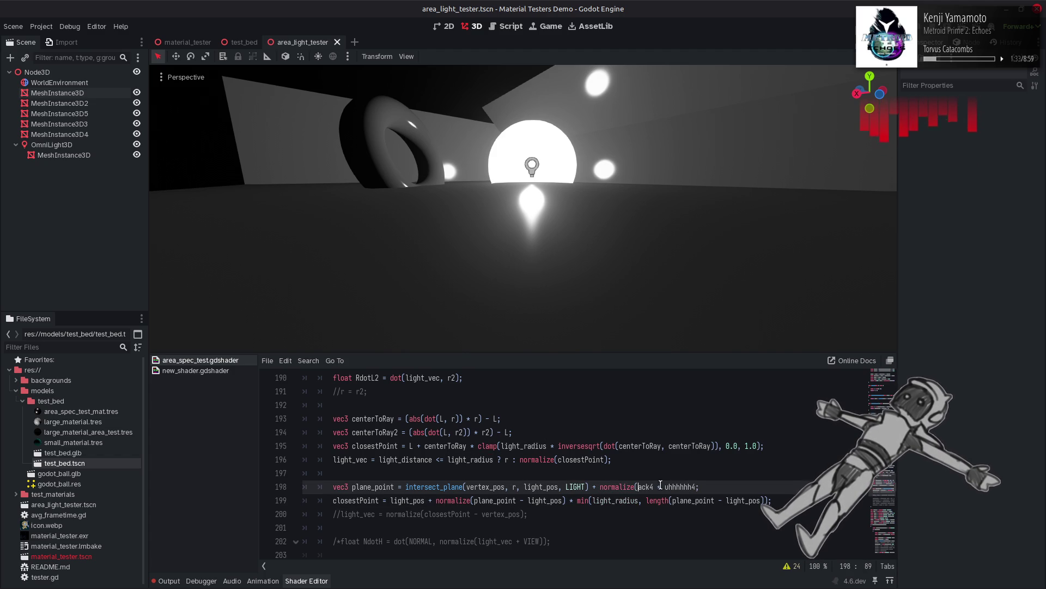
type(")")
key("ctrl+s")
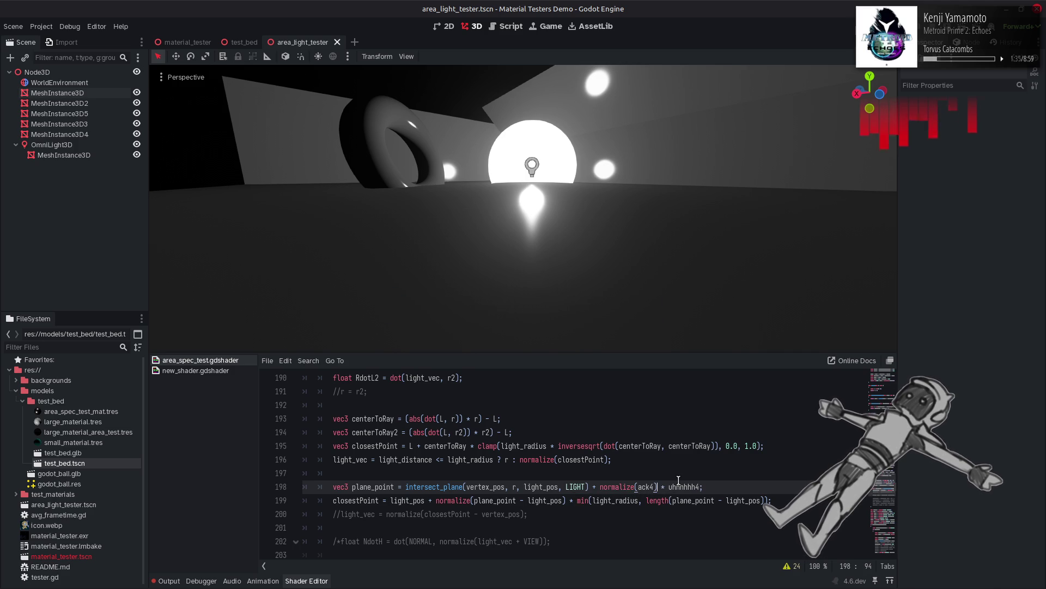
Step: Wrap uhhhhhh4 in sign() and recompile
key("Right")
key("Right")
key("Right")
type("sign")
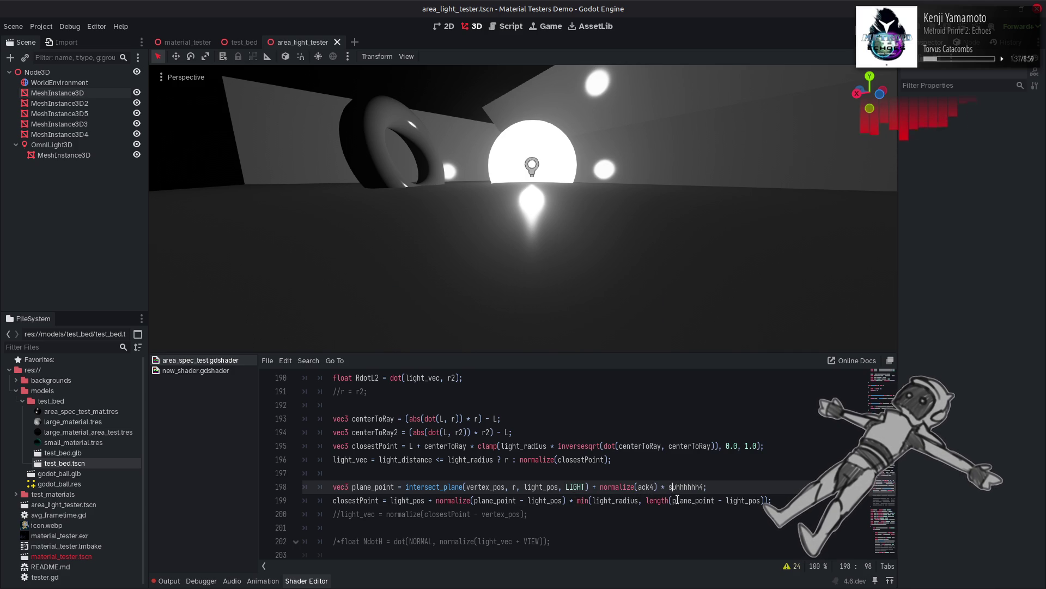
type("(")
key("Right")
key("Right")
key("Right")
type(")")
key("ctrl+s")
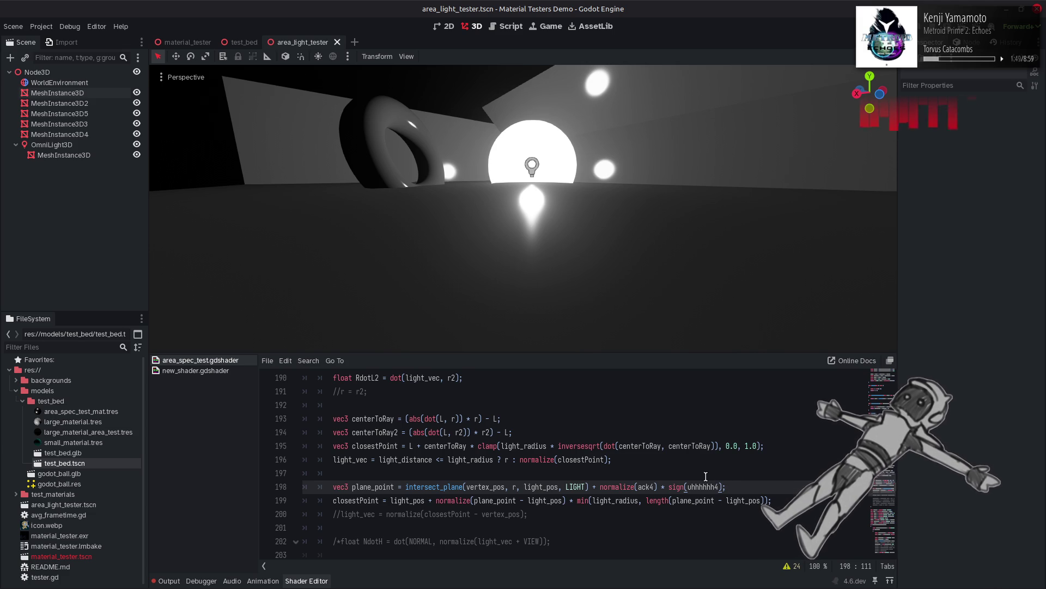
Step: Test dropping the 4s, then undo back to the uncommented light_vec line
left_click(656, 487)
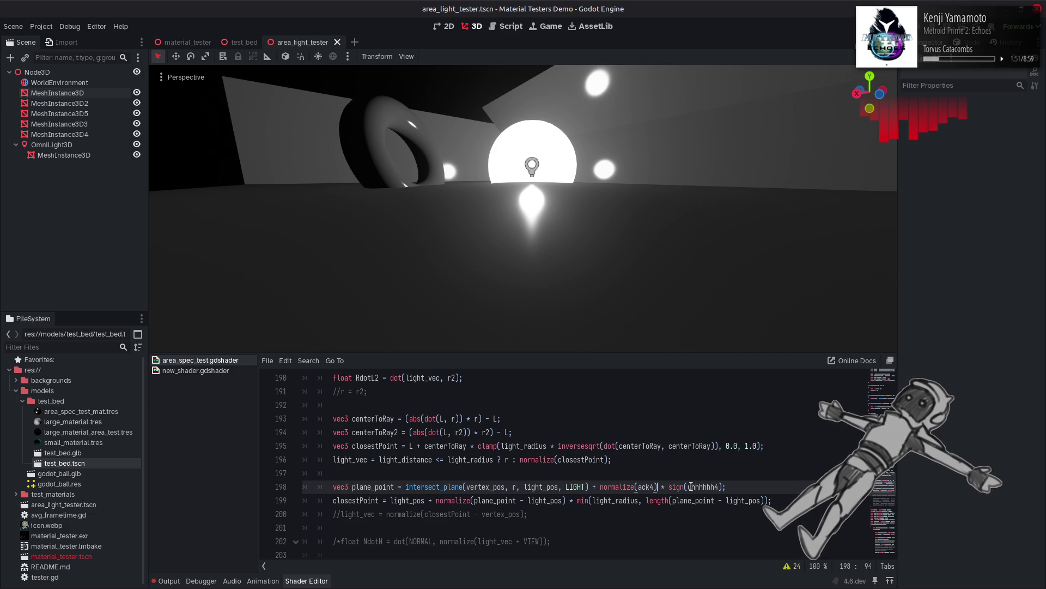
key("BackSpace")
left_click(715, 486)
key("BackSpace")
key("ctrl+s")
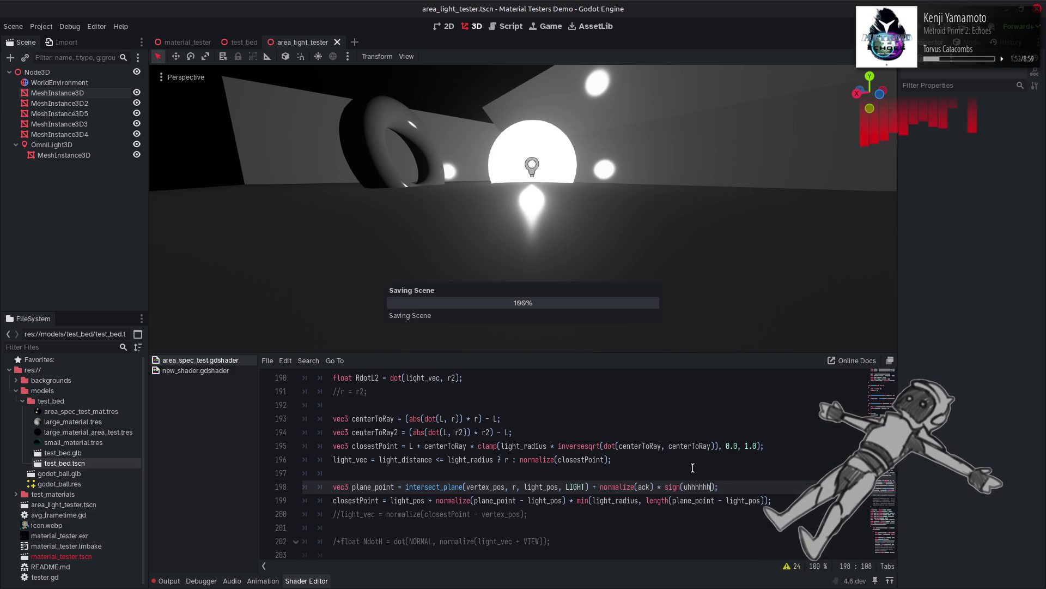
key("ctrl+z")
key("ctrl+z")
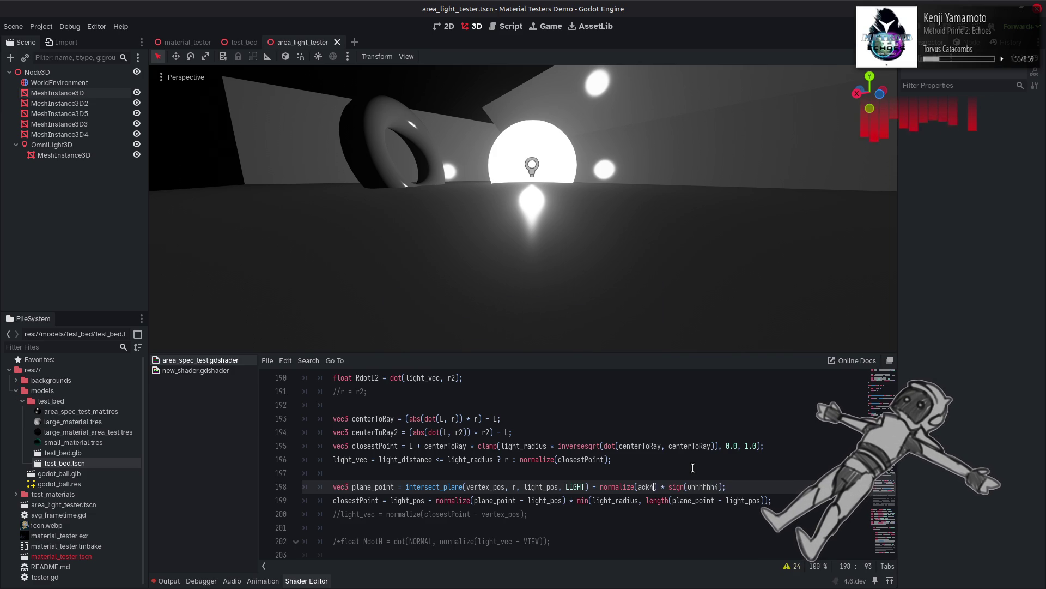
key("ctrl+z")
key("ctrl+z")
key("ctrl+z")
key("ctrl+s")
key("ctrl+z")
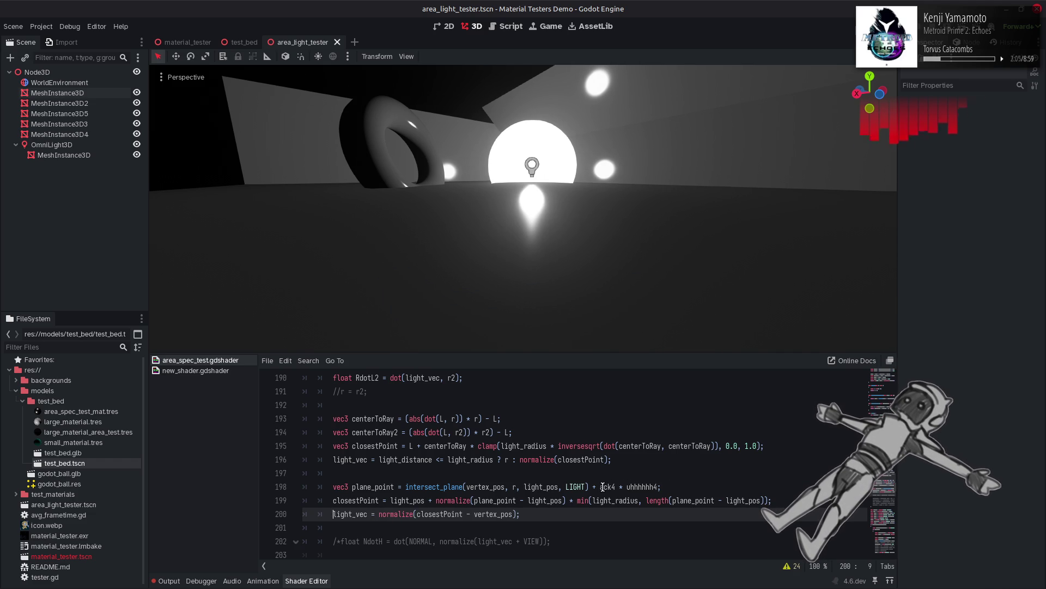
key("ctrl+s")
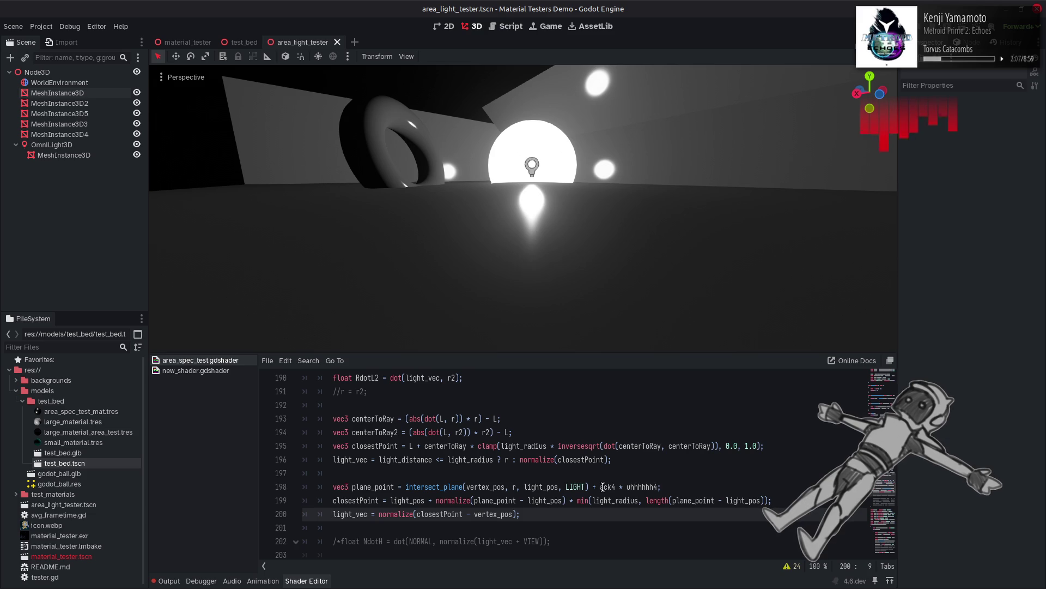
Step: Rewrap ack4 in normalize() on line 198 and recompile
left_click(604, 486)
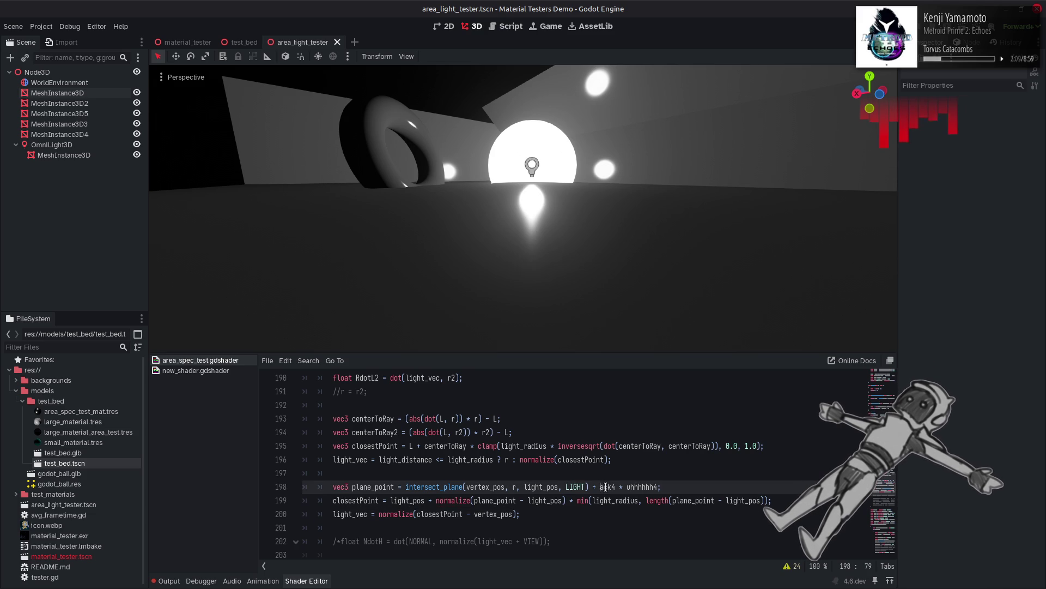
key("BackSpace")
type("normaliza")
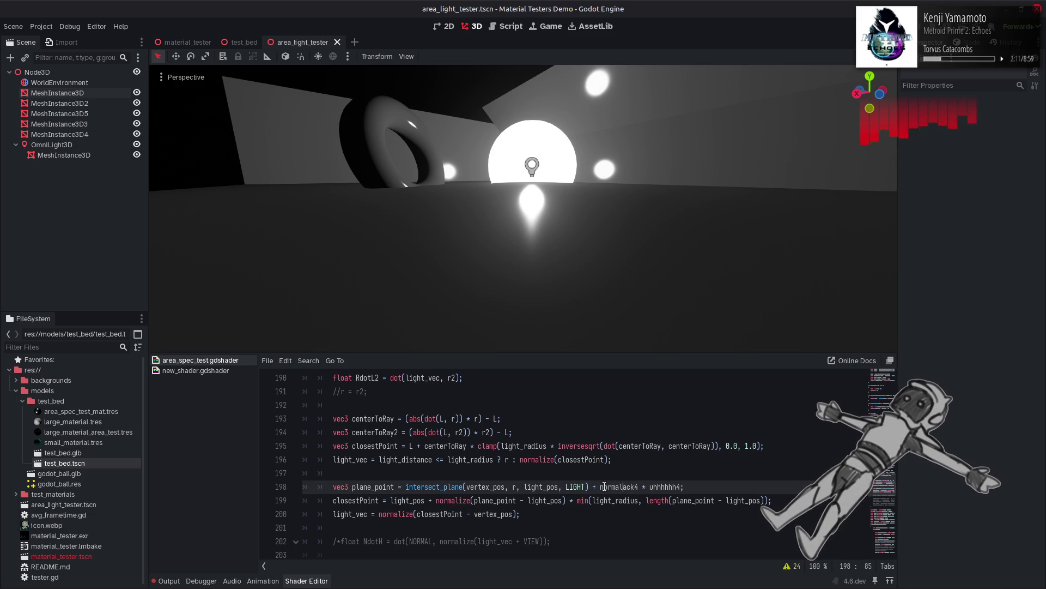
key("BackSpace")
type("e(")
left_click(658, 487)
type(")")
type(")")
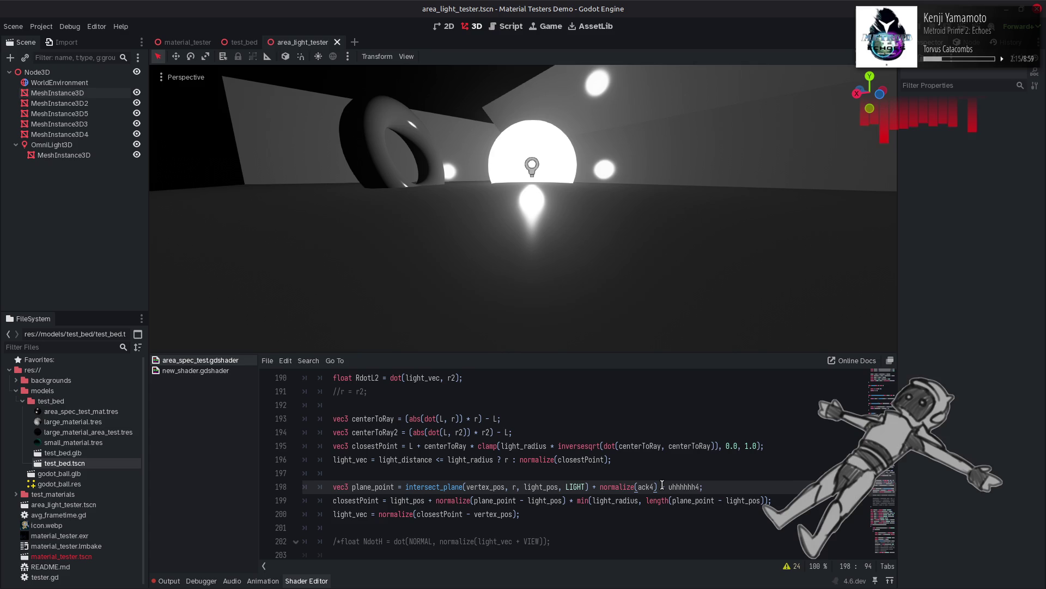
key("ctrl+s")
Step: Multiply the offset by sign(uhhhhhh4) and recompile
type("* sig")
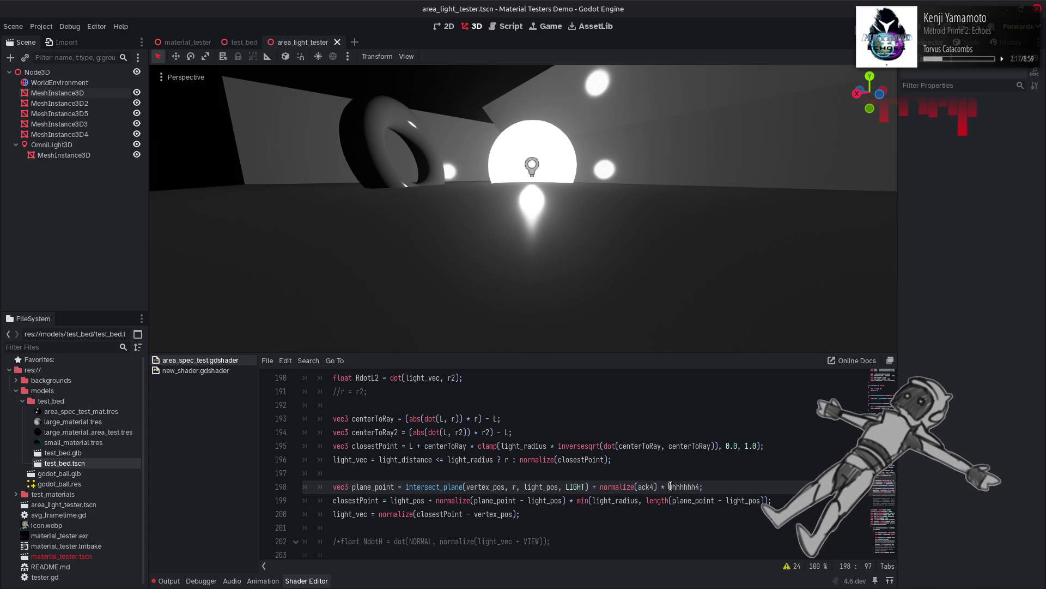
key("Return")
left_click(719, 487)
type(")")
key("ctrl+s")
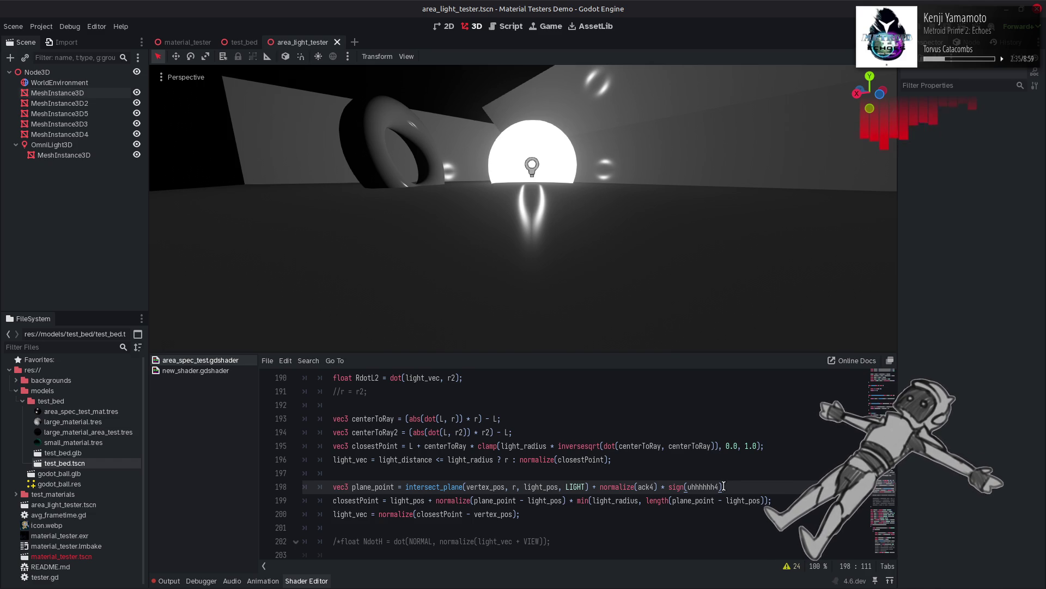
Step: Experiment with appending an abs(uhhhhhh4) multiplier to line 199
left_click_drag(722, 487, 660, 488)
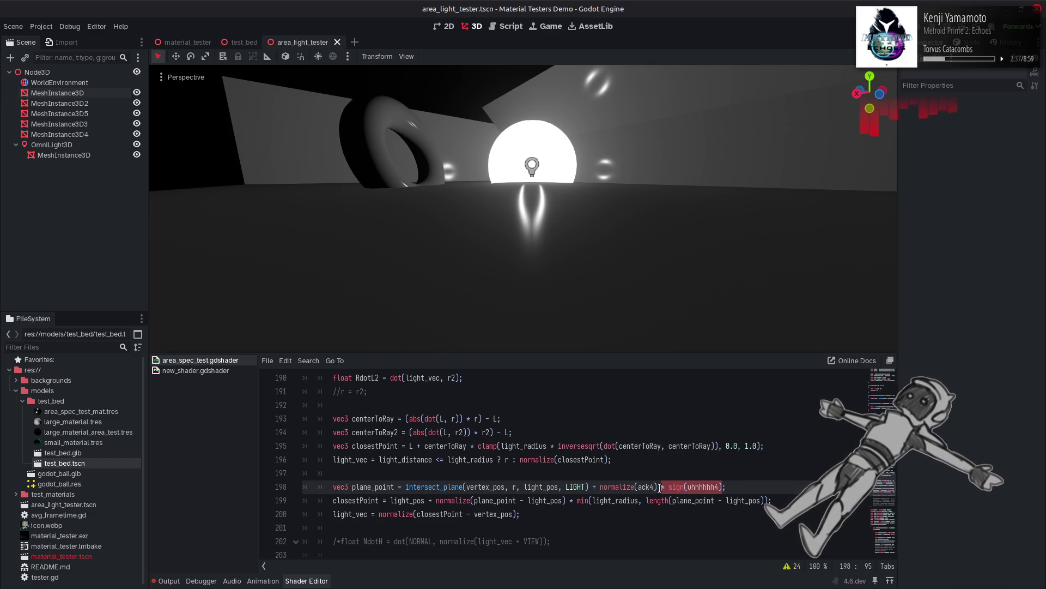
left_click(768, 501)
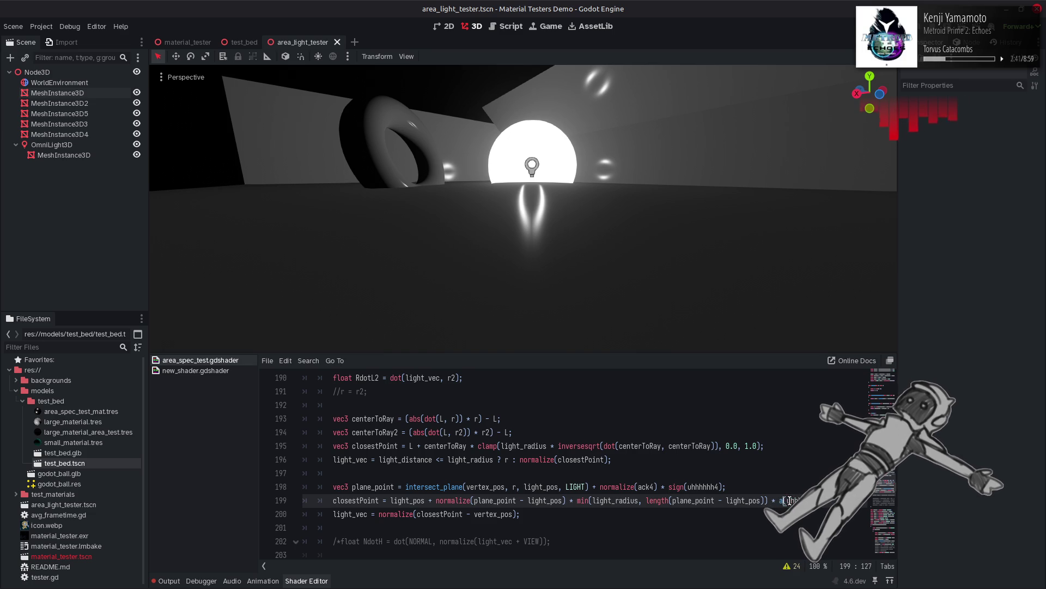
key("ctrl+v")
left_click(755, 493)
key("ctrl+s")
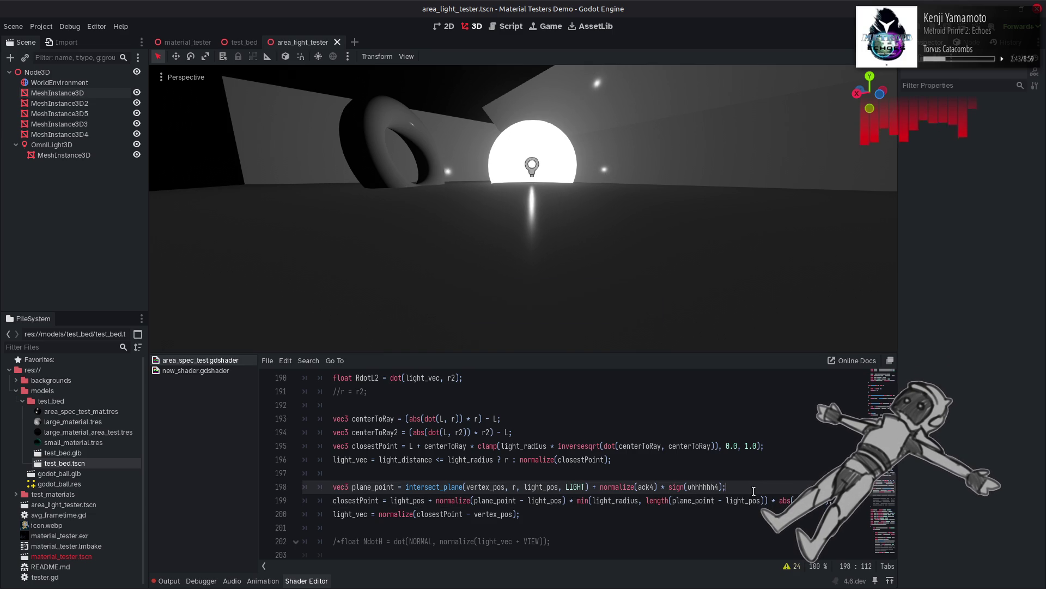
left_click(830, 499)
left_click_drag(830, 500, 768, 501)
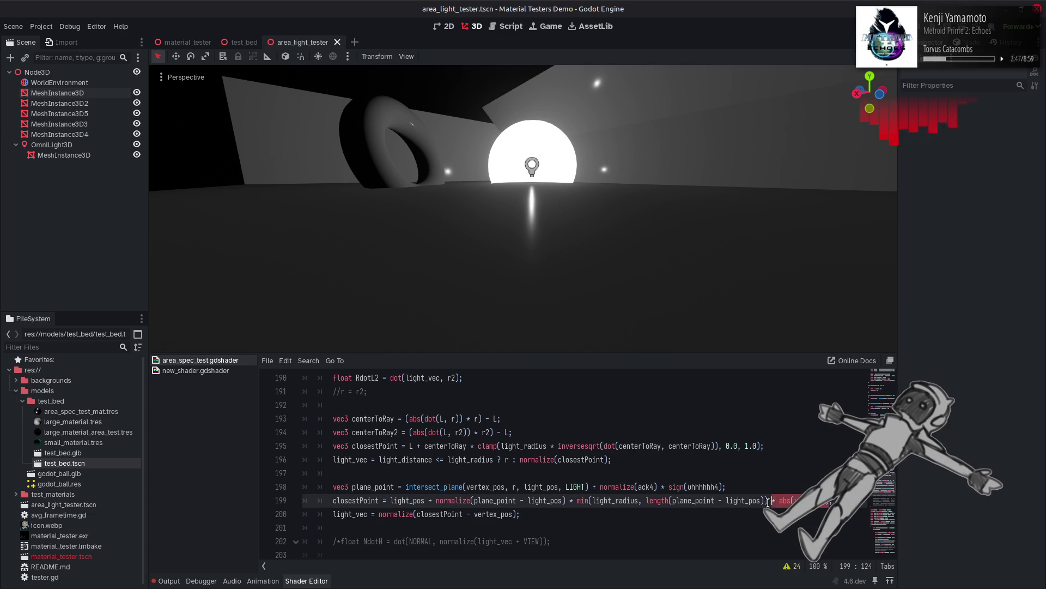
key("ctrl+x")
key("BackSpace")
key("ctrl+v")
key("ctrl+s")
Step: Try multiplying light_radius by abs(uhhhhhh4), then remove it again
key("ctrl+z")
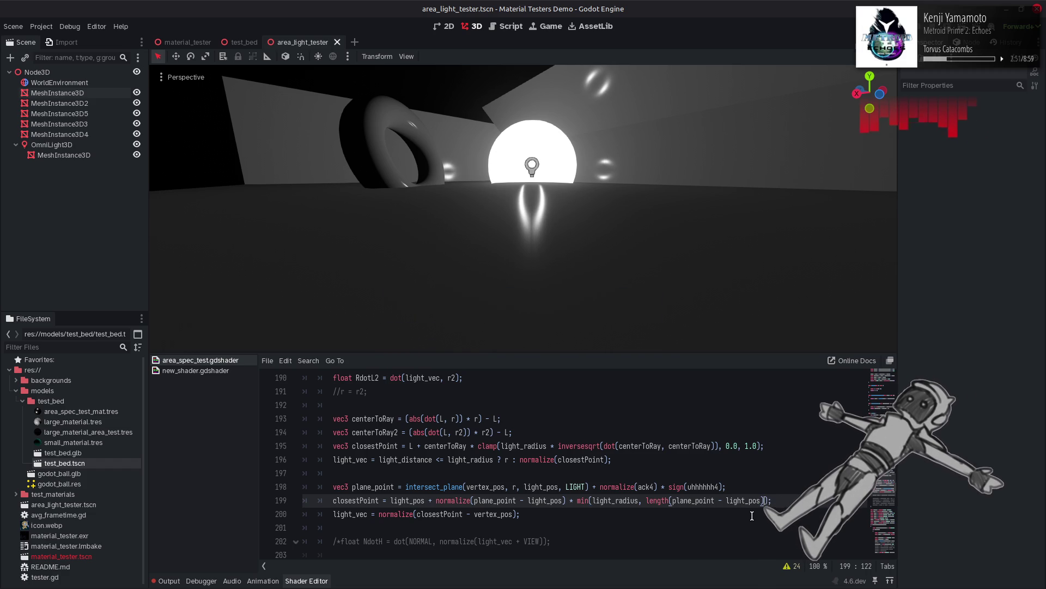
left_click(638, 499)
key("ctrl+v")
key("ctrl+s")
key("ctrl+z")
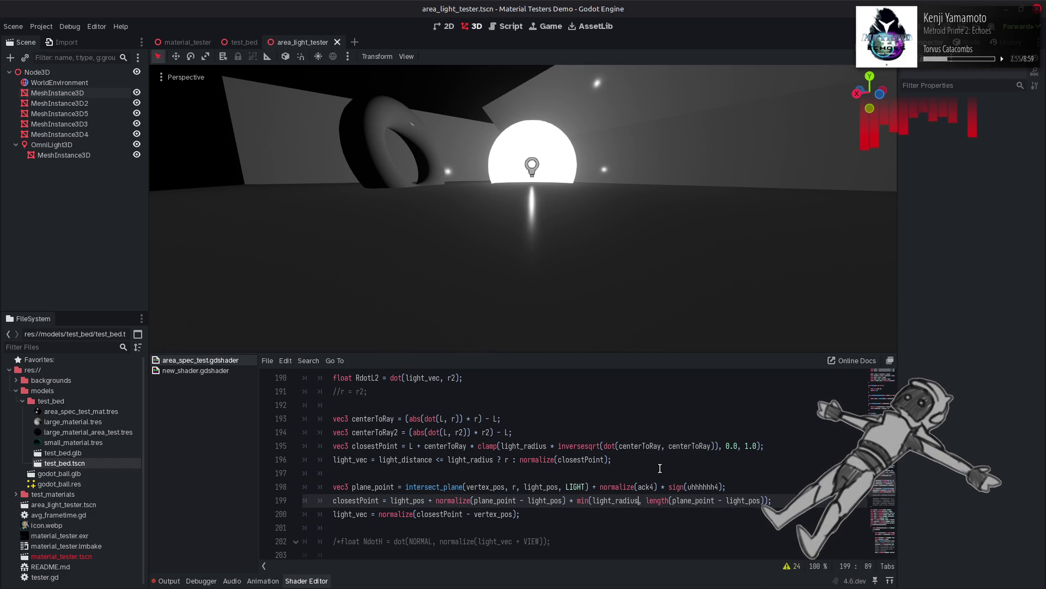
key("ctrl+s")
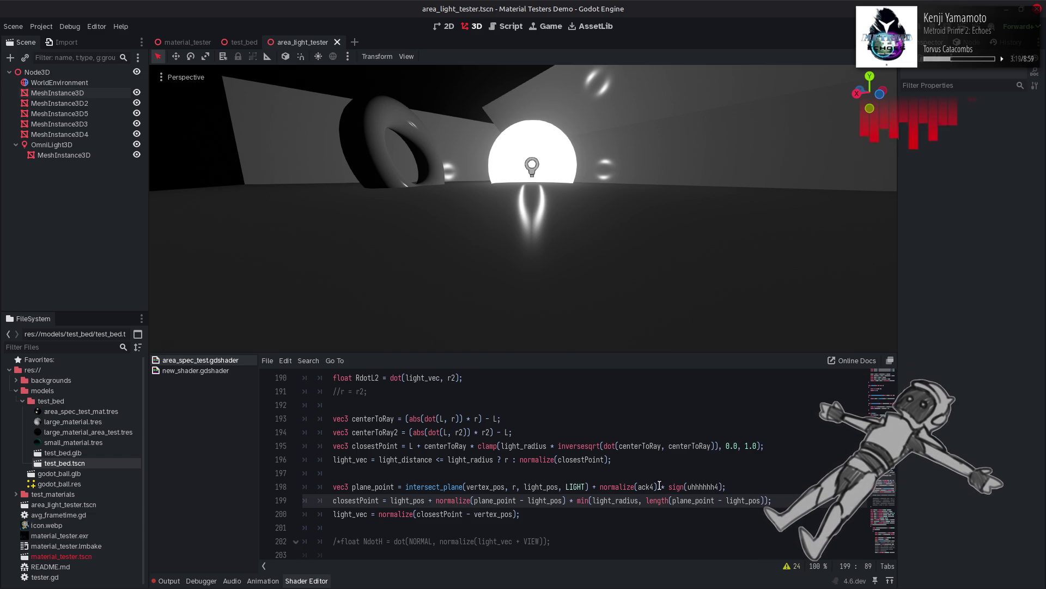
Step: Remove the normalize() and sign() wrappers and their parentheses around ack4 and uhhhhhh4 on line 198
double_click(647, 486)
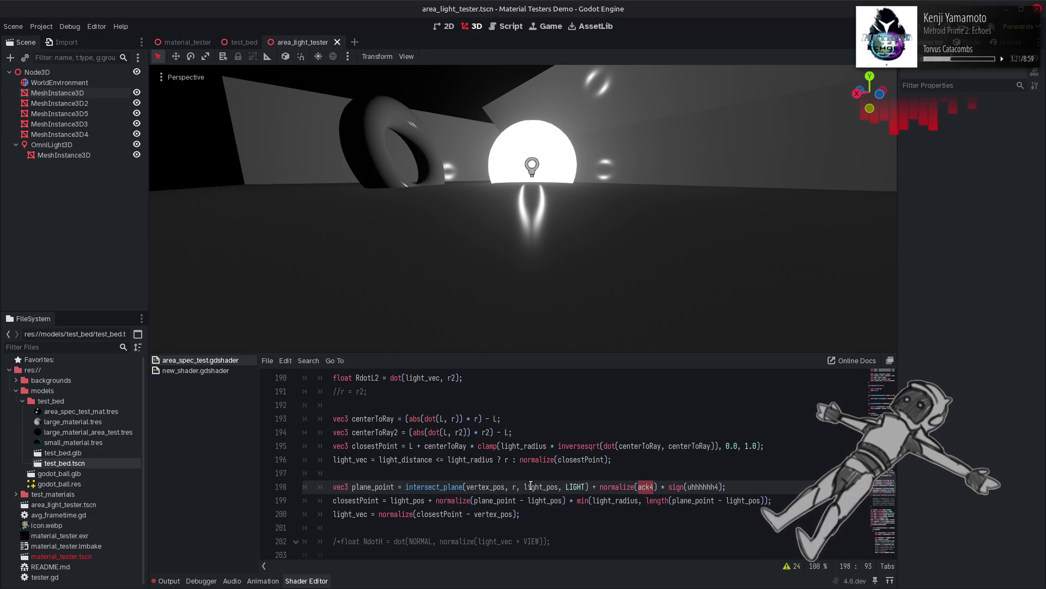
double_click(608, 487)
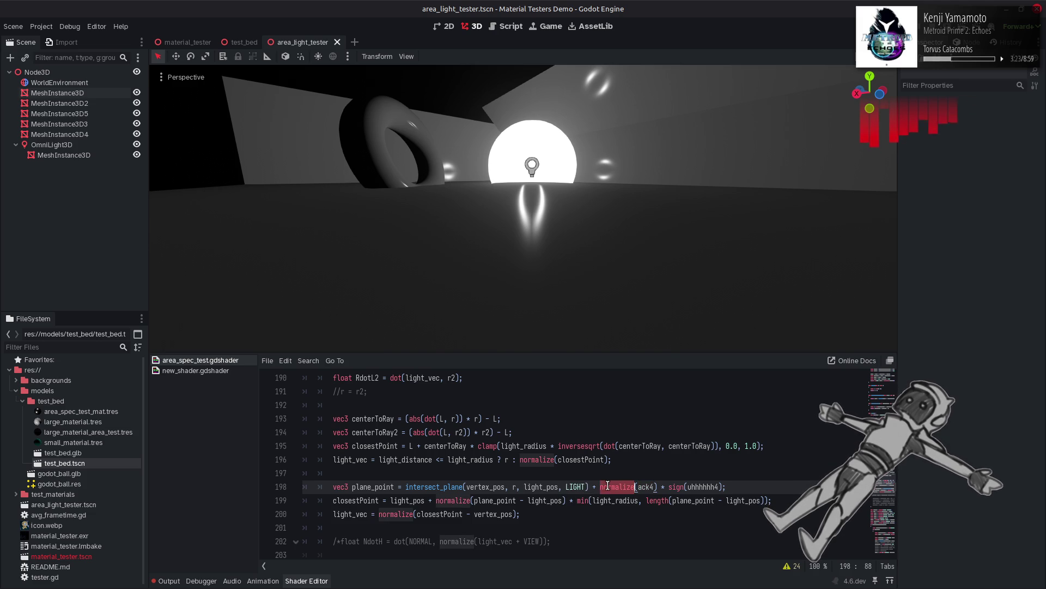
left_click(594, 487)
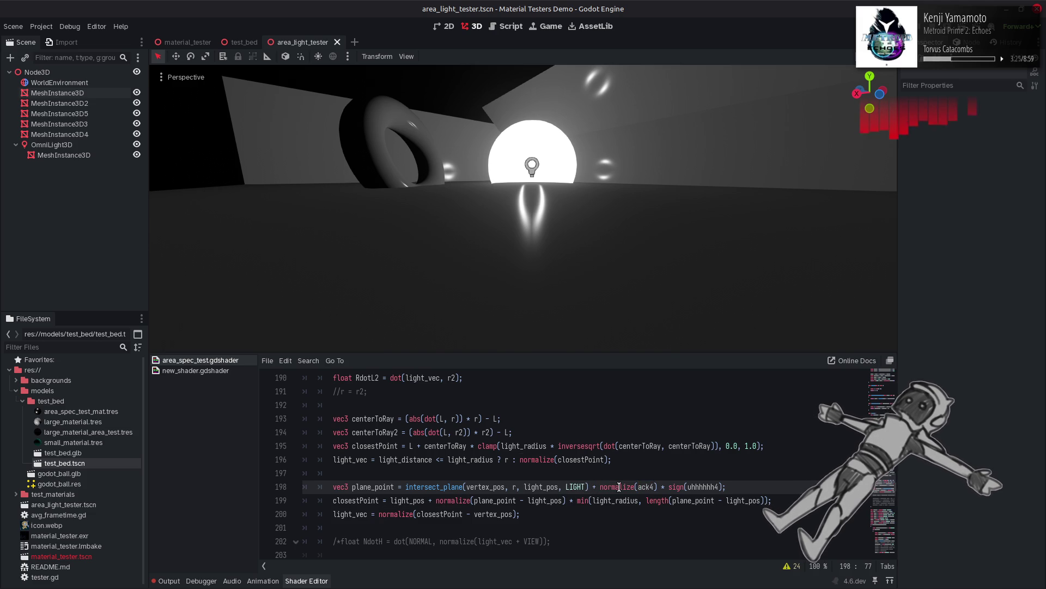
double_click(676, 487)
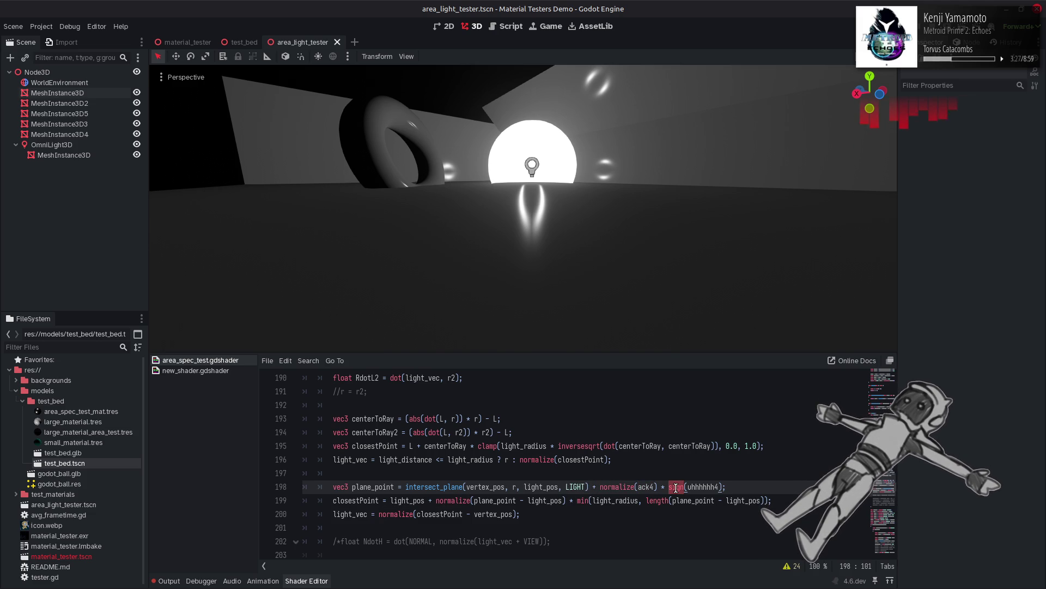
key("BackSpace")
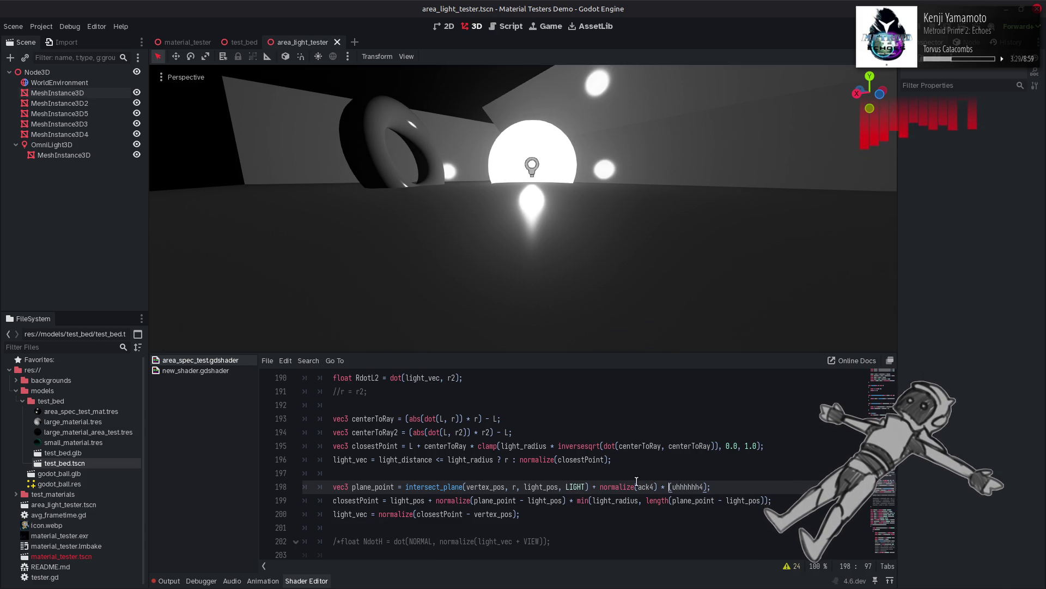
double_click(605, 485)
key("BackSpace")
key("Delete")
key("Right")
key("Right")
key("Right")
key("Delete")
key("Right")
key("Right")
key("Right")
key("BackSpace")
key("Right")
key("Right")
key("Right")
key("Delete")
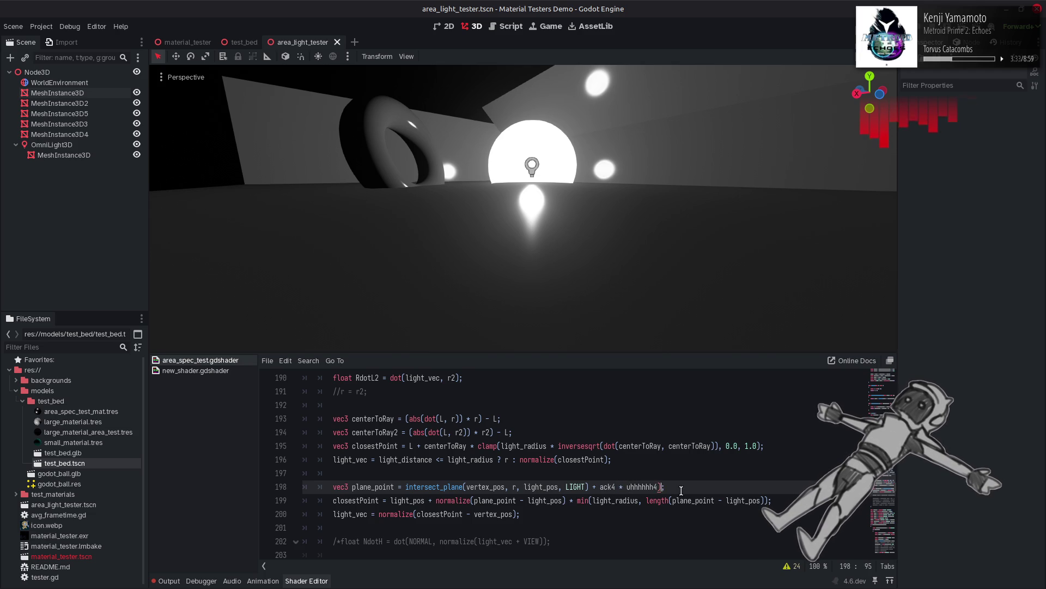
Step: Try unsuffixed ack and uhhhhhh, then restore ack4 * uhhhhhh4 without the stray parenthesis
left_click(620, 487)
key("BackSpace")
key("ctrl+s")
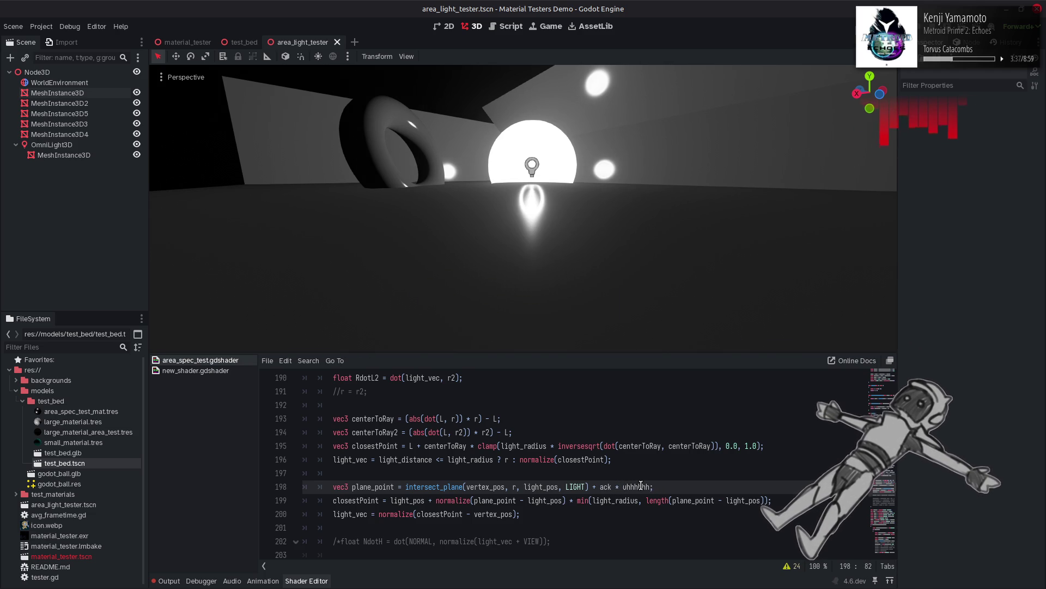
type("4")
key("End")
key("Left")
type("4")
key("BackSpace")
key("BackSpace")
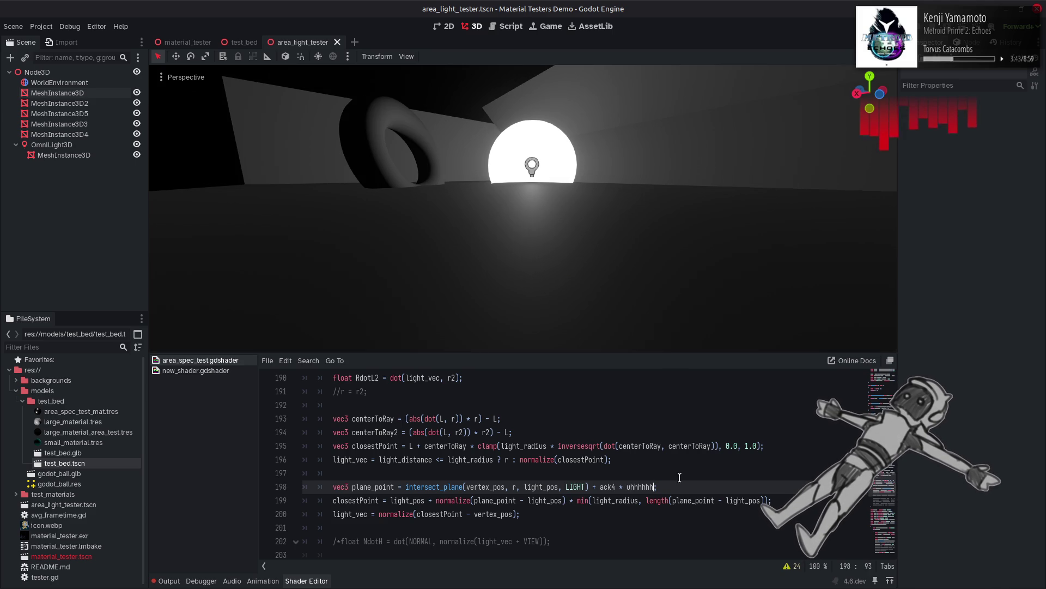
key("ctrl+s")
Step: Try the ack2 * uhhhhhh2 variant of the offset and save
key("Left")
key("Left")
key("Left")
key("BackSpace")
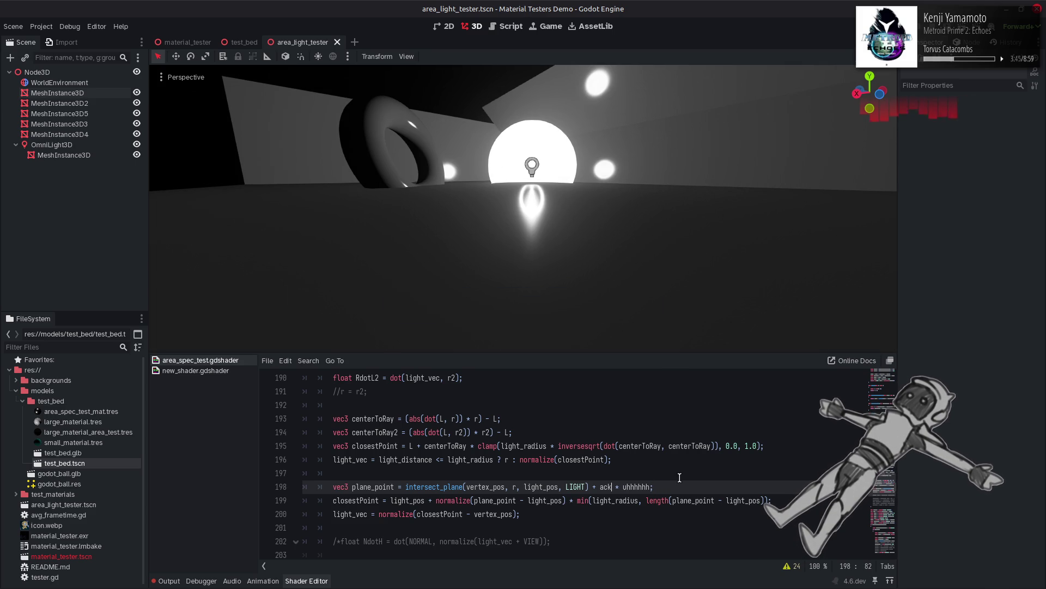
type("2")
key("End")
key("Left")
type("2")
key("ctrl+s")
key("BackSpace")
Step: Try the ack3 * uhhhhhh3 variant, then settle on ack4 * uhhhhhh4 and save
type("3")
left_click(617, 487)
key("BackSpace")
type("3")
key("ctrl+s")
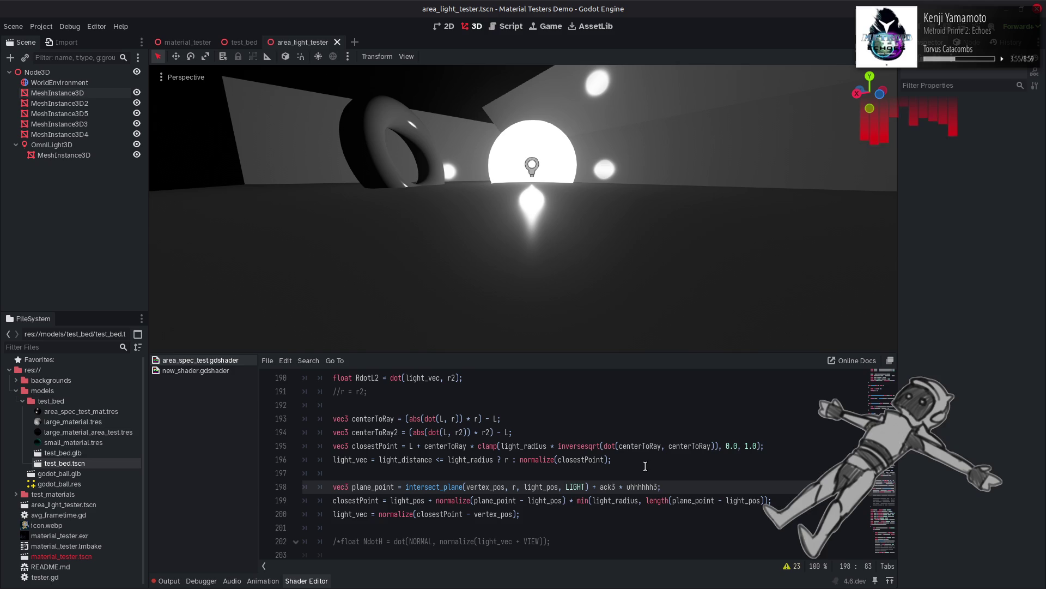
key("ctrl+z")
key("ctrl+z")
type("4")
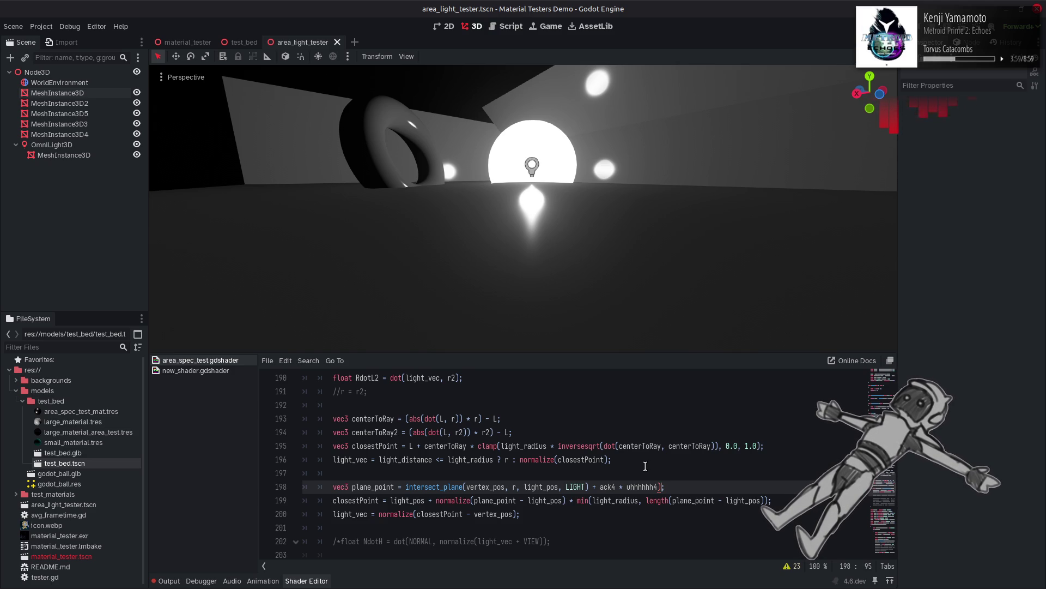
key("ctrl+s")
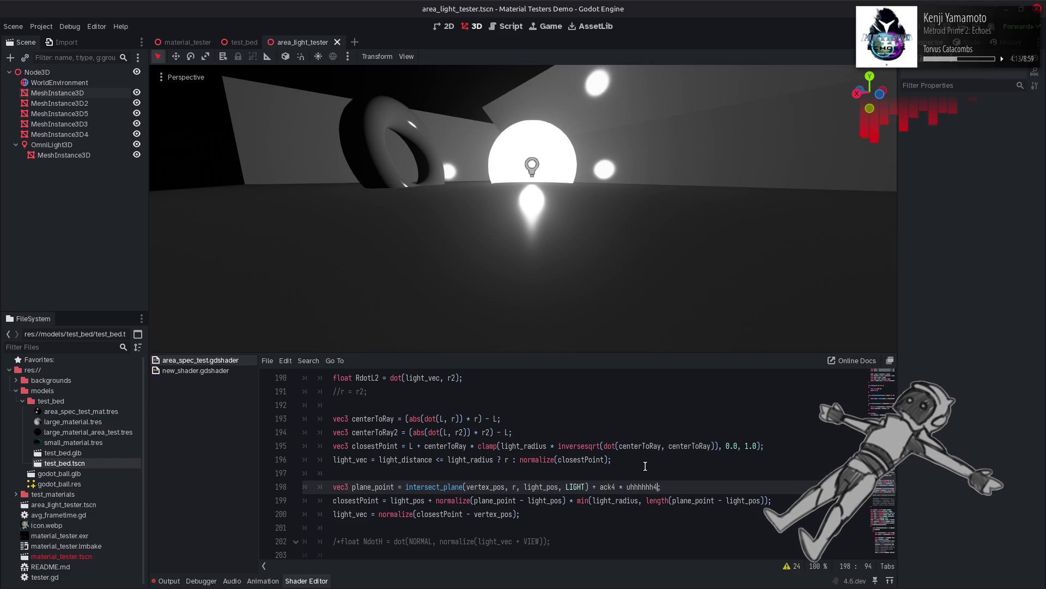
double_click(573, 487)
type("-VIEW")
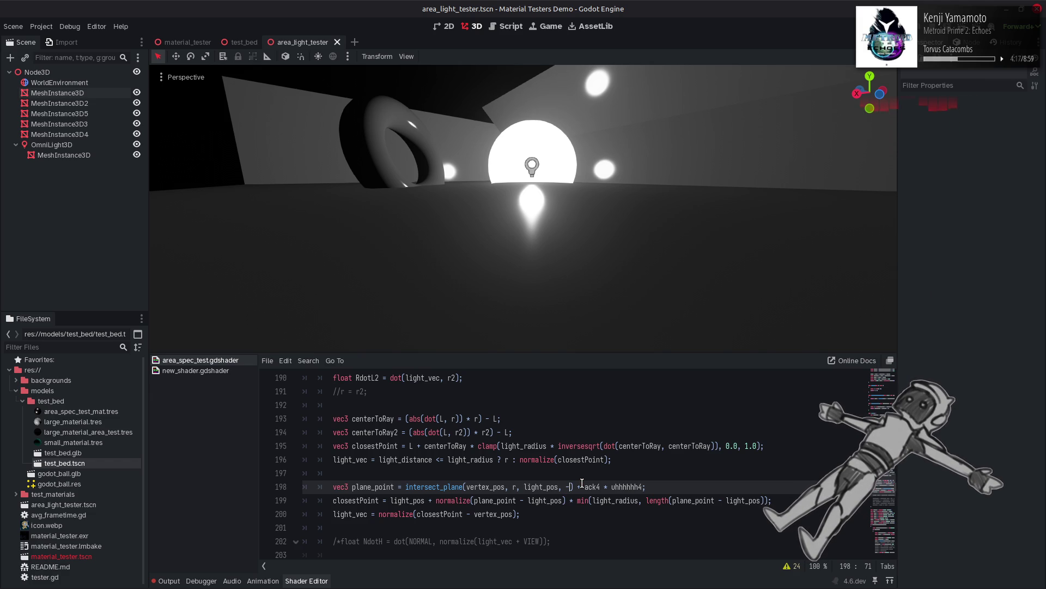
key("ctrl+s")
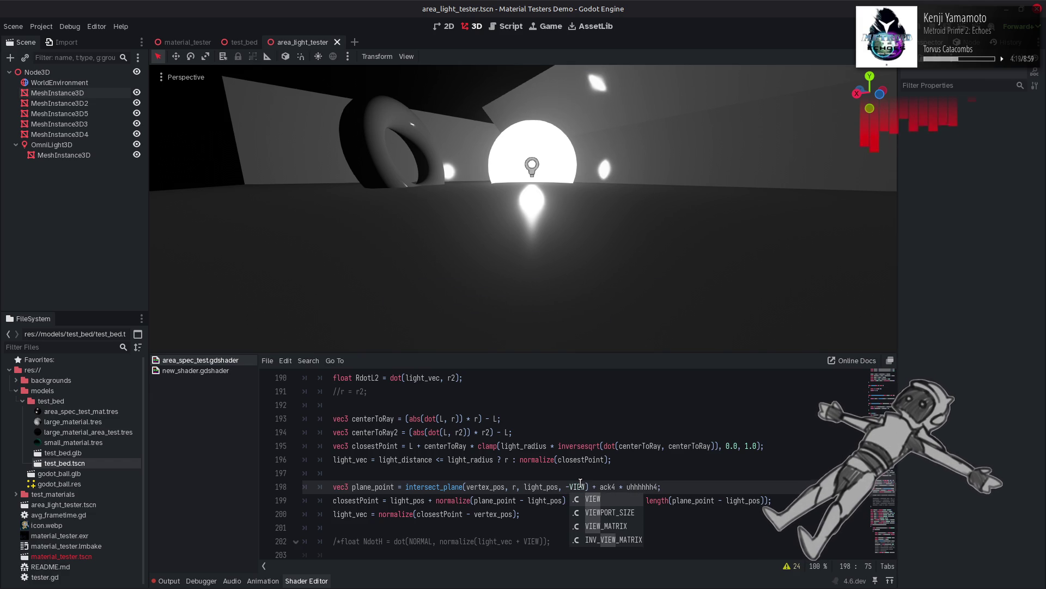
key("Left")
key("Left")
key("Left")
key("ctrl+s")
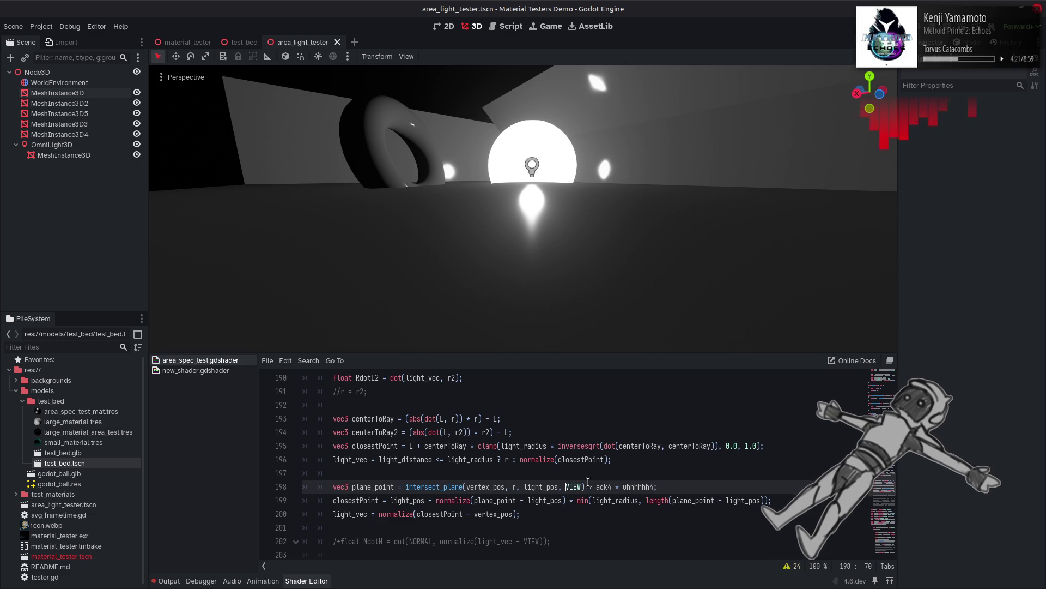
key("ctrl+s")
type("-")
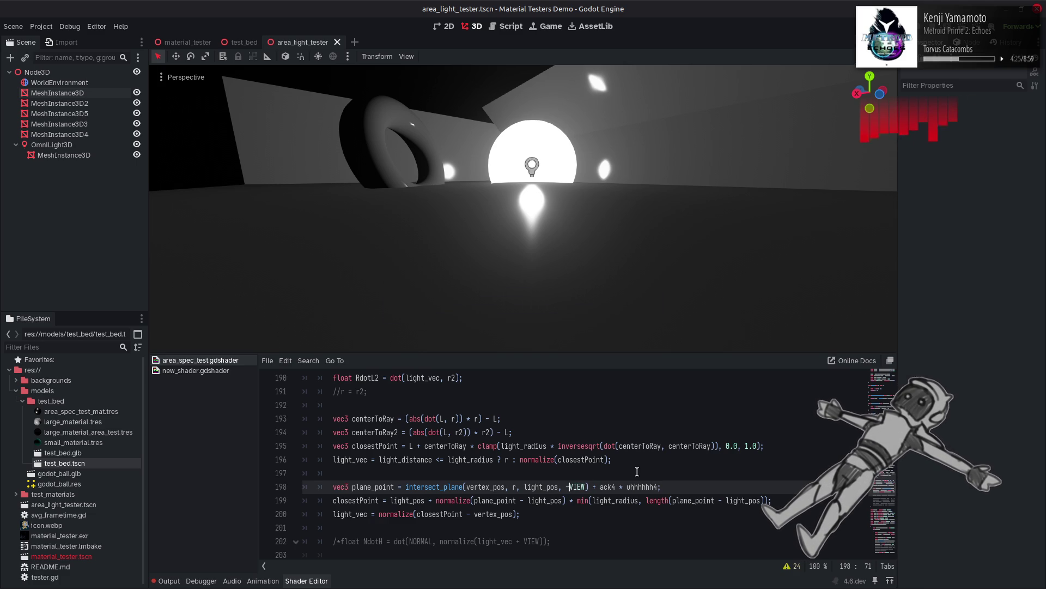
key("ctrl+z")
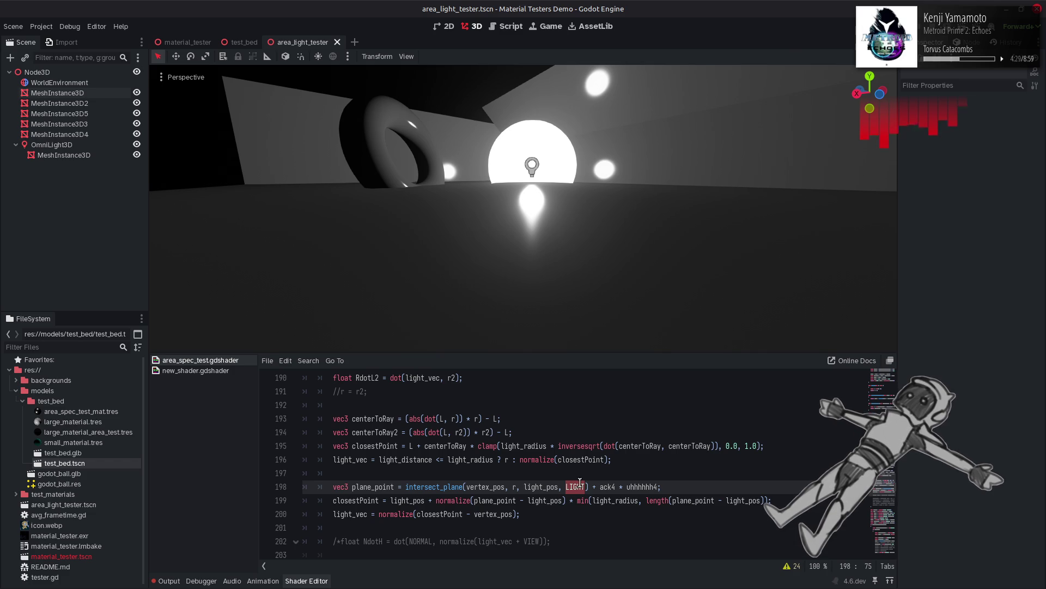
type("NORMAL")
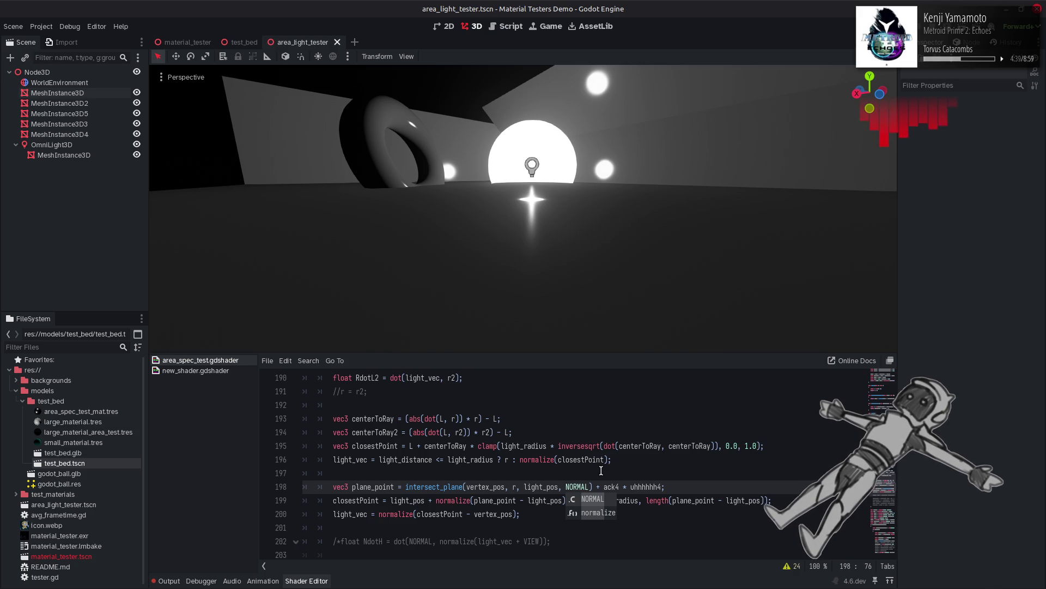
key("ctrl+z")
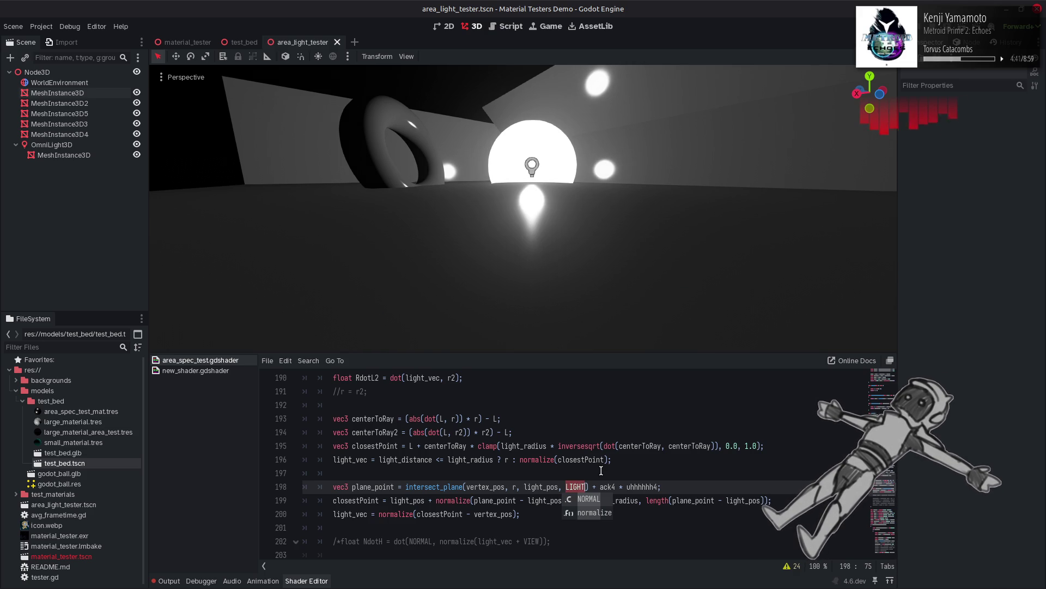
key("ctrl+z")
key("ctrl+s")
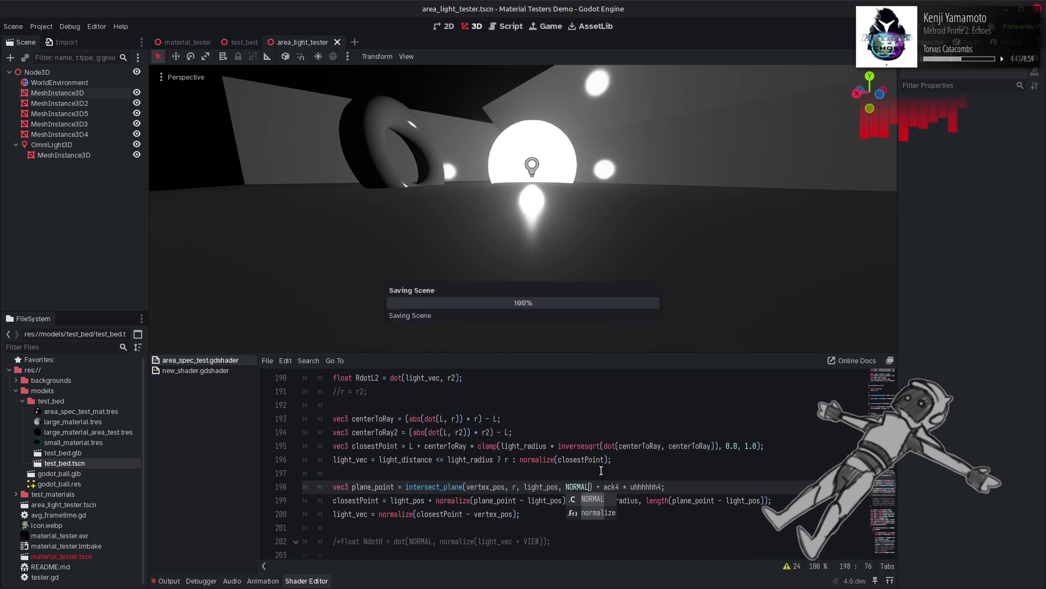
key("ctrl+y")
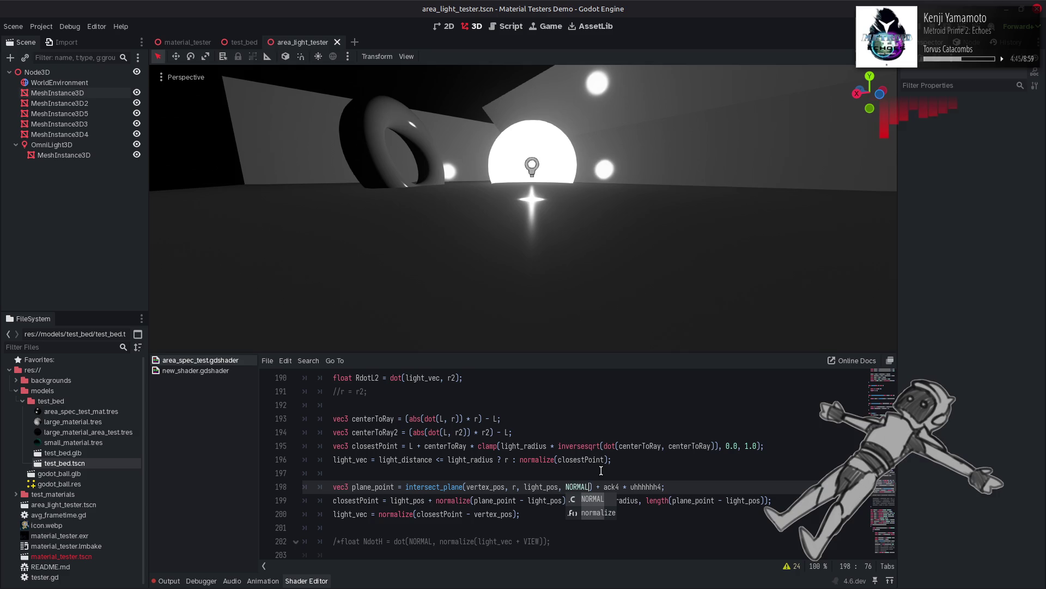
key("ctrl+s")
key("ctrl+z")
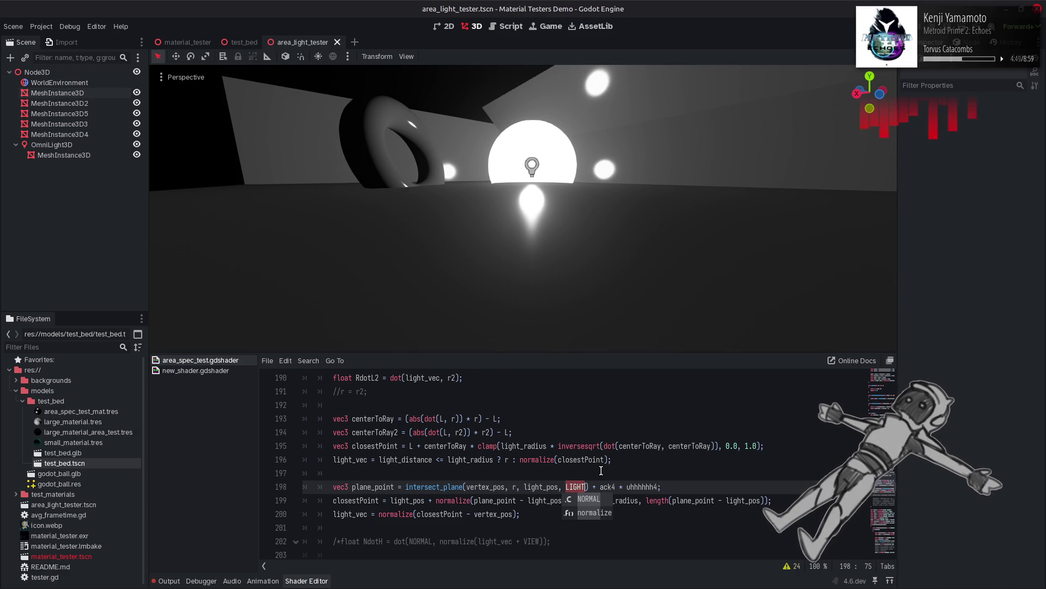
key("ctrl+z")
key("ctrl+z")
key("ctrl+z")
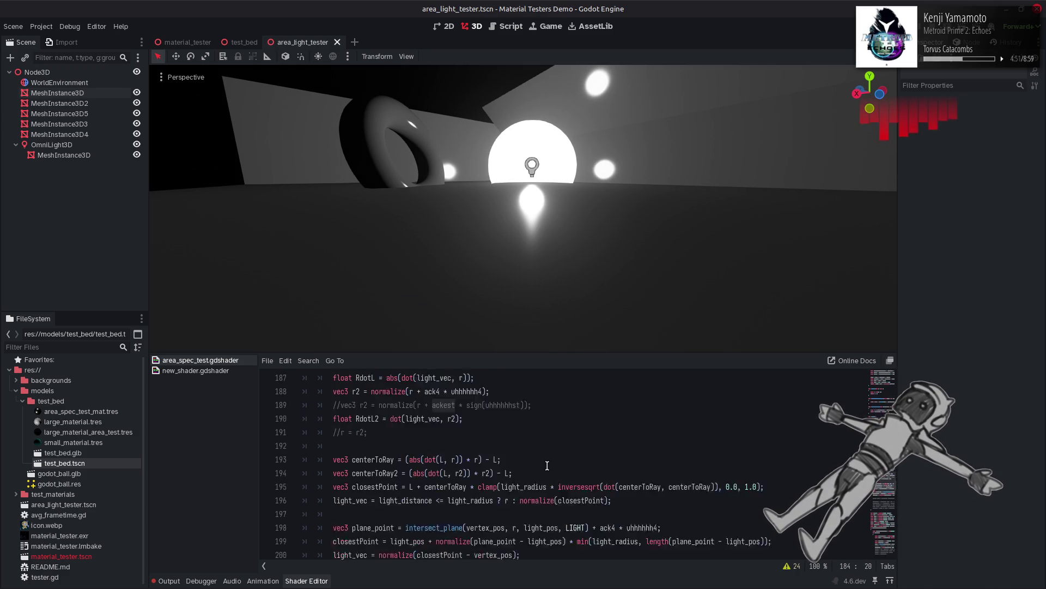
Step: Undo and redo edits until line 198 reads '+ ackest * uhhhhhhst', saving along the way
key("ctrl+y")
key("ctrl+y")
key("ctrl+y")
key("ctrl+s")
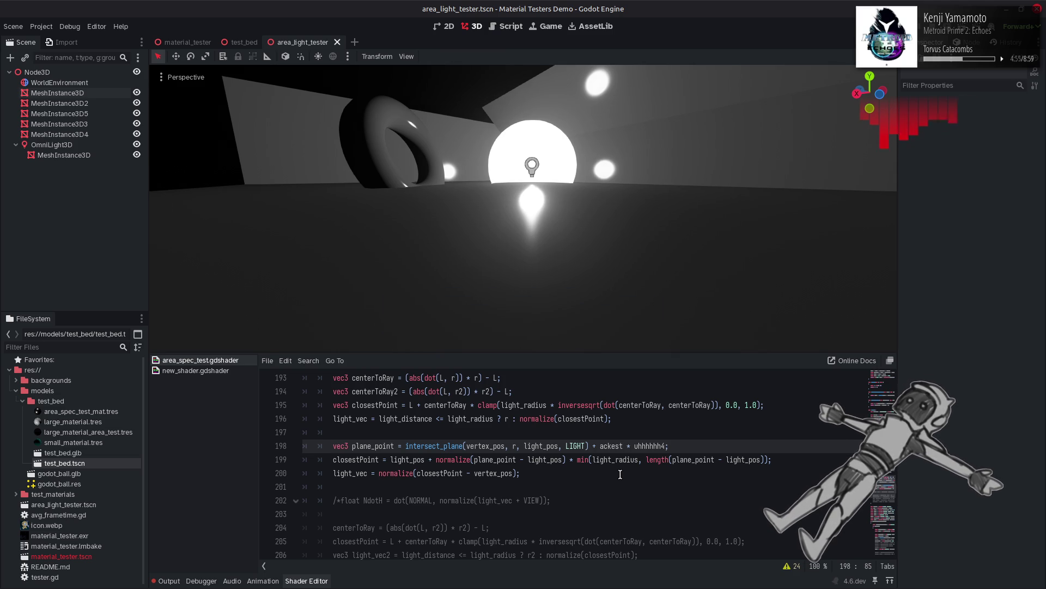
key("ctrl+z")
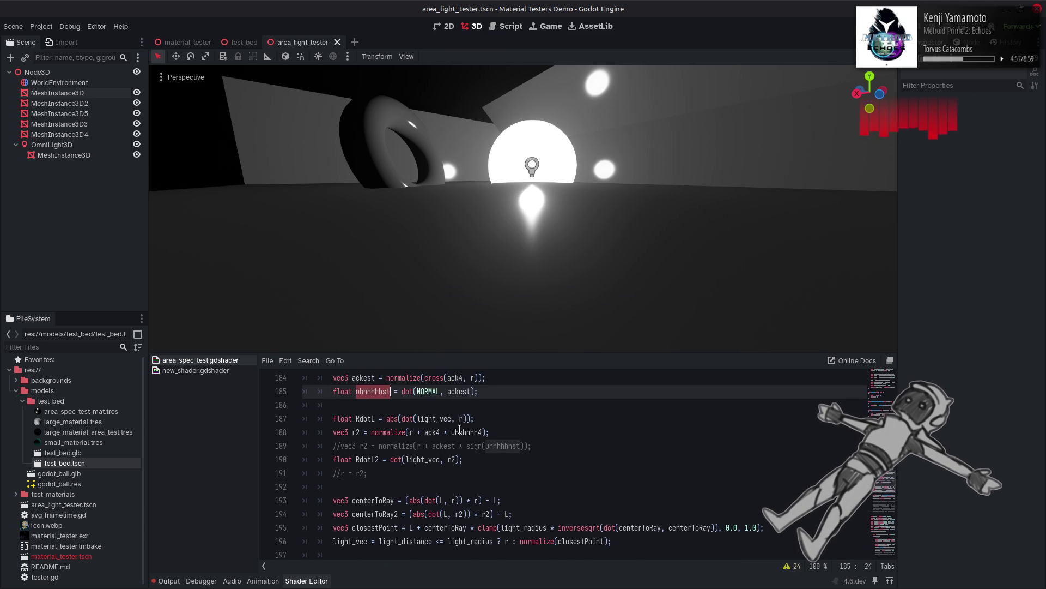
scroll(598, 472, "down", 3)
key("ctrl+y")
key("ctrl+y")
key("ctrl+s")
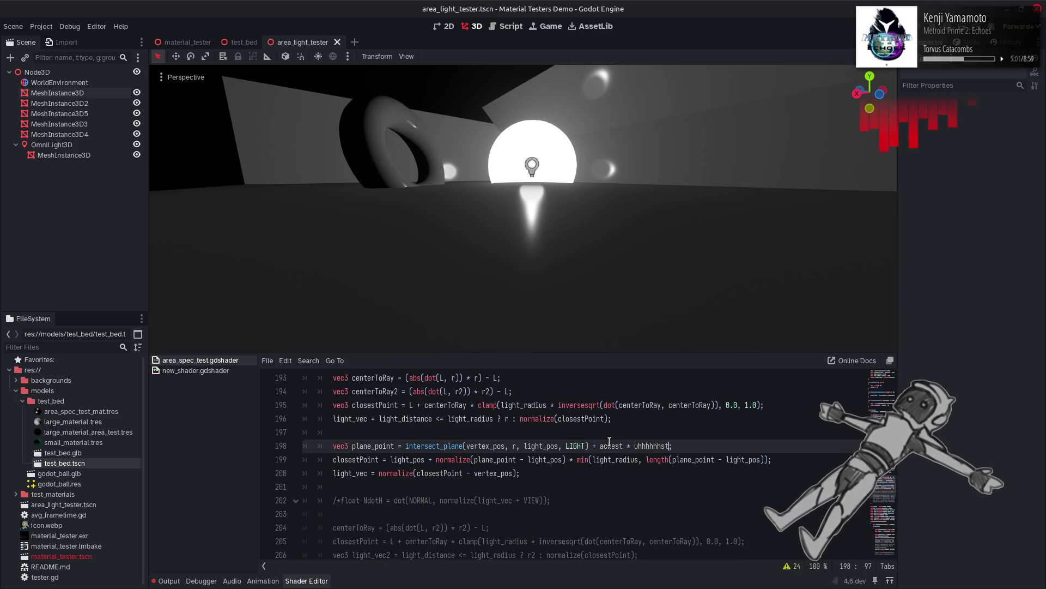
Step: Put a minus before uhhhhhhst, compare it briefly without the minus, and save it negated
left_click(637, 445)
type("-")
key("ctrl+s")
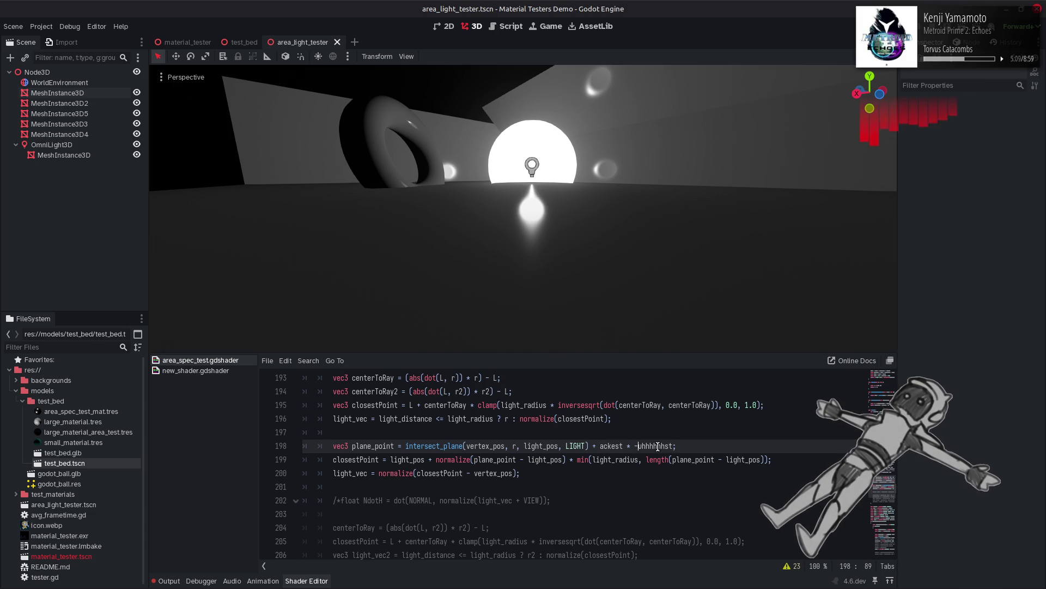
key("BackSpace")
key("ctrl+s")
type("-")
key("ctrl+s")
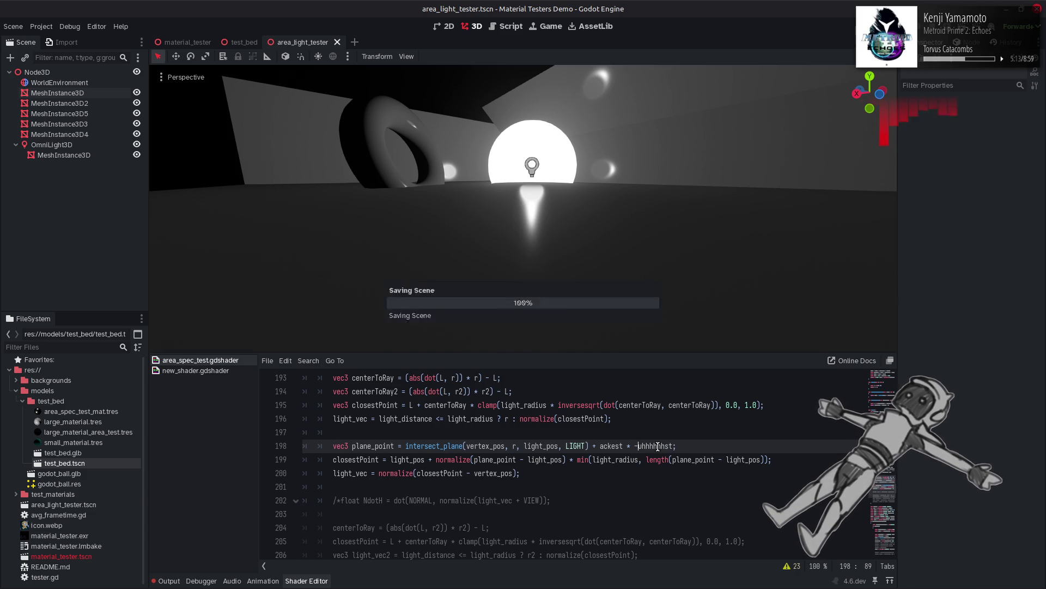
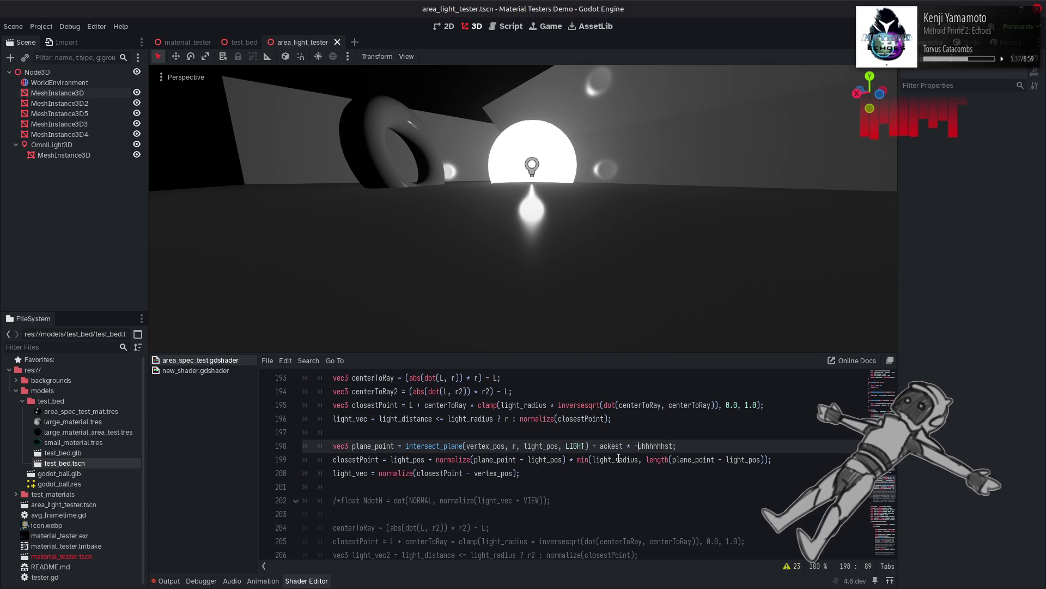
Step: Start wrapping ackest in a project( ) call on the plane_point line
scroll(619, 458, "up", 2)
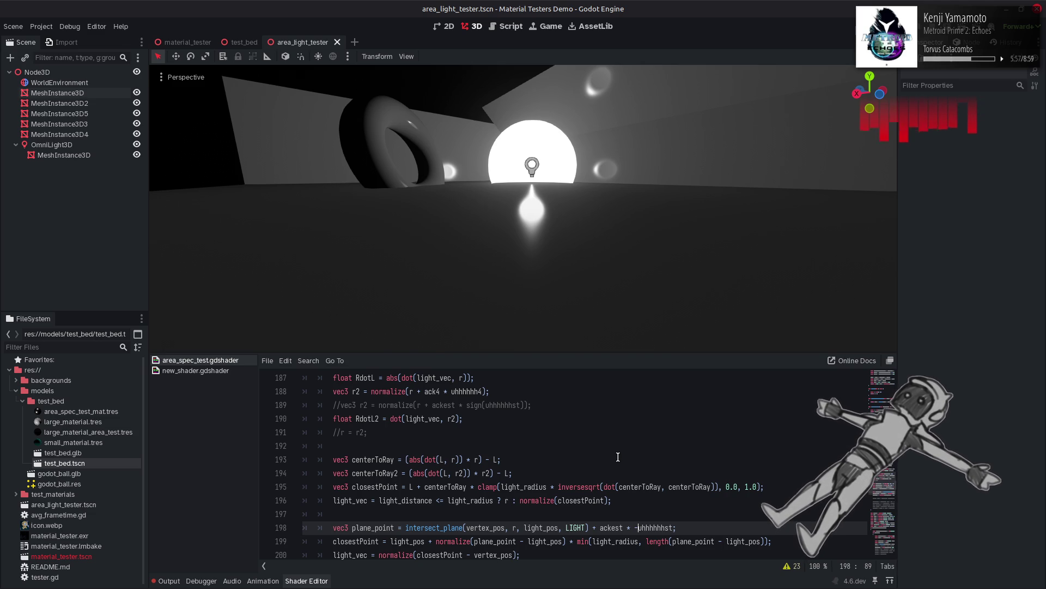
scroll(618, 456, "down", 1)
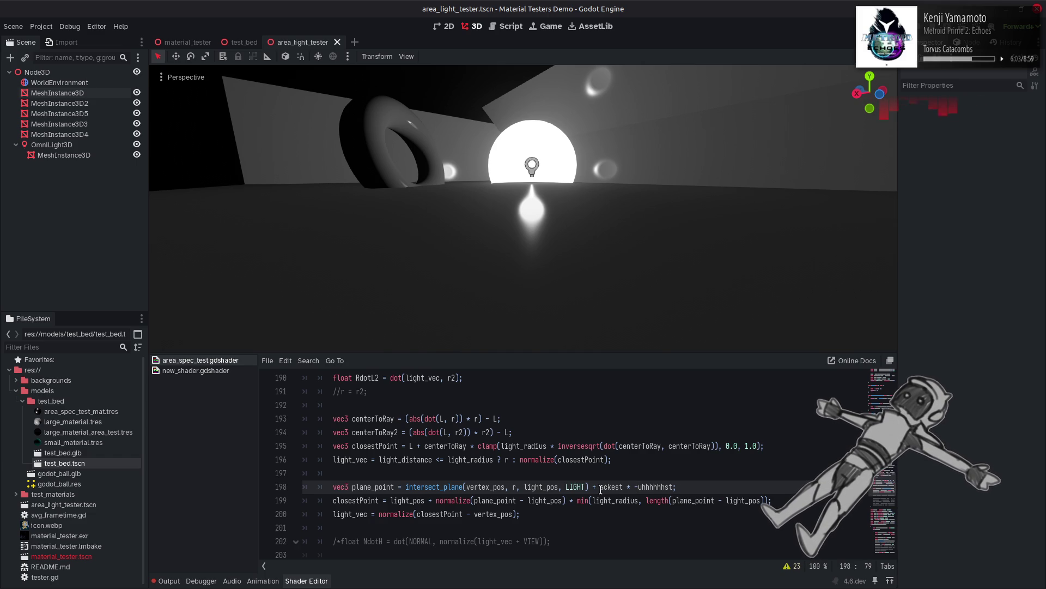
type("poroje")
key("BackSpace")
key("BackSpace")
key("BackSpace")
type("rojec")
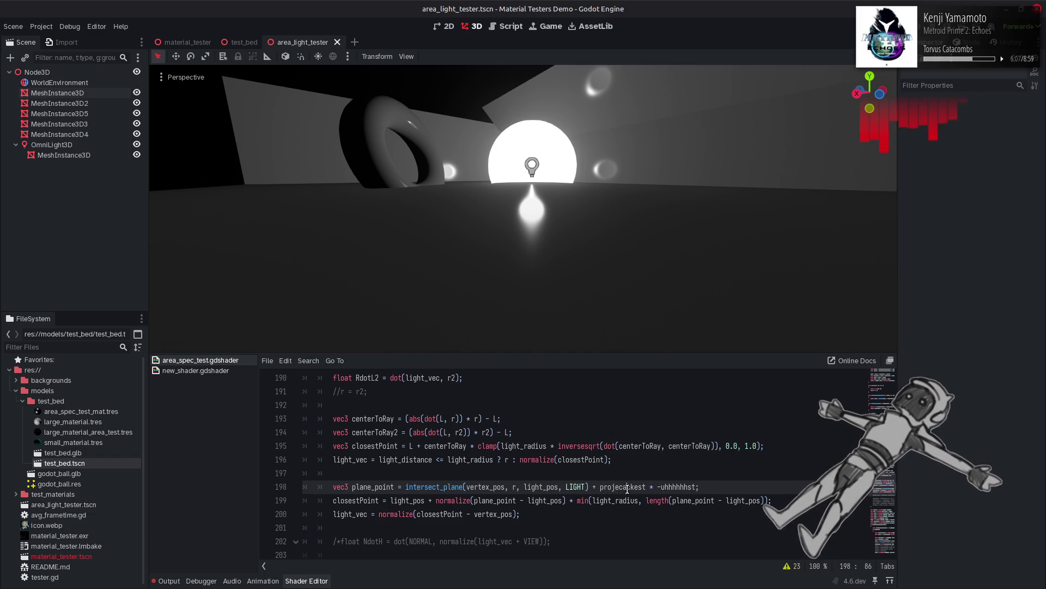
type("(")
left_click(651, 487)
type(")")
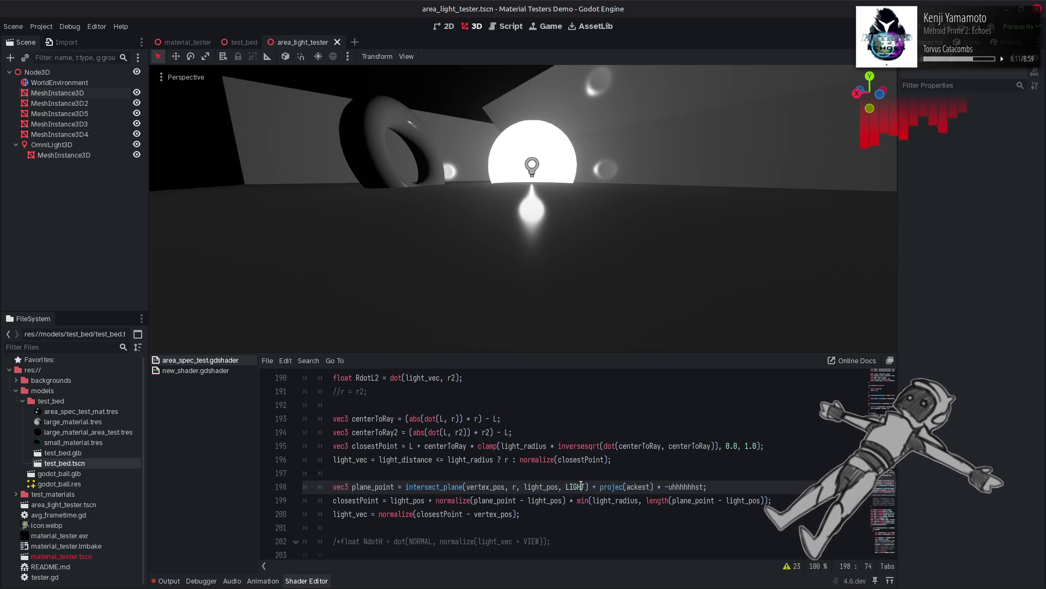
type(",")
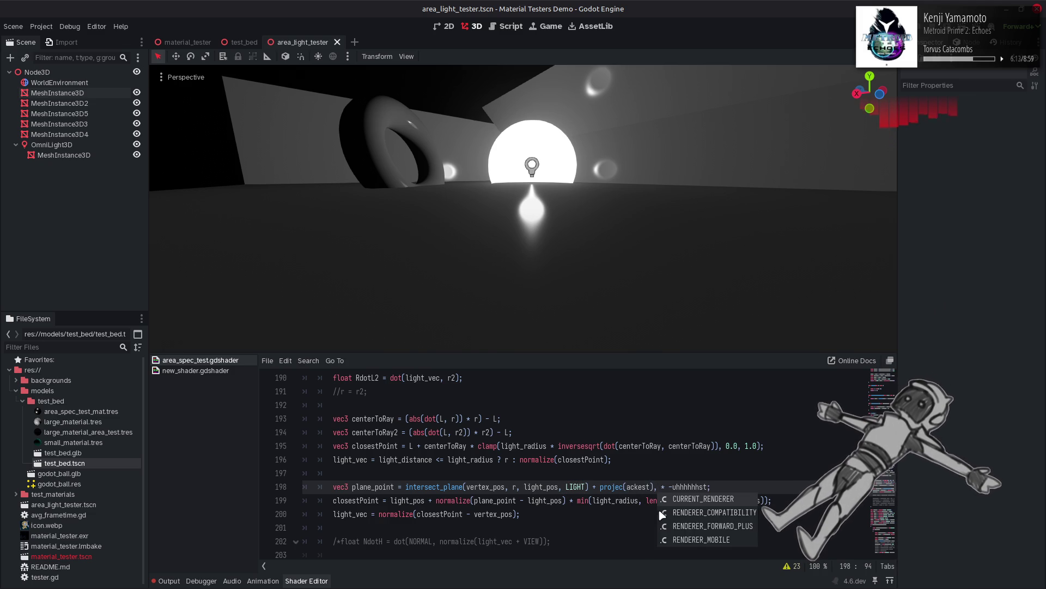
Step: Add LIGHT as the second argument to complete project(ackest, LIGHT), then save
key("BackSpace")
key("Left")
type(", LIGHT")
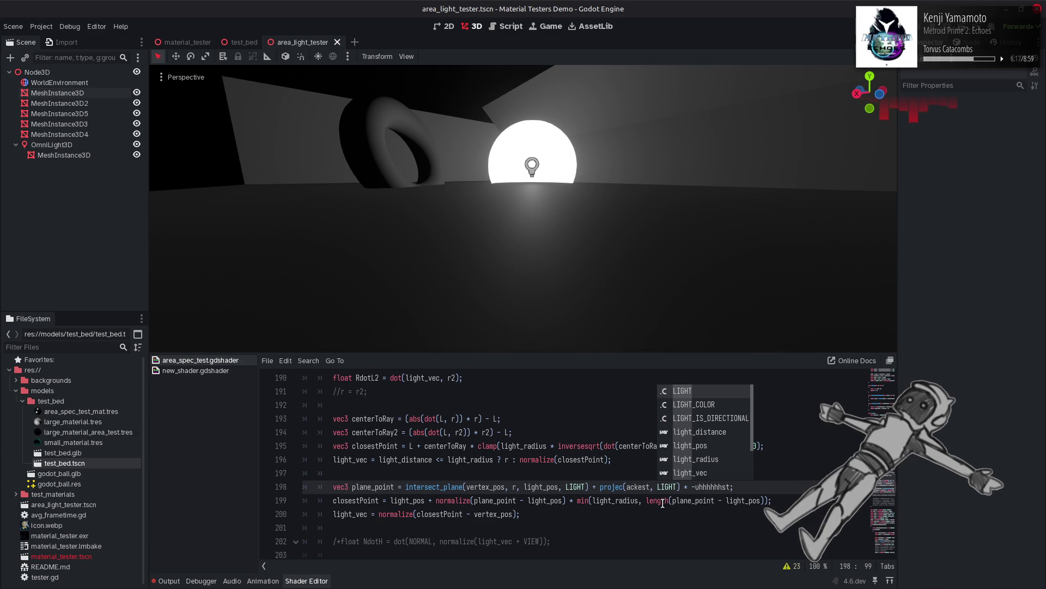
left_click(625, 487)
type("t")
key("ctrl+s")
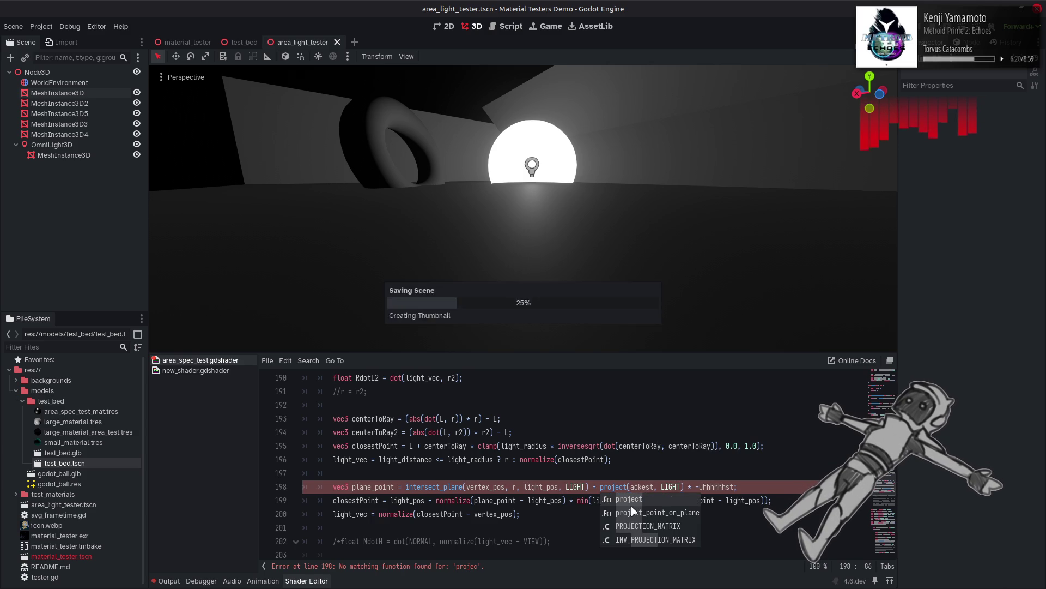
Step: Comment out the light_vec normalize line 200 with Ctrl+K, save, then restore it
left_click(654, 458)
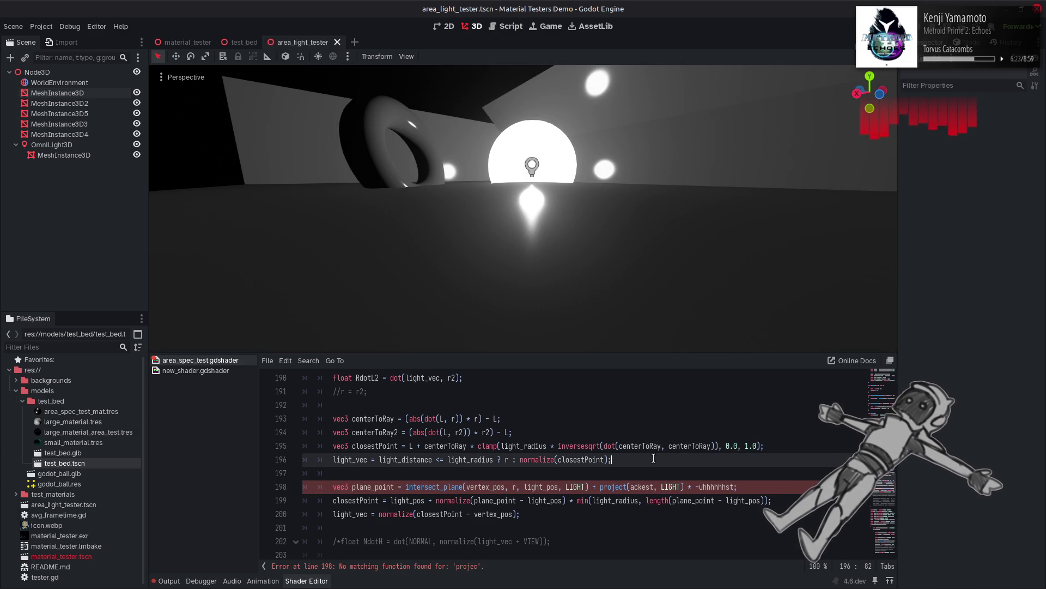
left_click(316, 515)
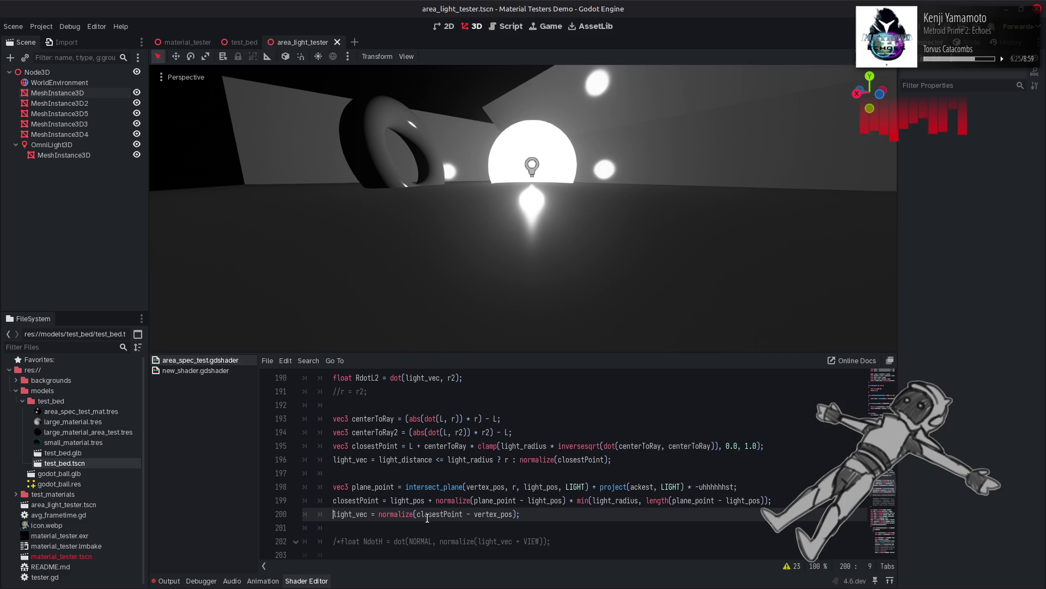
key("ctrl+k")
key("ctrl+s")
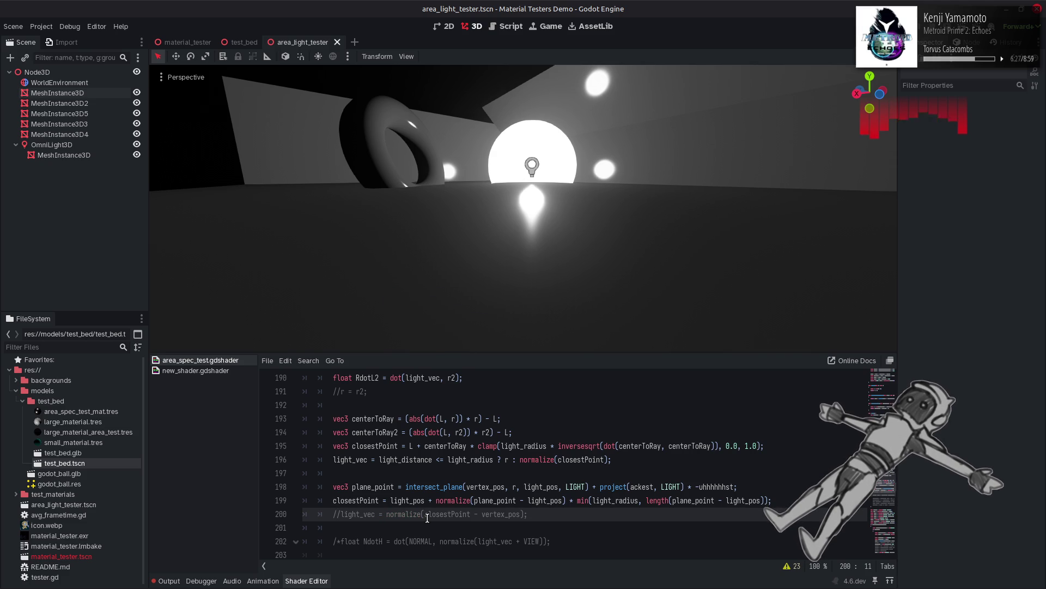
key("ctrl+k")
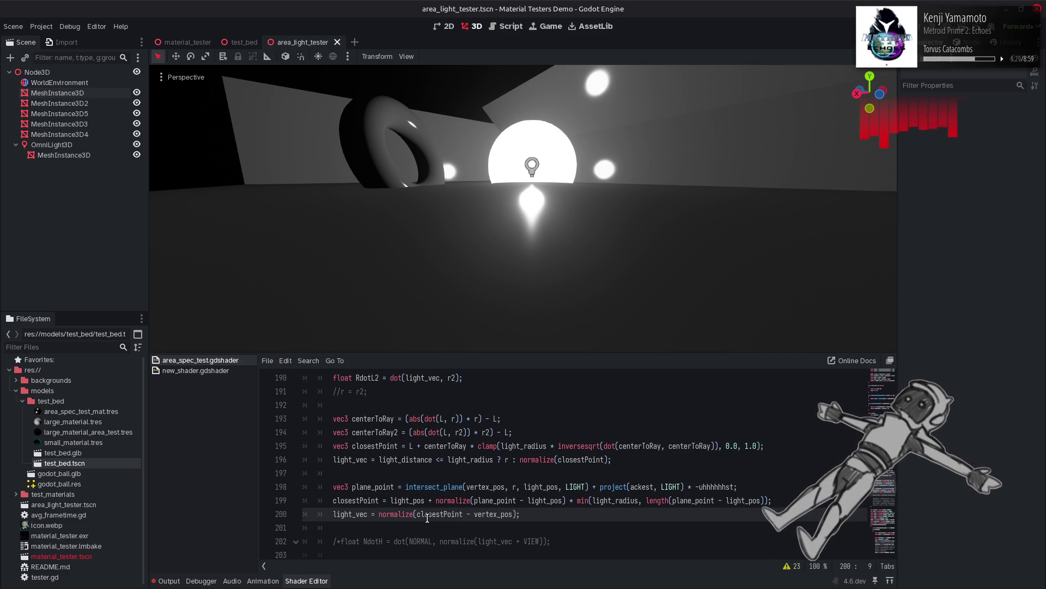
Step: Save, then remove the minus sign before project on line 198
left_click(602, 487)
key("ctrl+s")
type("-")
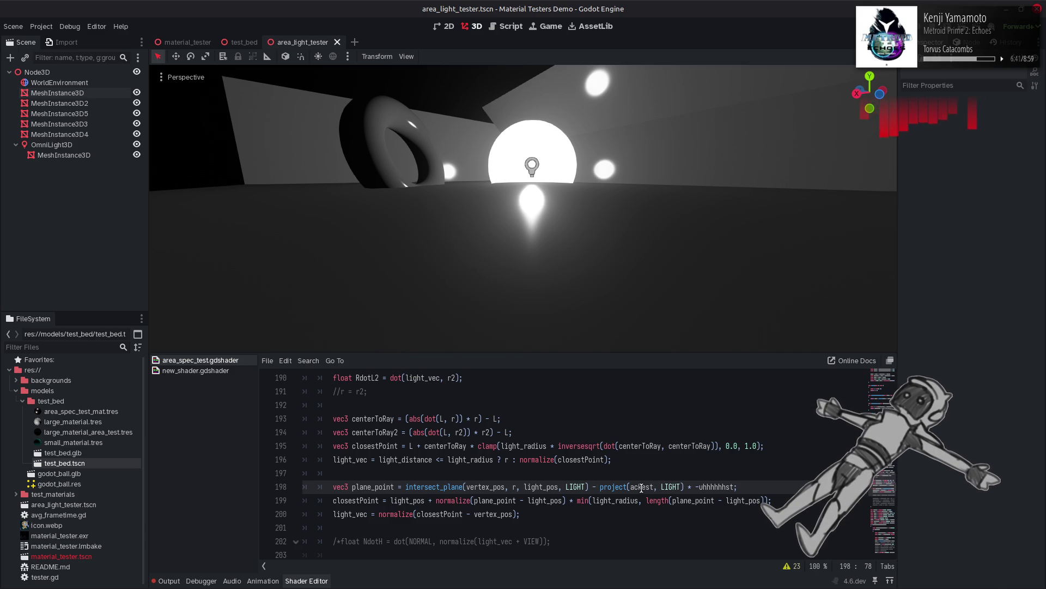
key("BackSpace")
Step: Revert the recent edits on line 198 and drop the minus sign from uhhhhhhst
type("+")
key("Right")
key("Right")
key("Right")
key("BackSpace")
key("Right")
key("Right")
key("Right")
key("Delete")
key("Delete")
key("Delete")
key("Right")
key("BackSpace")
key("Left")
key("Left")
key("Left")
key("BackSpace")
key("BackSpace")
key("BackSpace")
key("Right")
key("Right")
key("Right")
key("Delete")
key("End")
key("Left")
key("BackSpace")
key("BackSpace")
type("4")
key("ctrl+z")
key("ctrl+z")
key("ctrl+z")
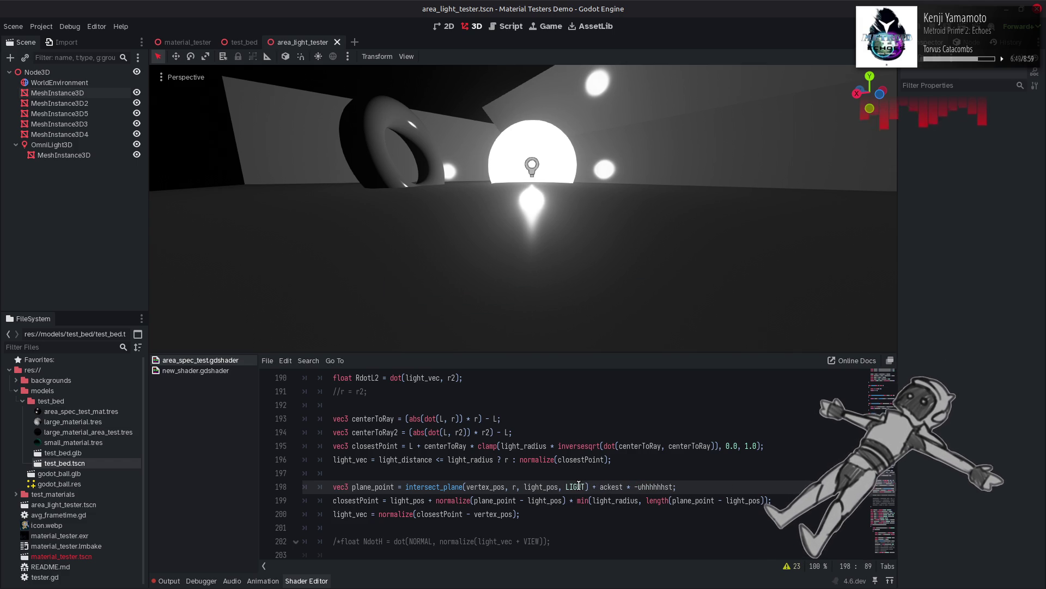
key("BackSpace")
Step: Use NORMAL as the intersect_plane normal and add a plus after the call
double_click(578, 485)
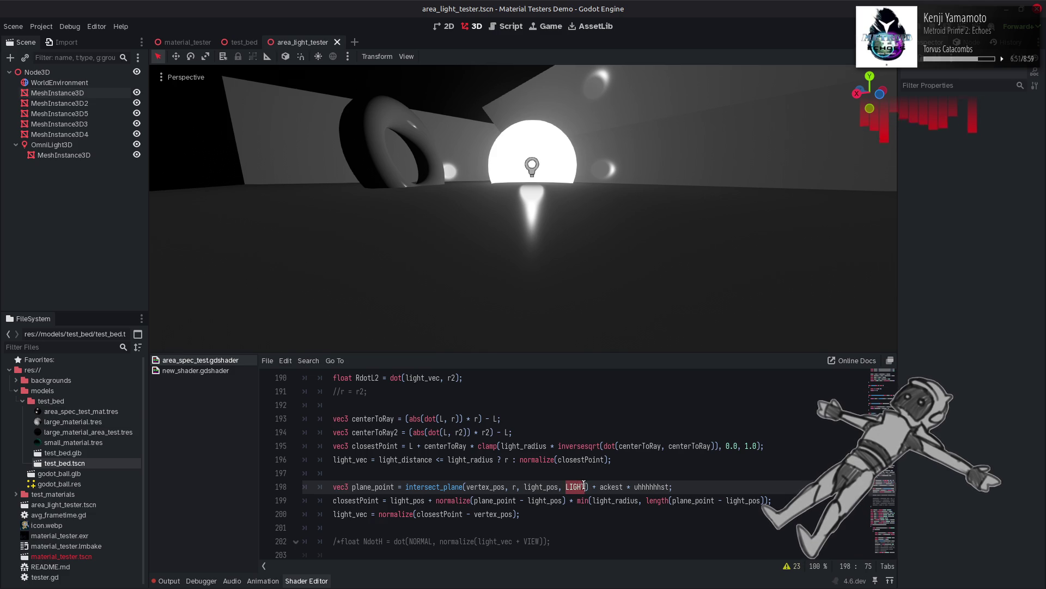
type("NORMAL")
key("ctrl+s")
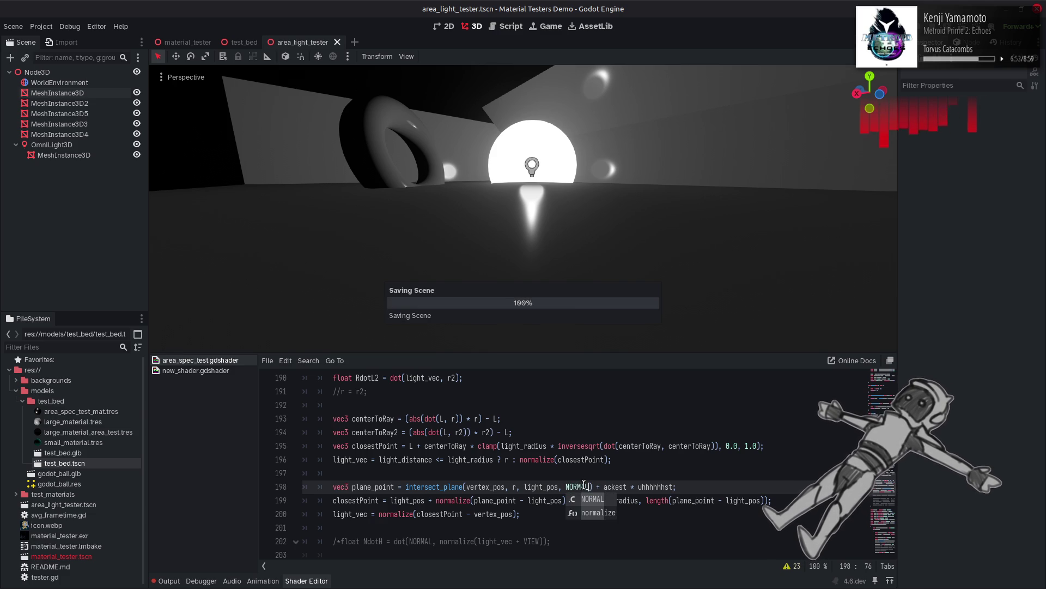
type("-")
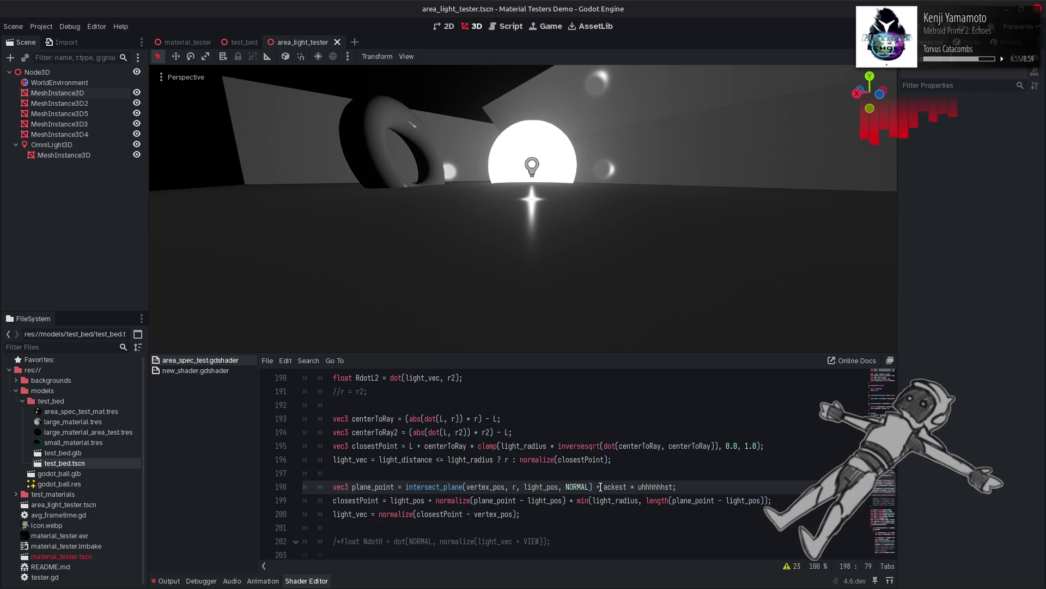
key("ctrl+s")
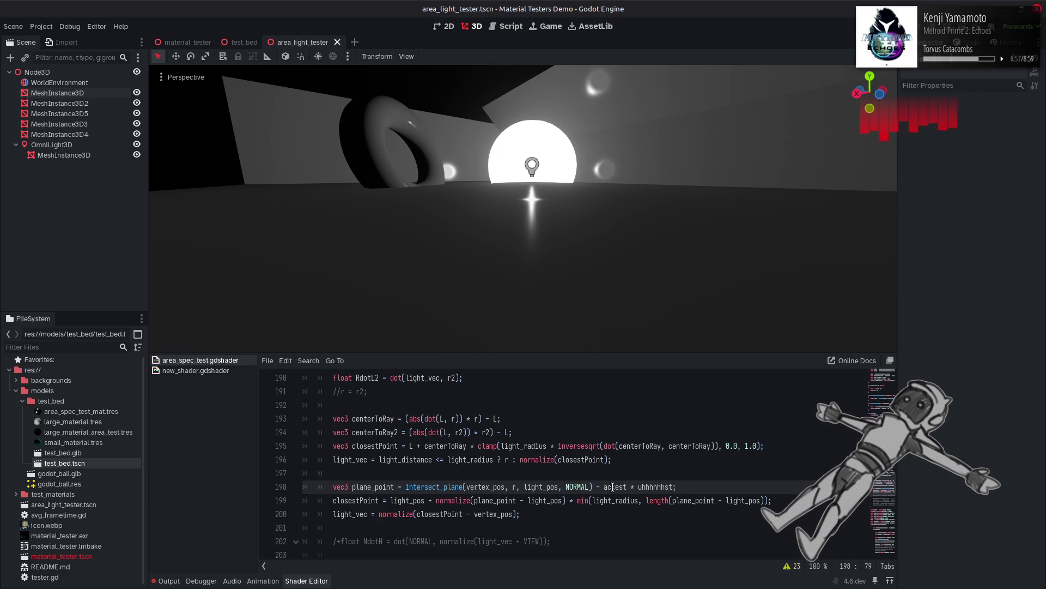
key("BackSpace")
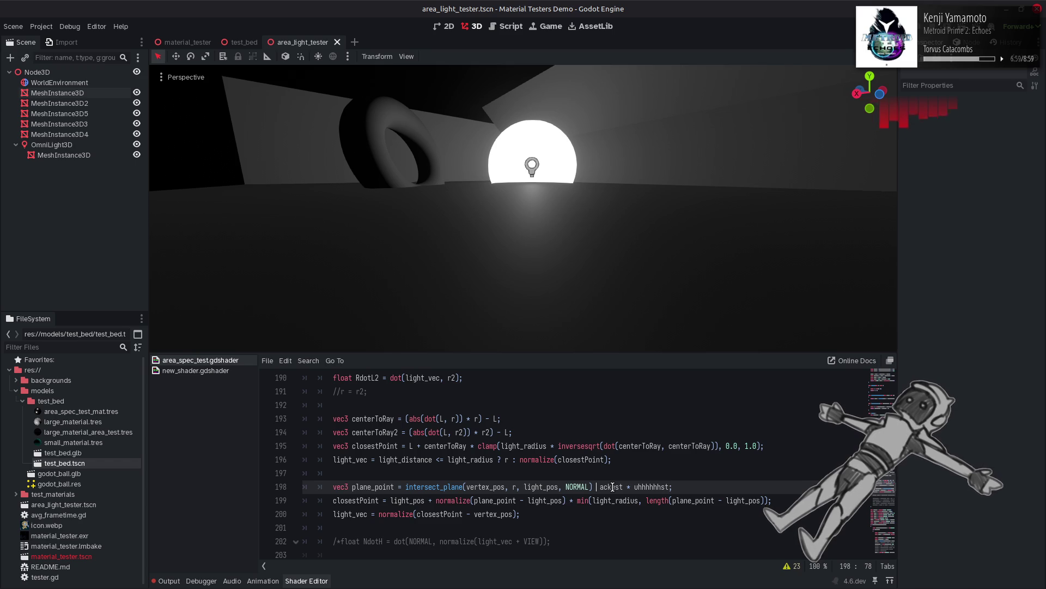
type("+")
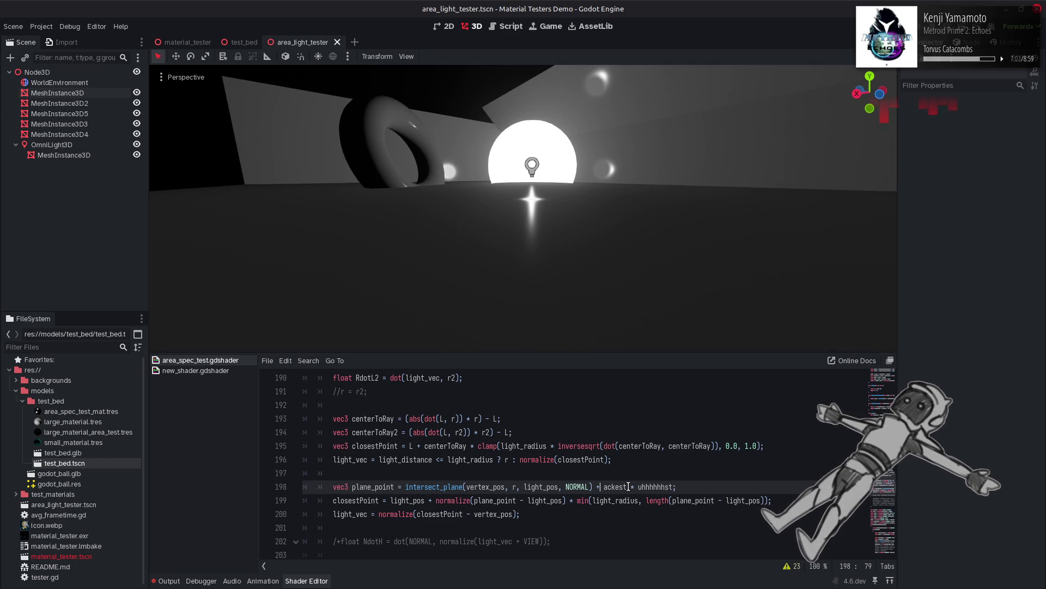
Step: Wrap ackest as project(ackest, NORMAL) and save
left_click(604, 486)
type("project")
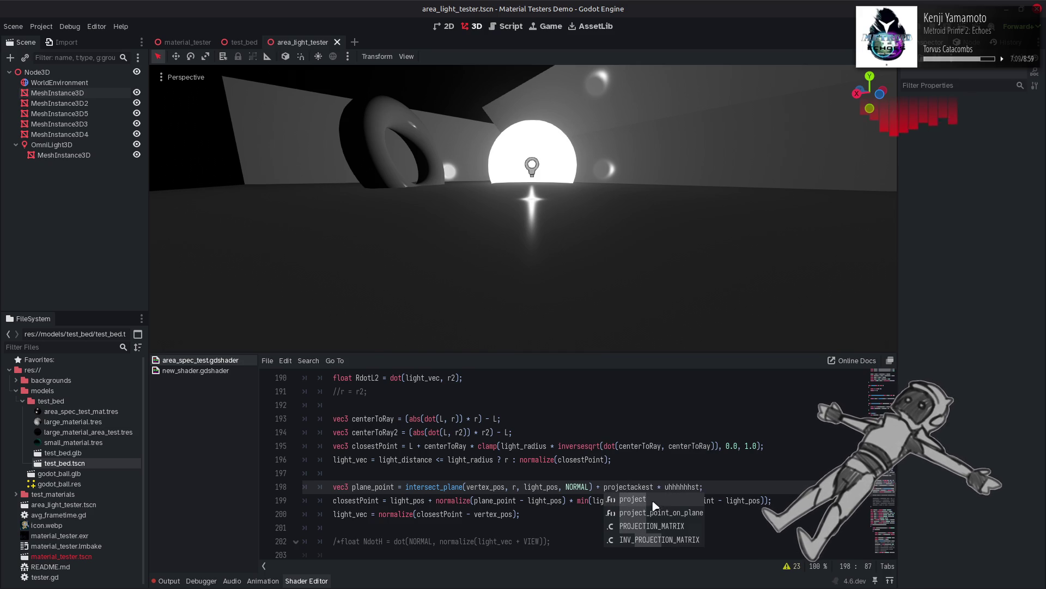
type("(")
left_click(659, 493)
type(")")
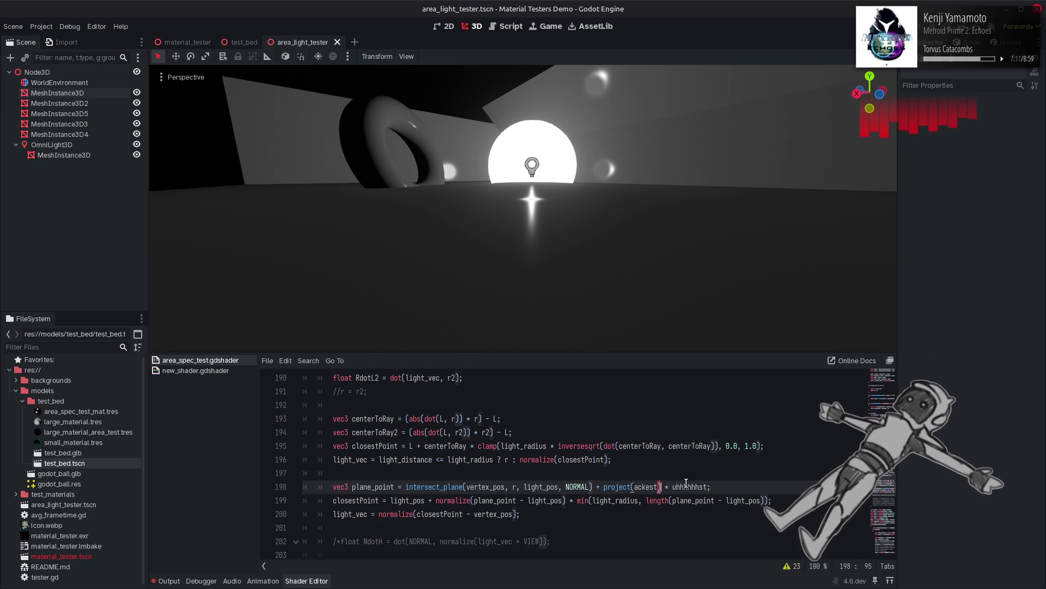
type(", NORMAL")
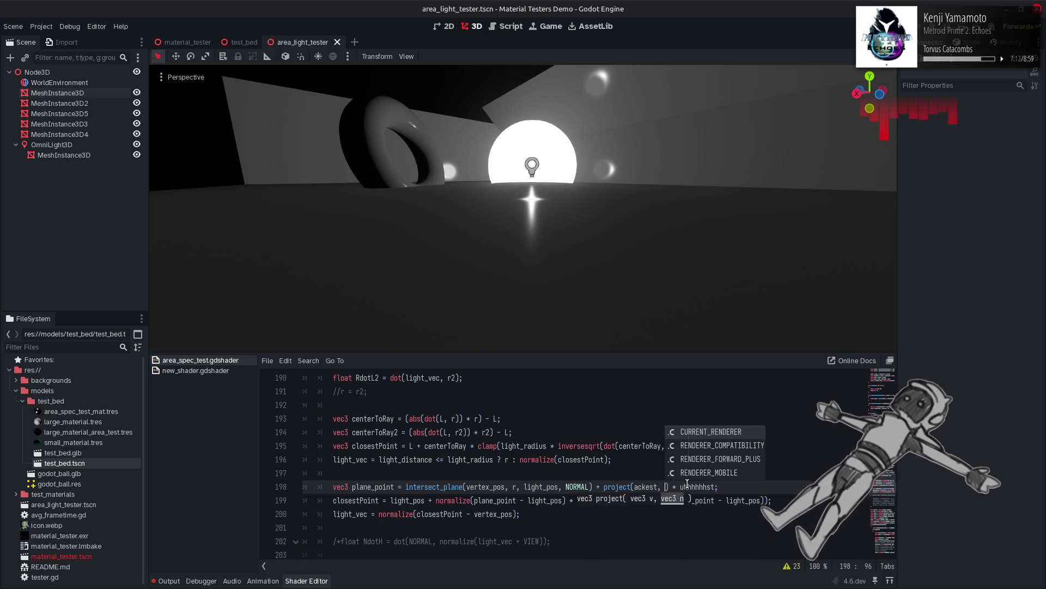
key("ctrl+s")
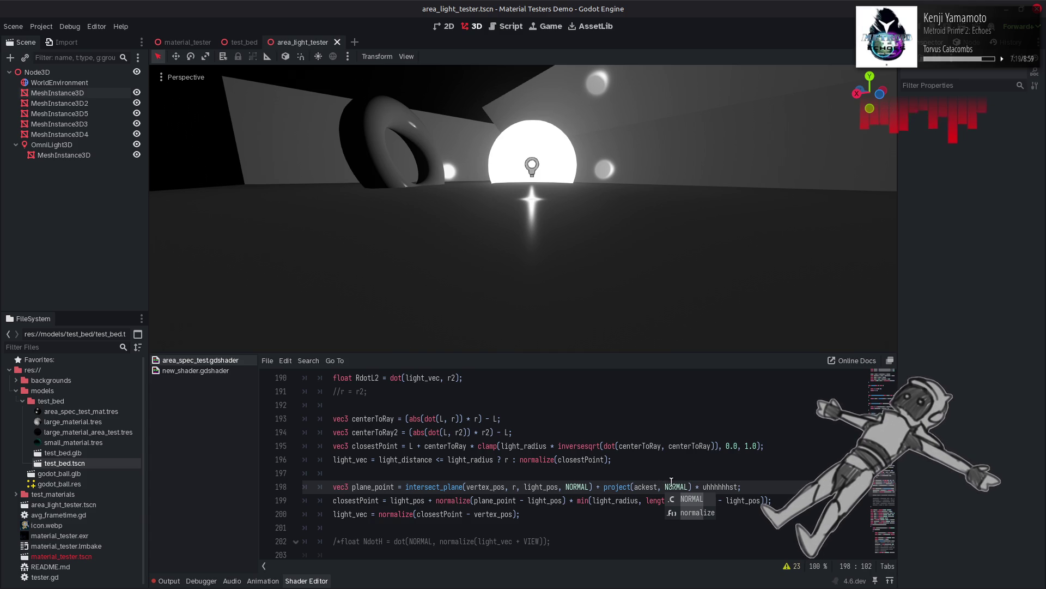
Step: Switch both the projection axis and the plane normal to VIEW
double_click(675, 483)
type("VIEW")
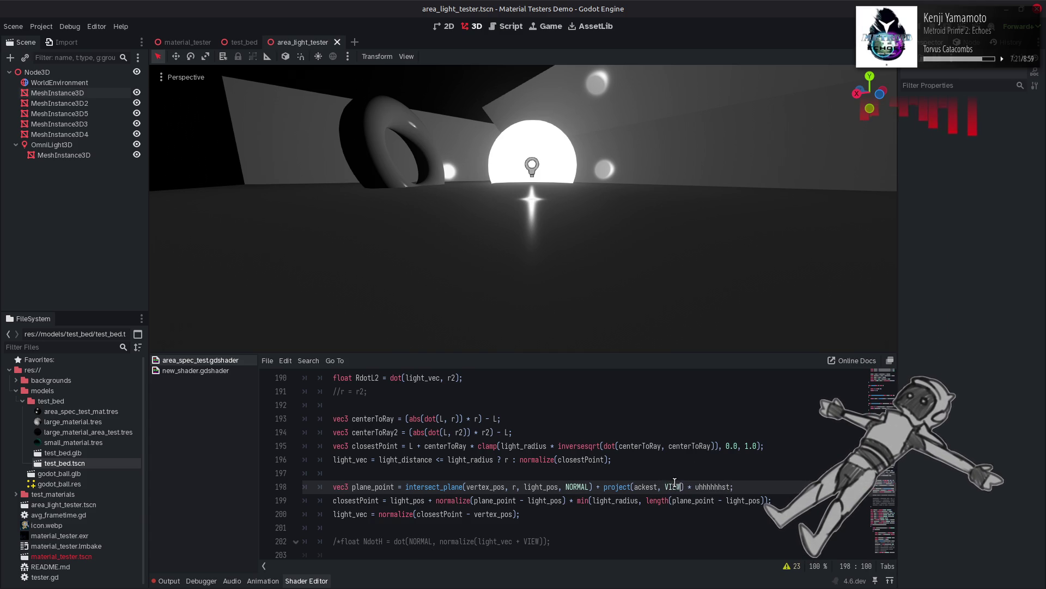
key("ctrl+s")
key("Return")
double_click(577, 485)
type("VIEW")
key("ctrl+s")
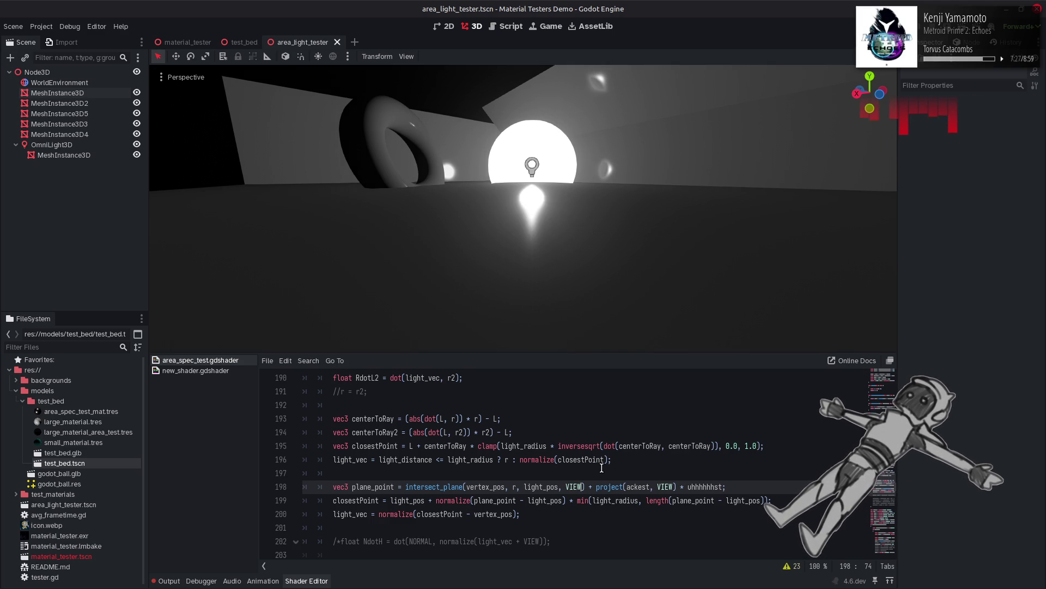
Step: Test subtracting the projected term, then revert to adding it
left_click(597, 487)
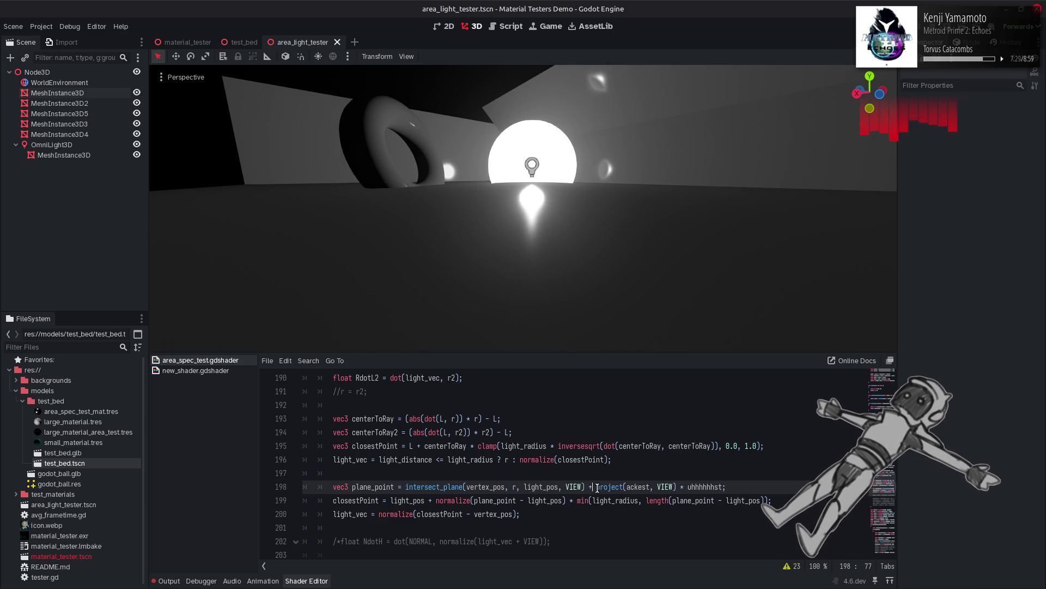
key("BackSpace")
key("BackSpace")
type("-")
key("ctrl+s")
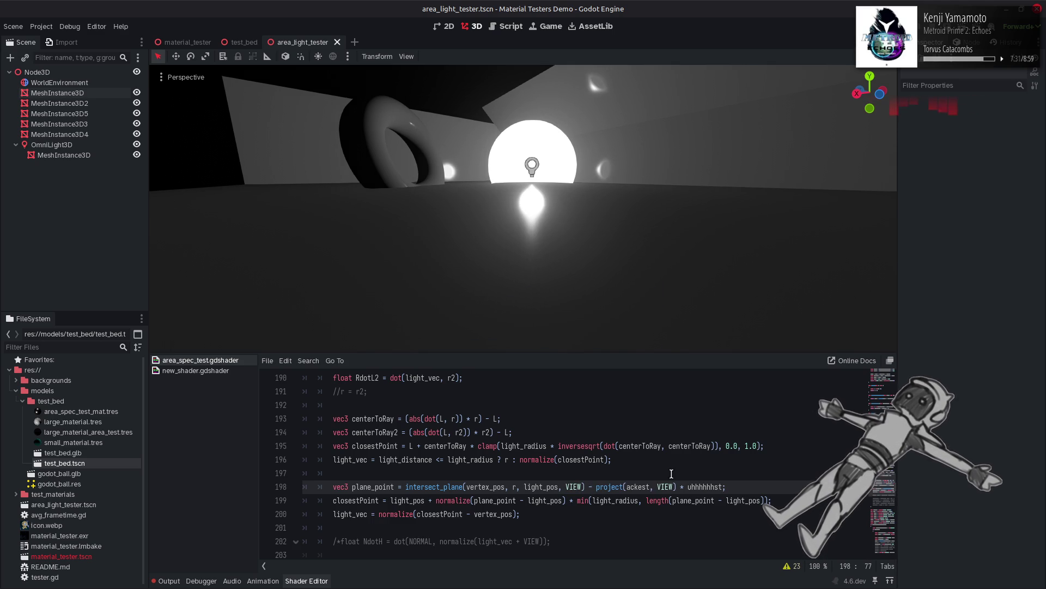
key("BackSpace")
type("+")
key("ctrl+s")
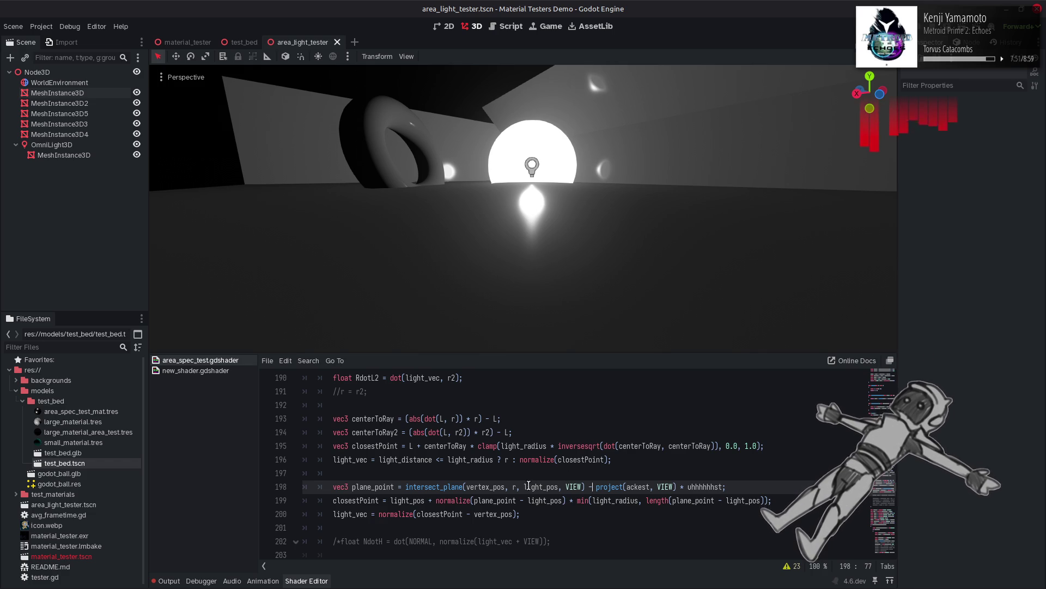
Step: Select normalize(light_vec + VIEW) on line 212 and scroll back up to line 198
scroll(518, 485, "down", 4)
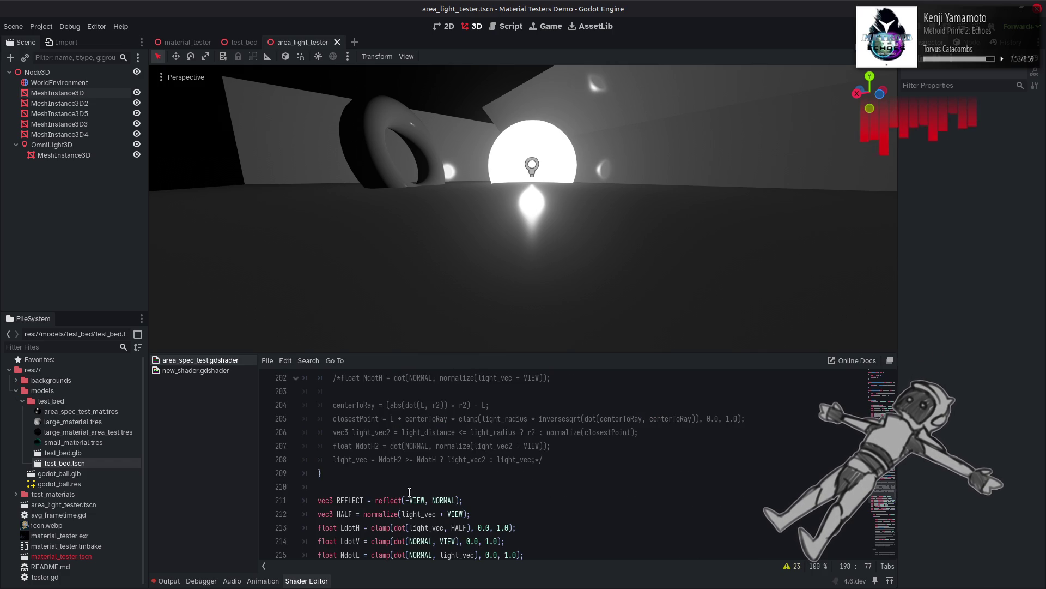
left_click_drag(364, 514, 468, 514)
key("ctrl+c")
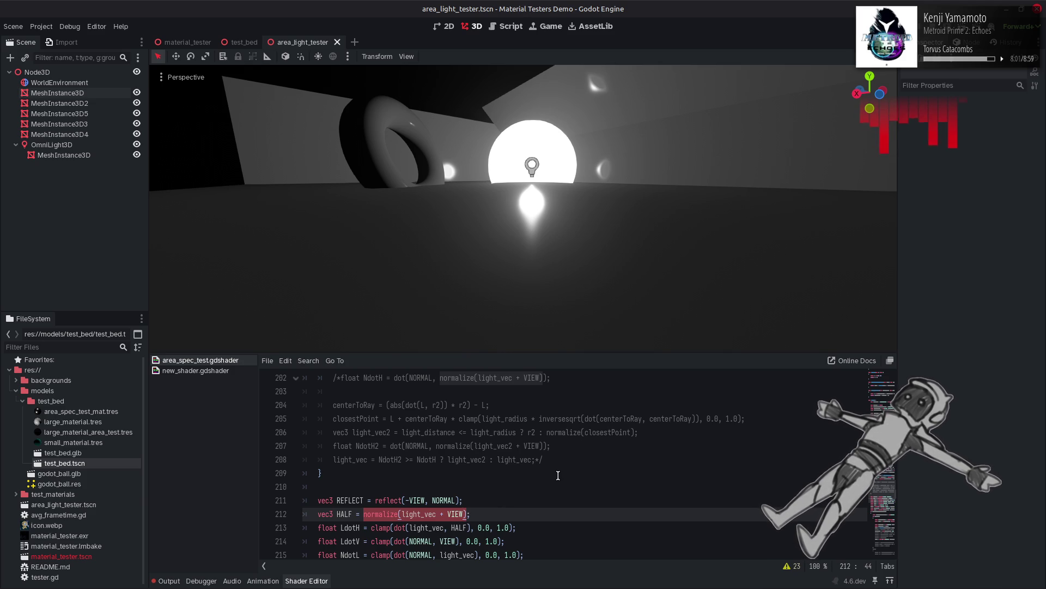
scroll(558, 475, "up", 3)
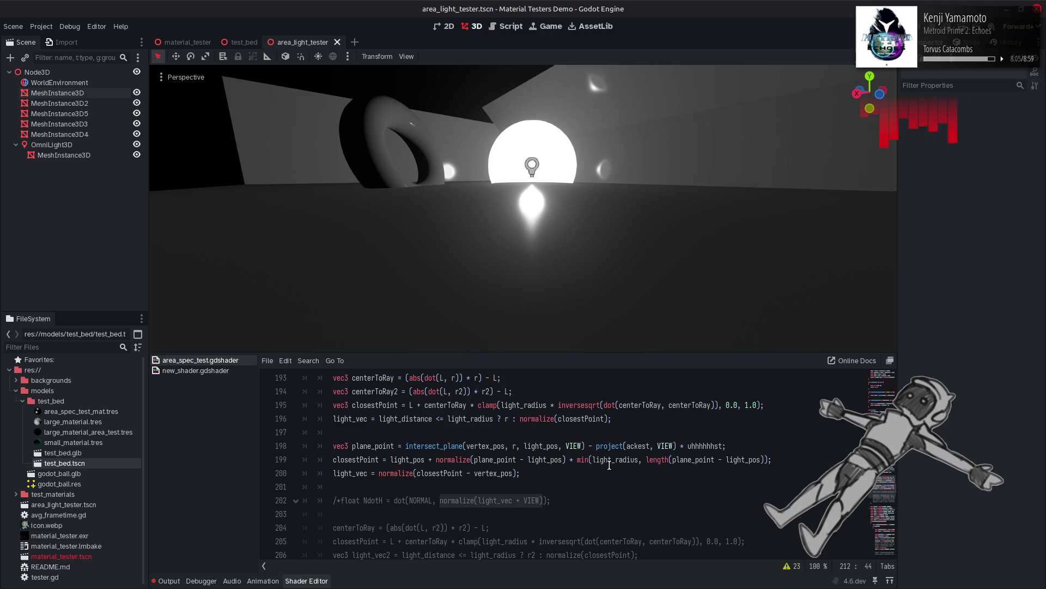
Step: Replace r with normalize(LIGHT + VIEW) in the intersect_plane call and save
double_click(514, 447)
key("ctrl+v")
key("ctrl+s")
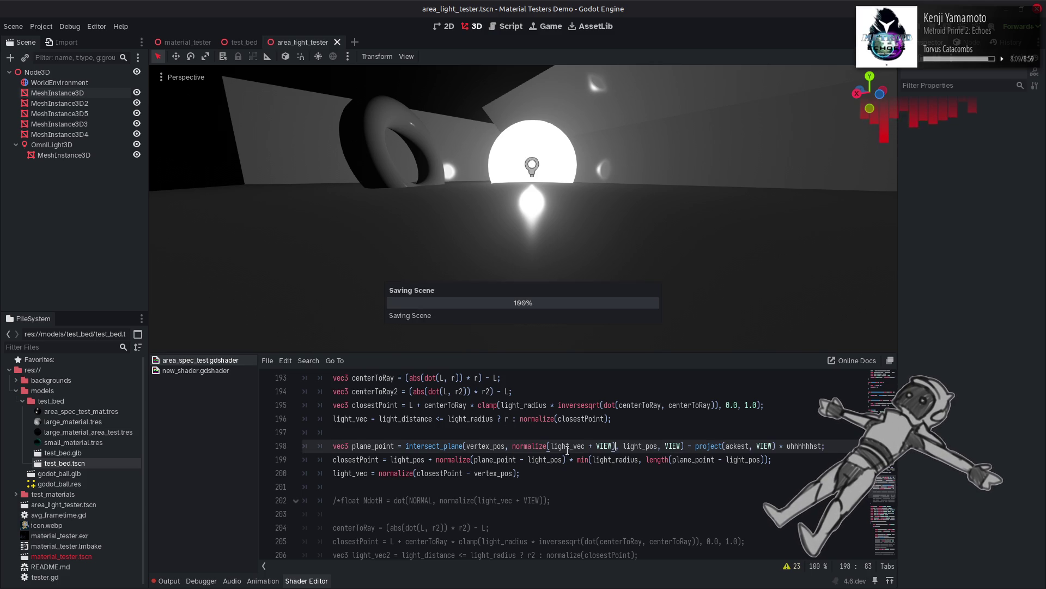
double_click(568, 450)
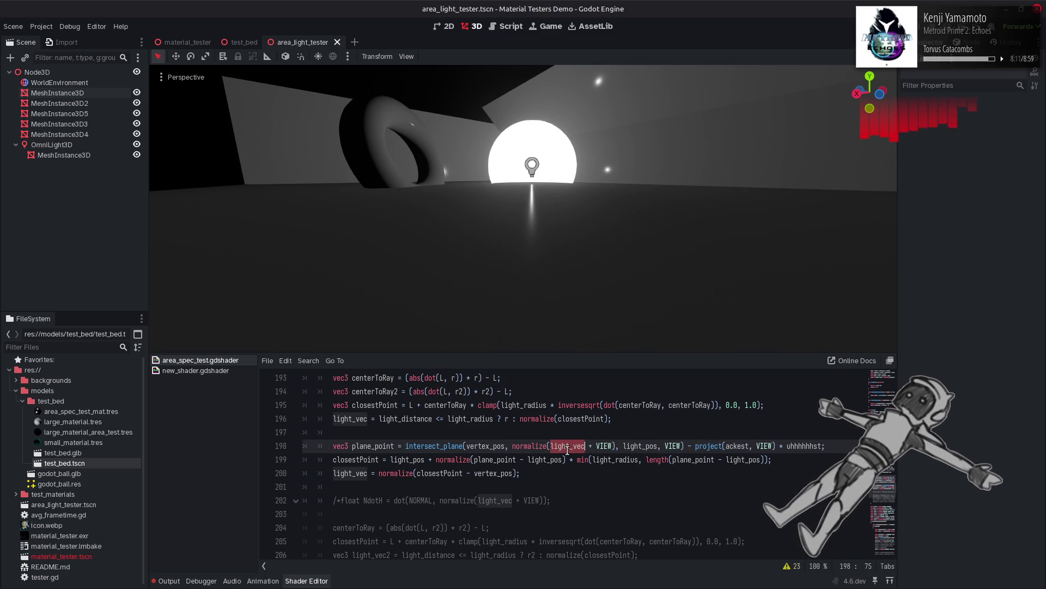
type("LIGHT")
key("ctrl+s")
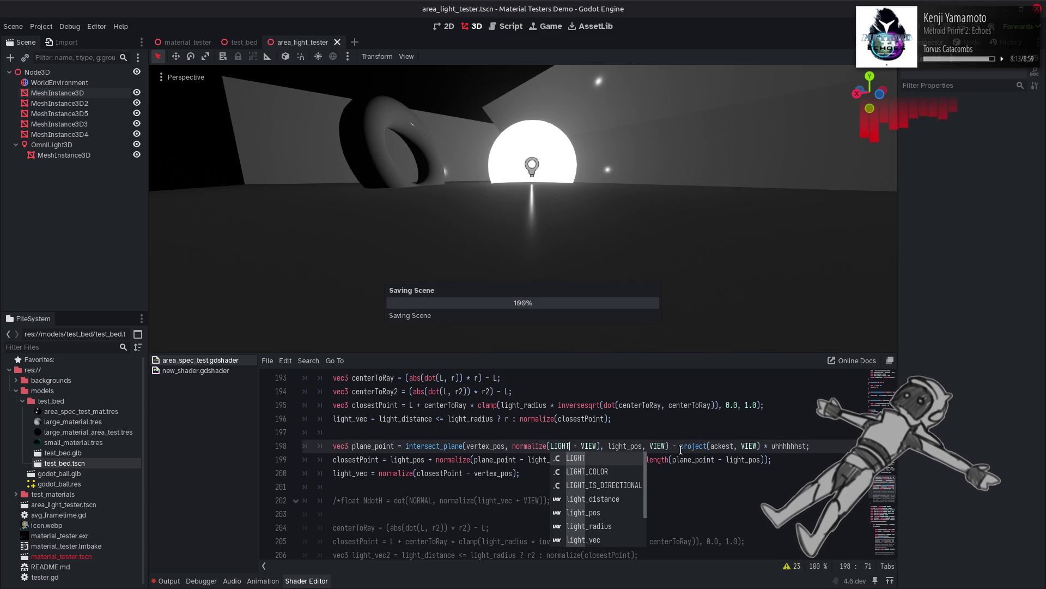
Step: Comment out the project term with /* */ and make NORMAL the plane normal
left_click(675, 447)
type("/*")
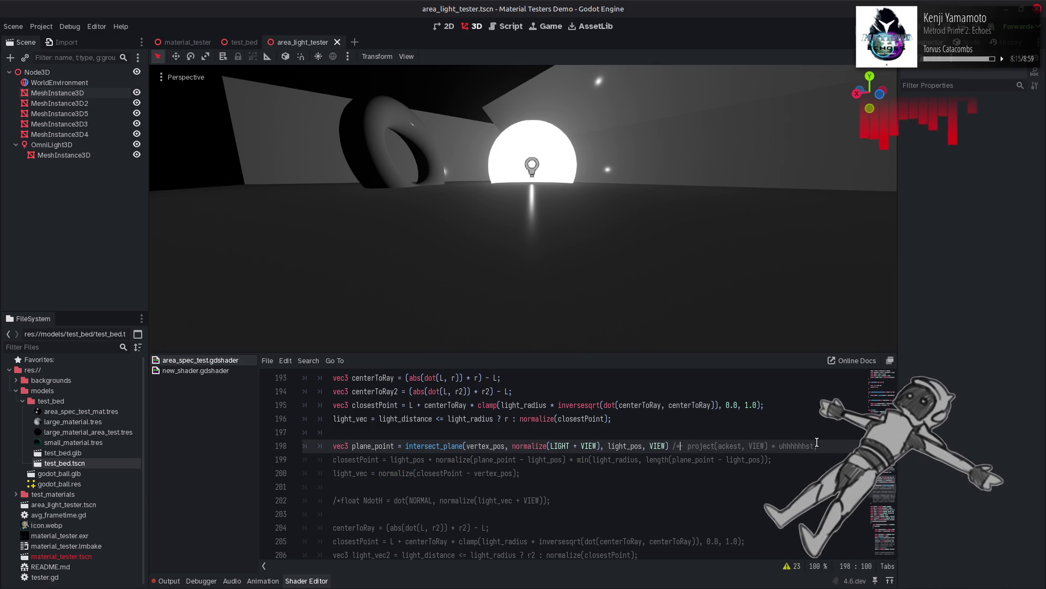
type("*/")
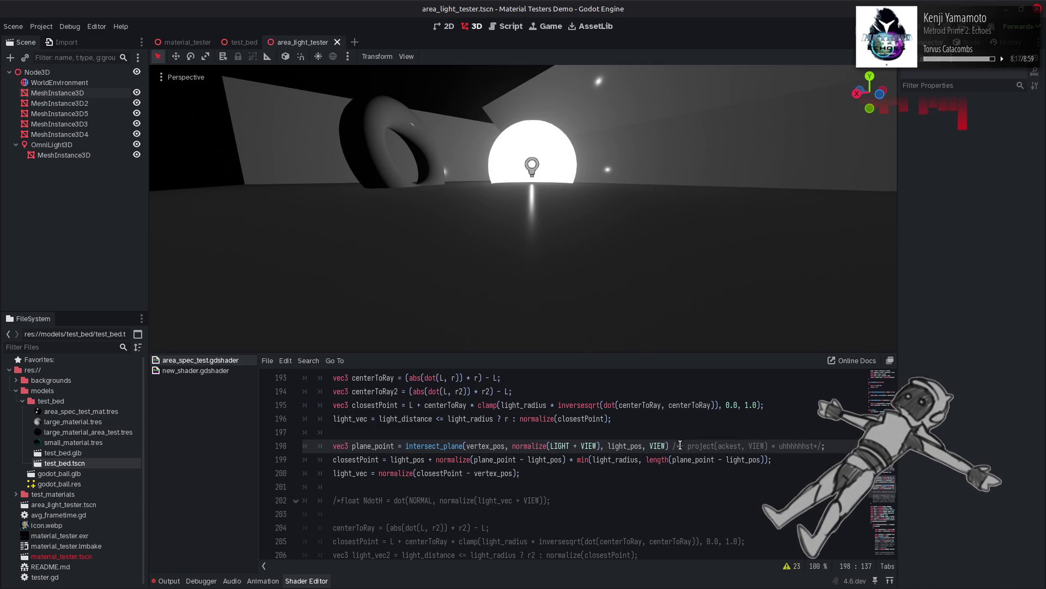
key("ctrl+s")
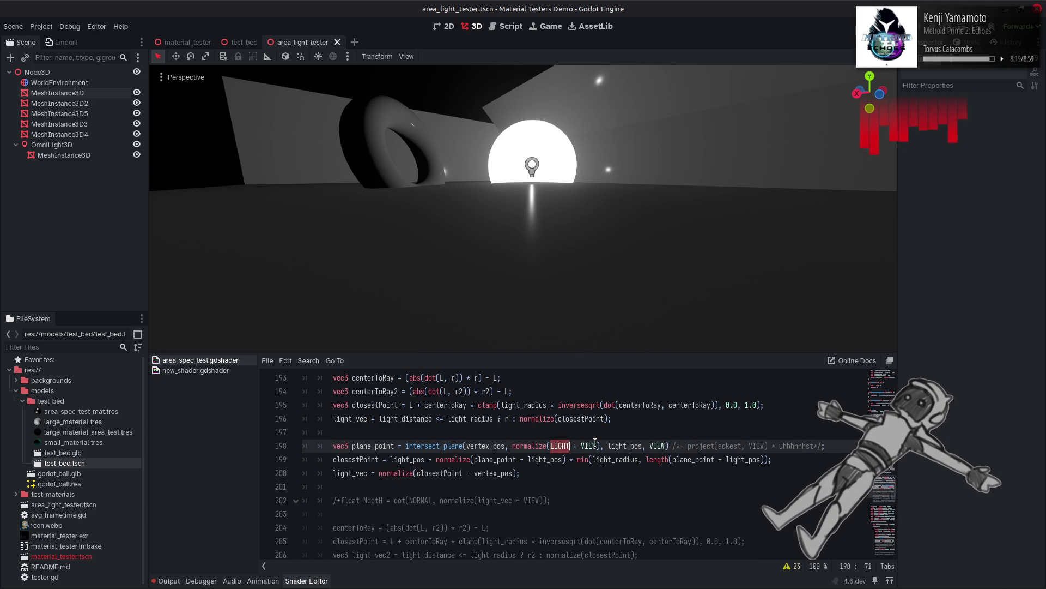
double_click(661, 445)
type("NORMAL")
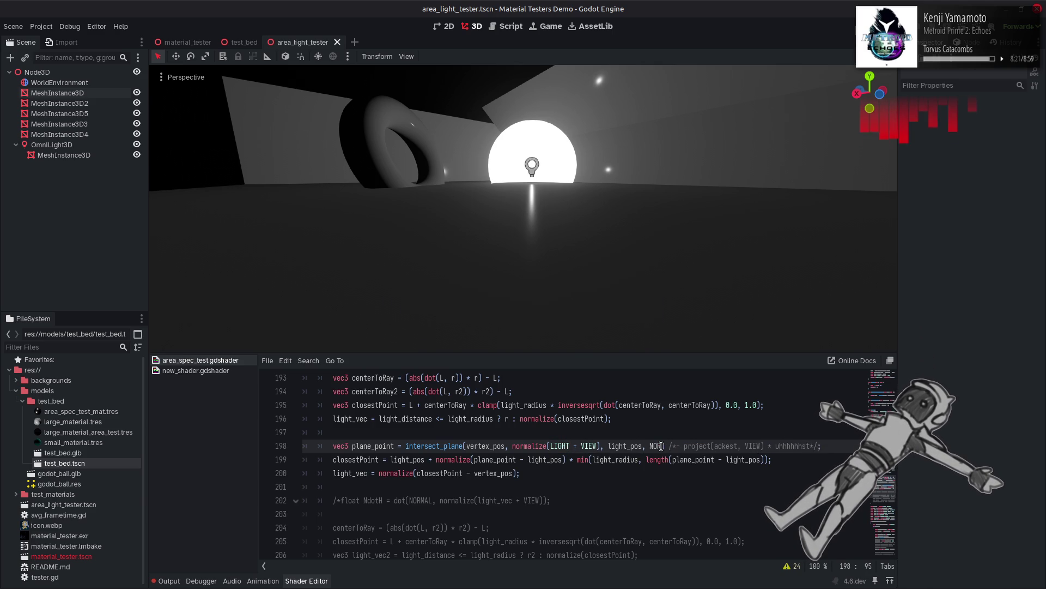
key("ctrl+s")
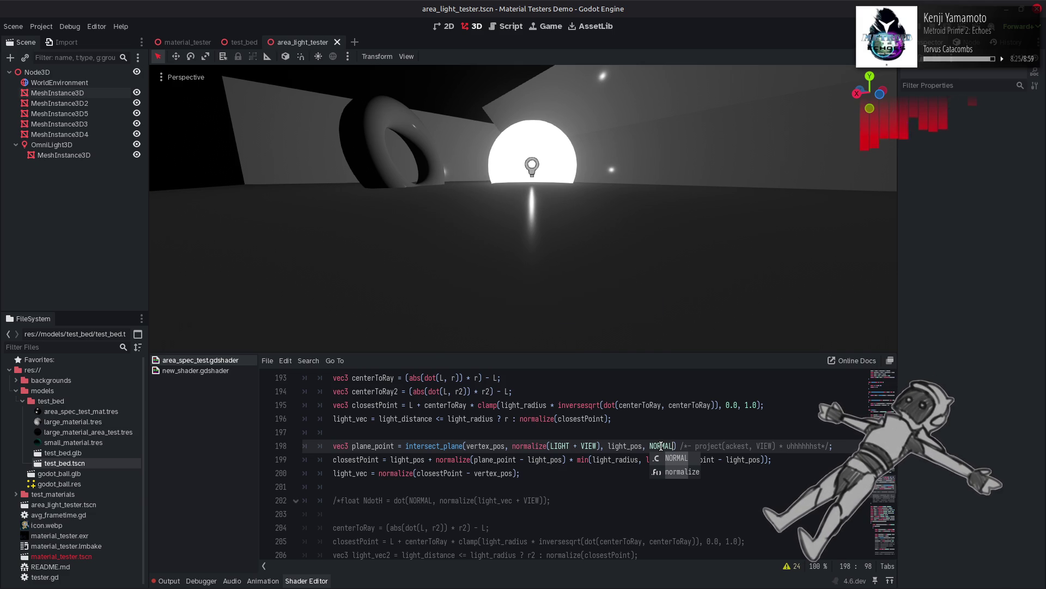
Step: Test a negated NORMAL plane normal, then remove the minus and save
left_click(650, 446)
type("-")
key("ctrl+s")
key("BackSpace")
key("ctrl+s")
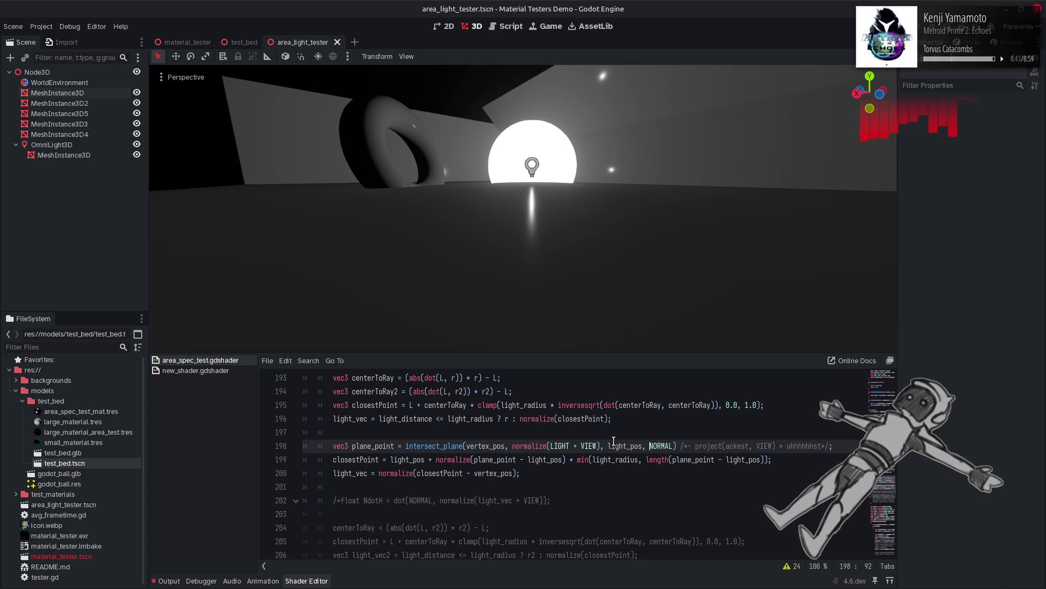
Step: Change the direction to normalize(NORMAL - VIEW) and the plane normal to LIGHT, then save
double_click(661, 446)
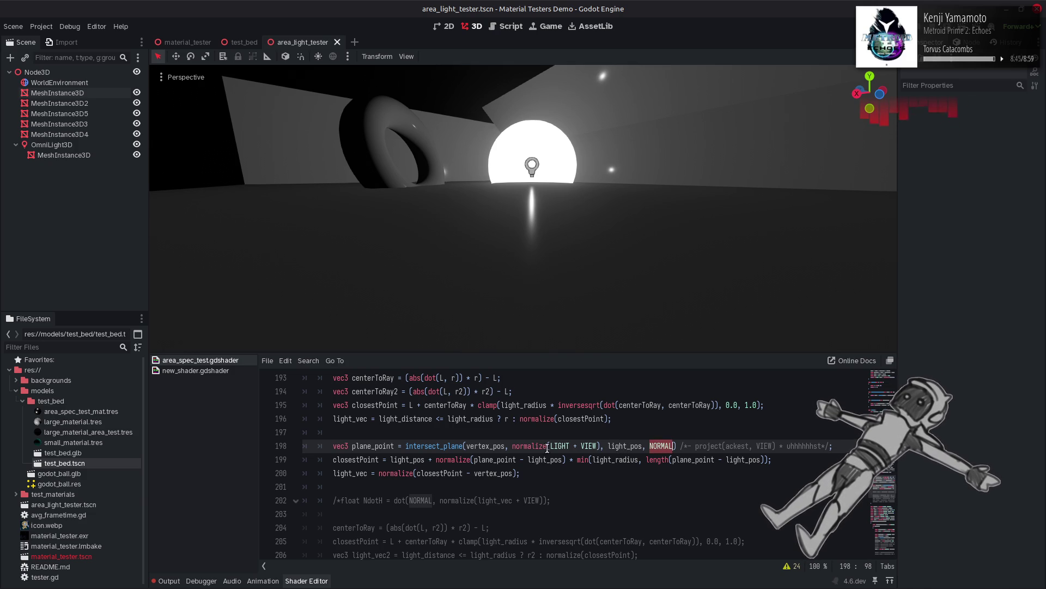
key("ctrl+c")
double_click(559, 446)
key("ctrl+v")
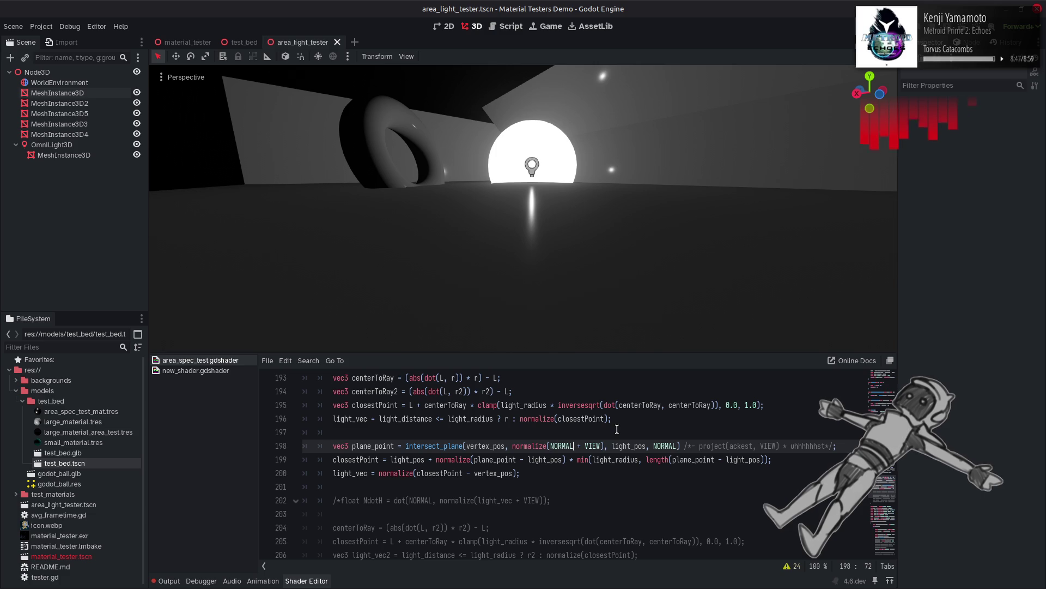
double_click(660, 443)
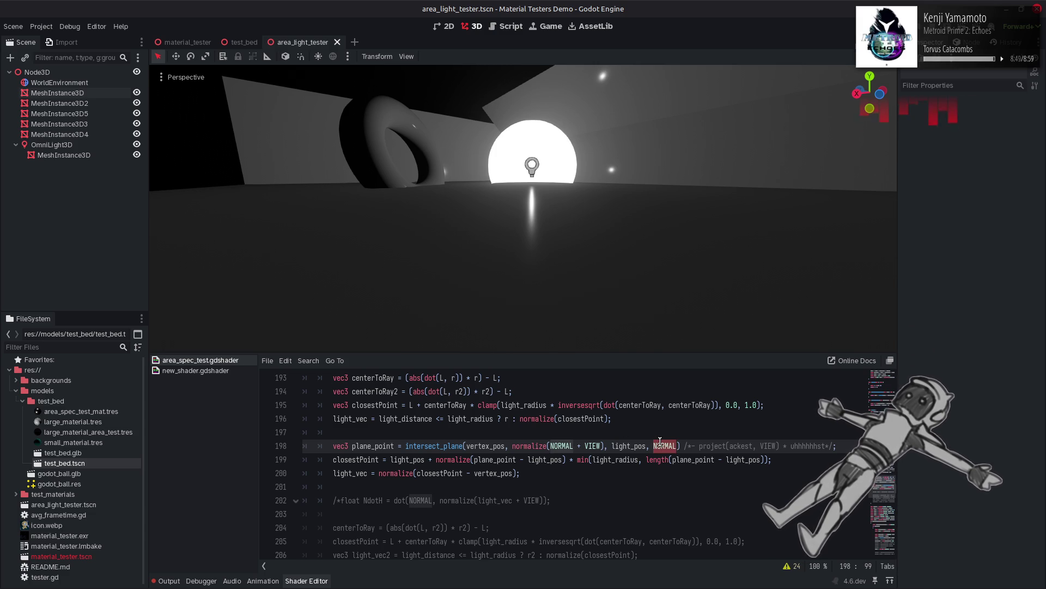
type("LIGHT")
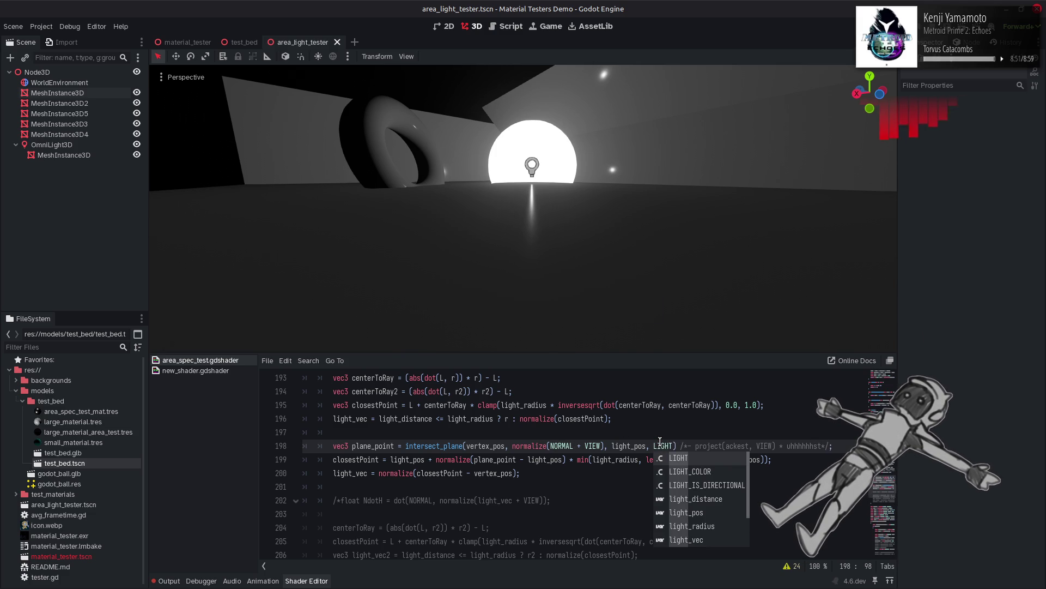
left_click(582, 447)
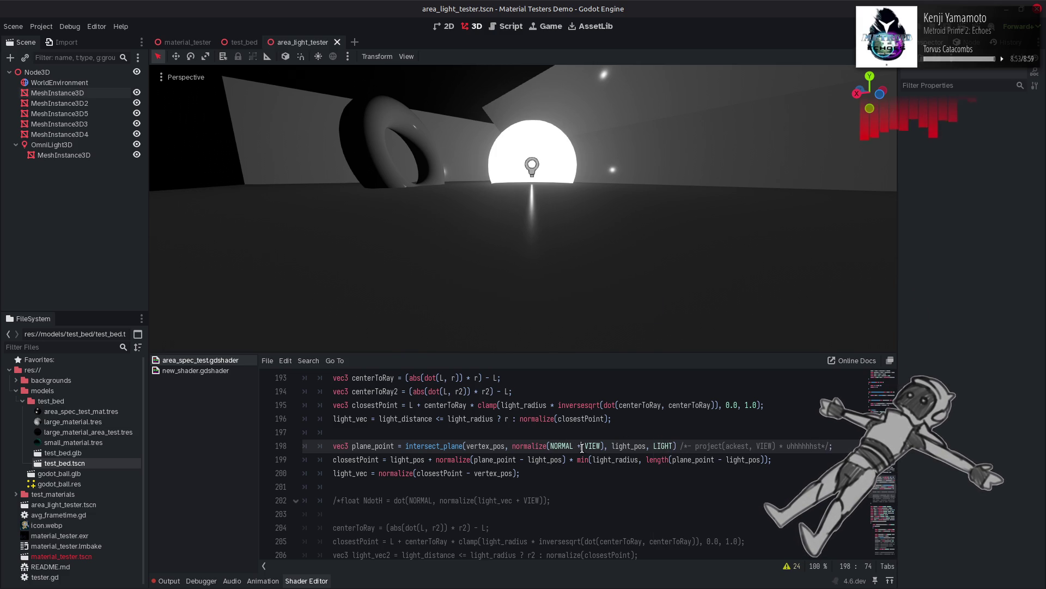
key("BackSpace")
type("-")
key("ctrl+s")
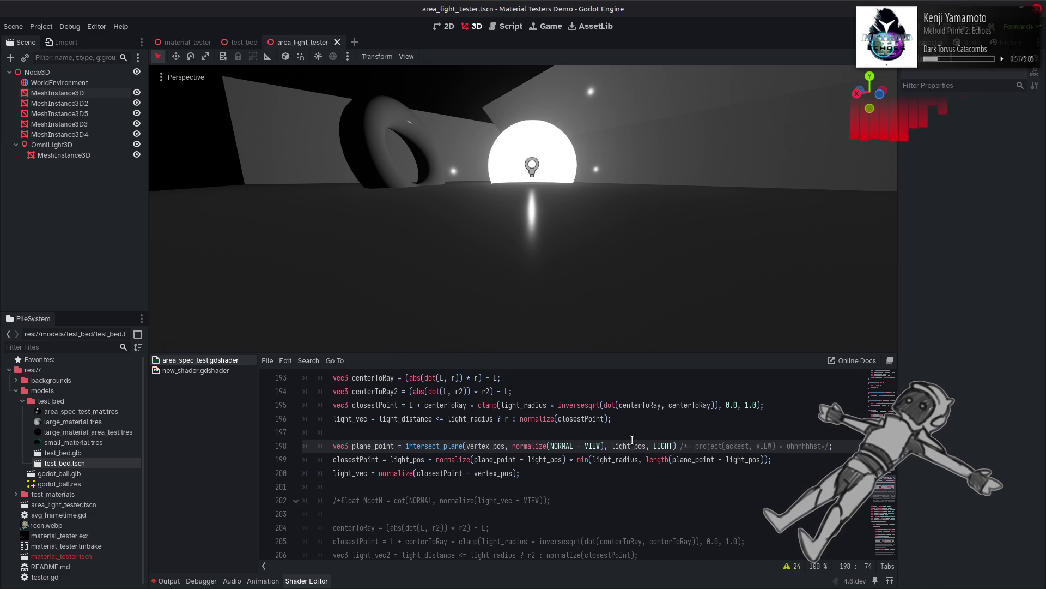
Step: On line 199, replace the min(light_radius, …) clamp with light_radius and drop normalize
double_click(603, 462)
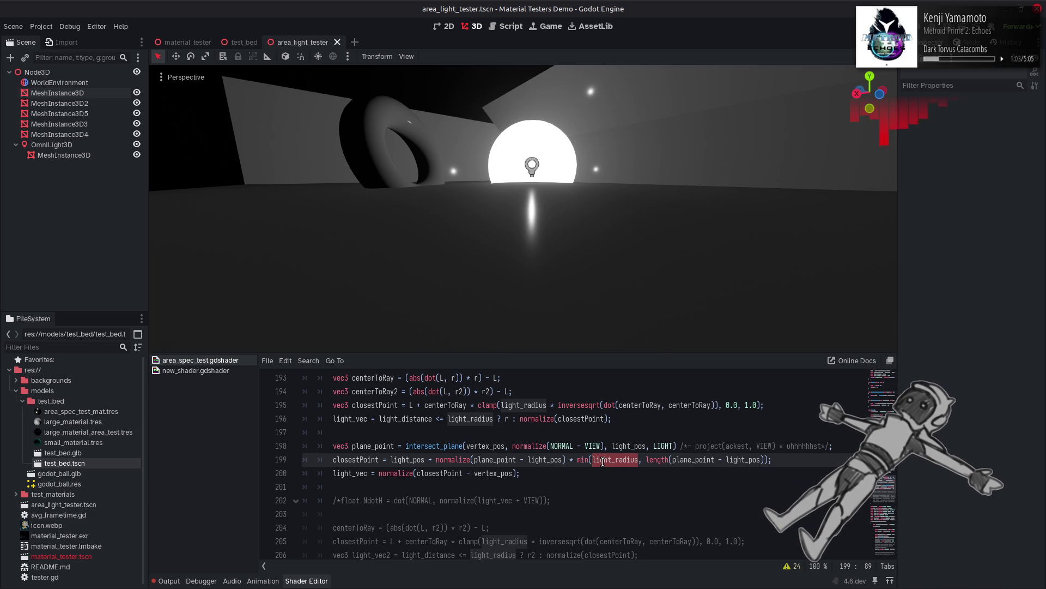
left_click(768, 459)
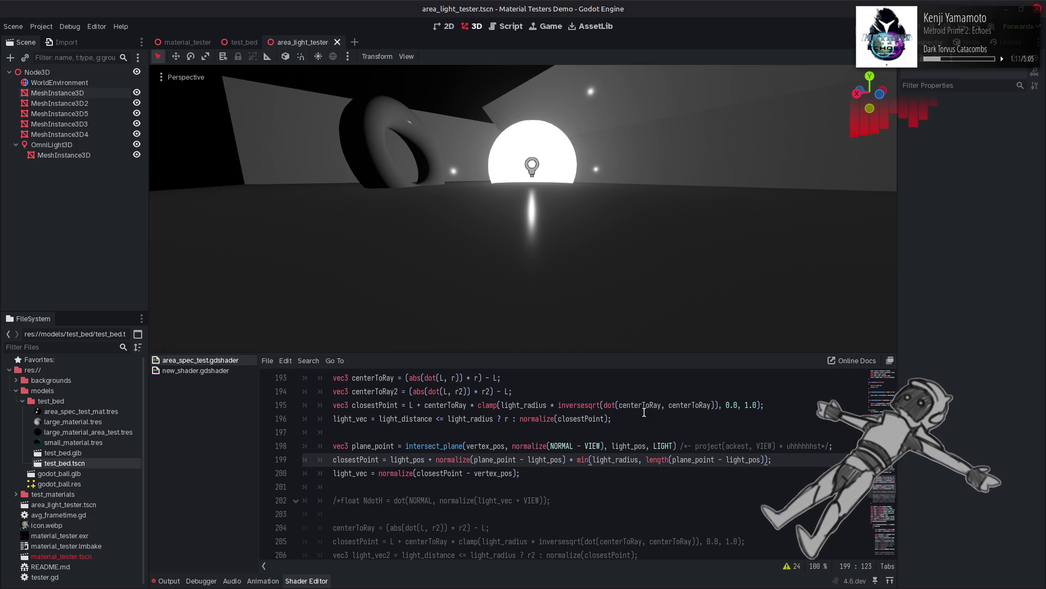
left_click_drag(577, 460, 768, 459)
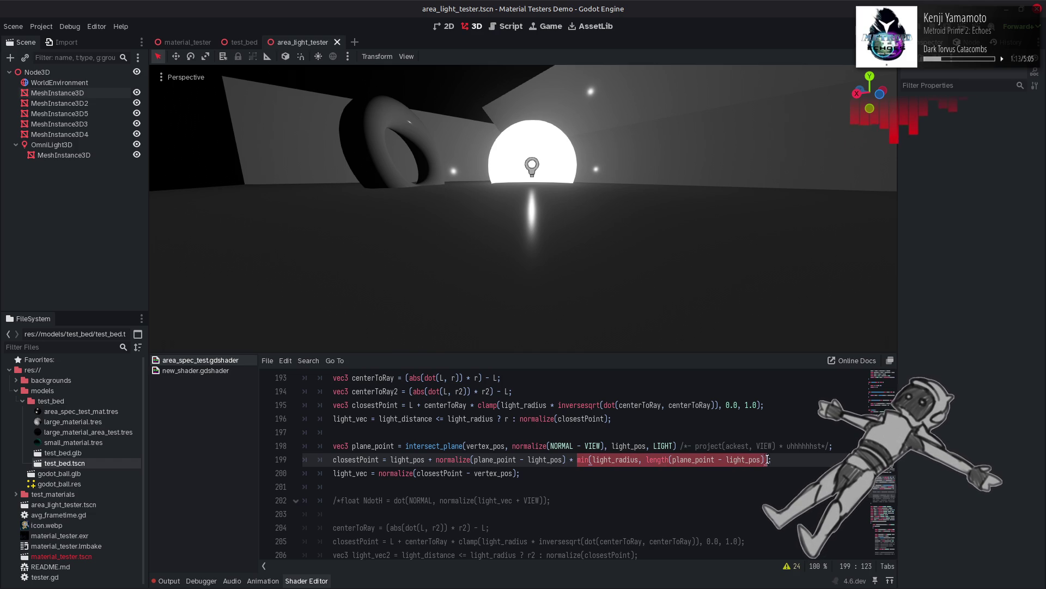
key("ctrl+v")
double_click(450, 459)
key("BackSpace")
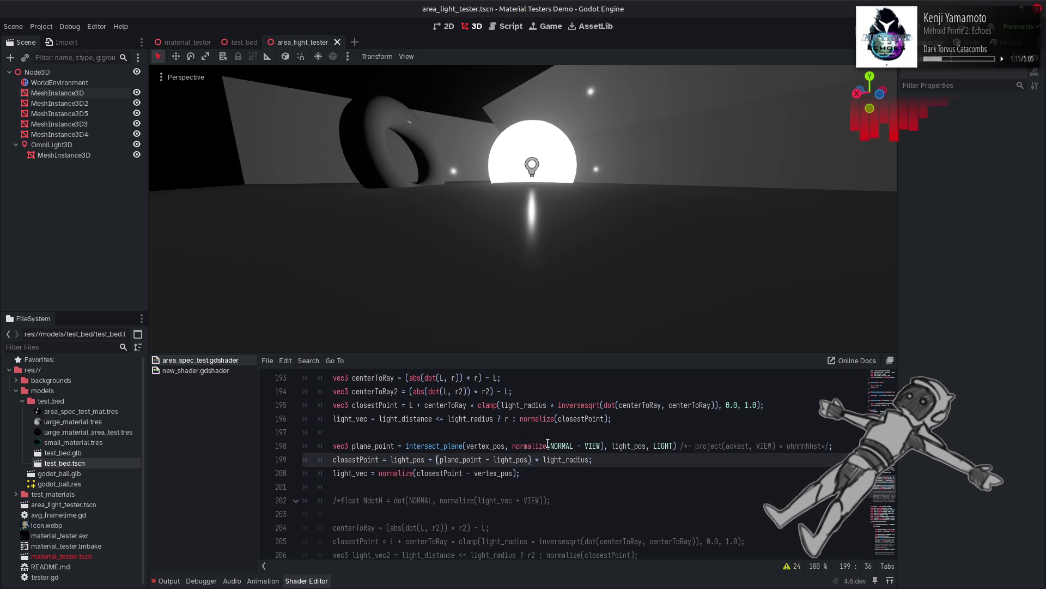
mouse_move(523, 207)
left_mouse_down()
mouse_move(501, 202)
mouse_move(524, 212)
mouse_move(550, 348)
left_mouse_up()
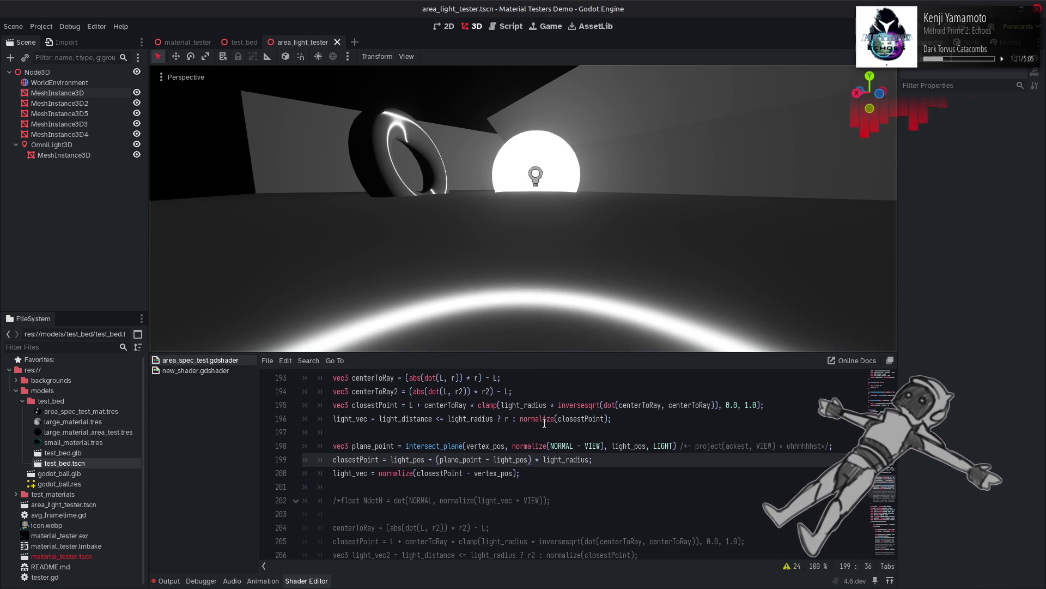
left_click_drag(603, 448, 513, 449)
Step: Put r back as the intersect direction, save, and undo earlier line 198 edits
type("r")
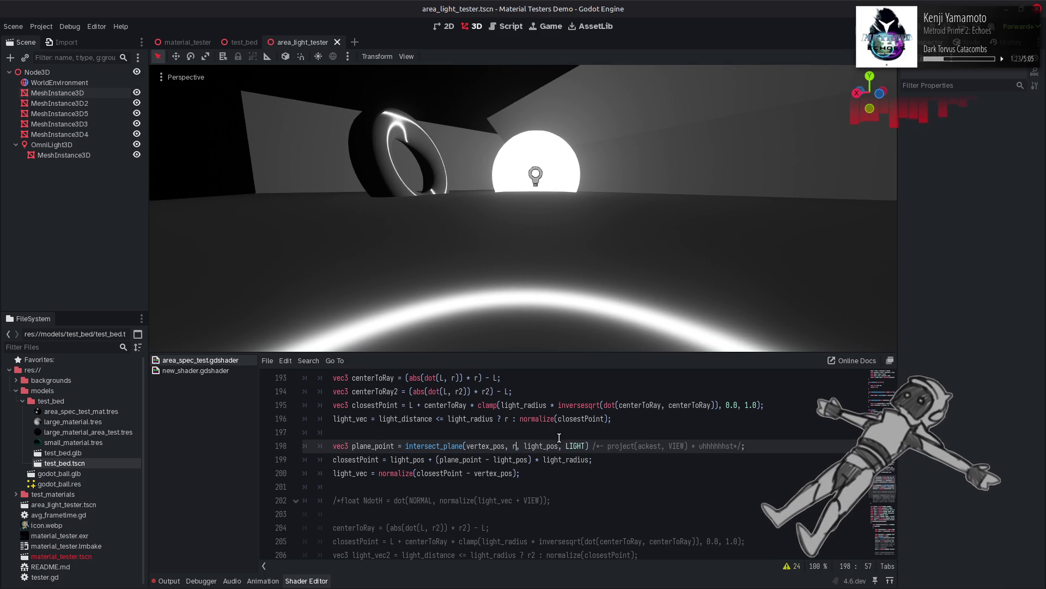
key("ctrl+s")
left_click(615, 424)
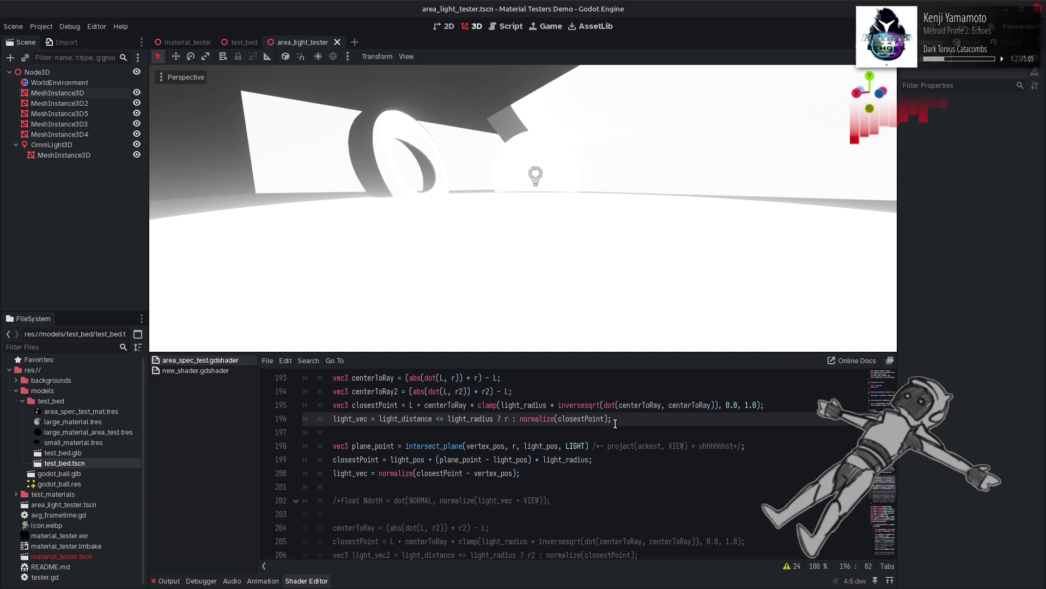
key("ctrl+z")
key("ctrl+z")
key("ctrl+z")
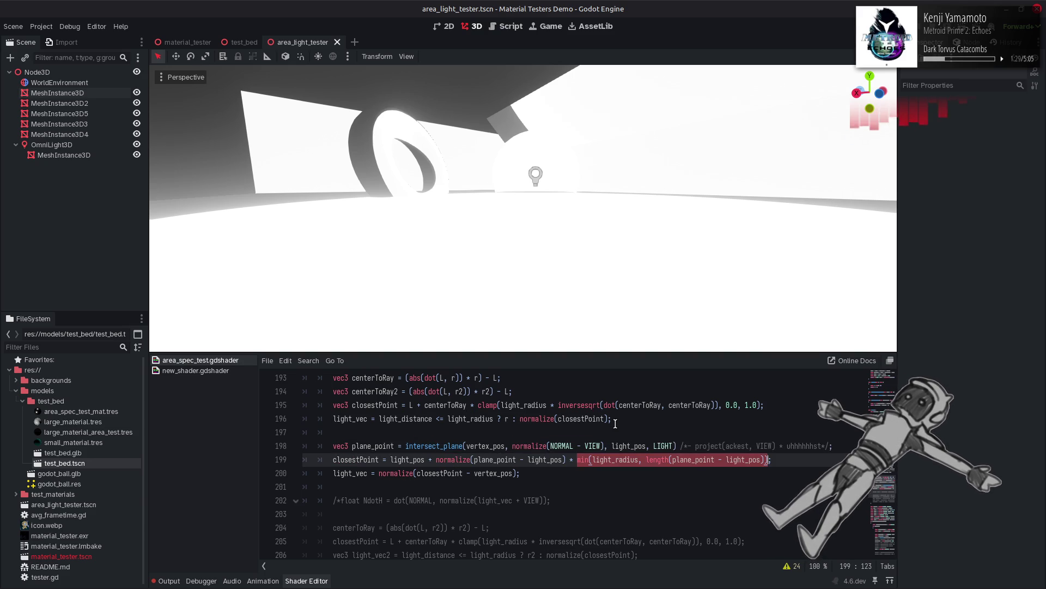
key("ctrl+z")
key("ctrl+z")
key("ctrl+z")
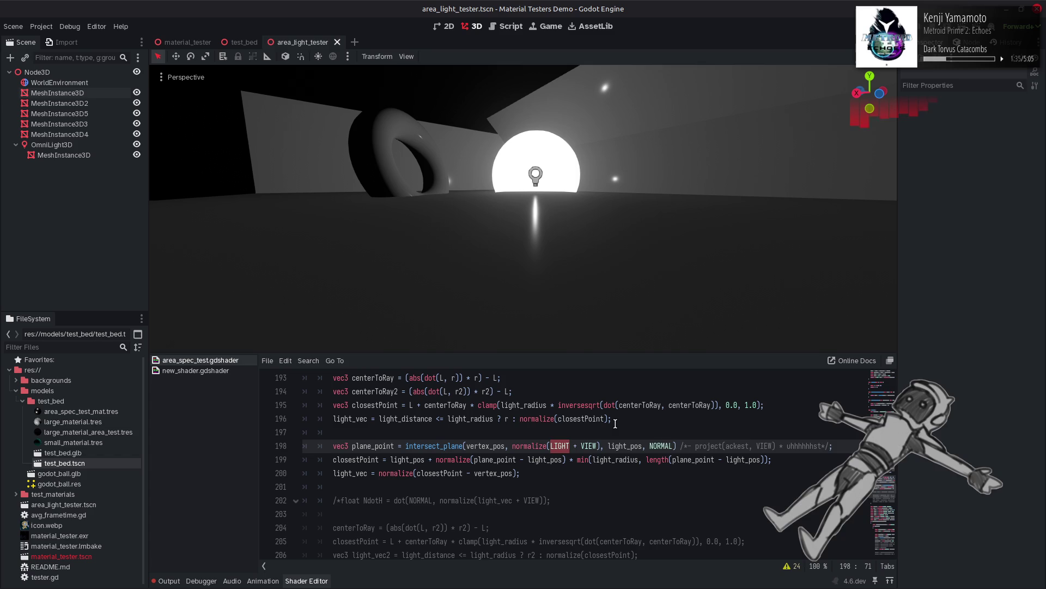
key("ctrl+z")
key("Right")
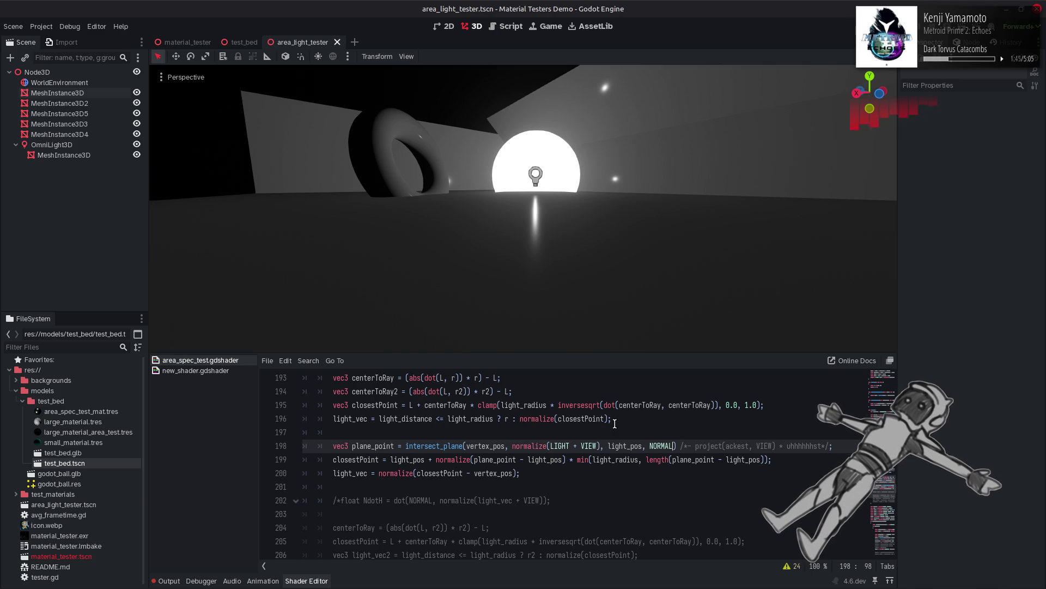
Step: Undo further until line 198 reads intersect_plane(vertex_pos, r, light_pos, VIEW) + project(ackest, VIEW) * uhhhhhhst
scroll(614, 424, "down", 4)
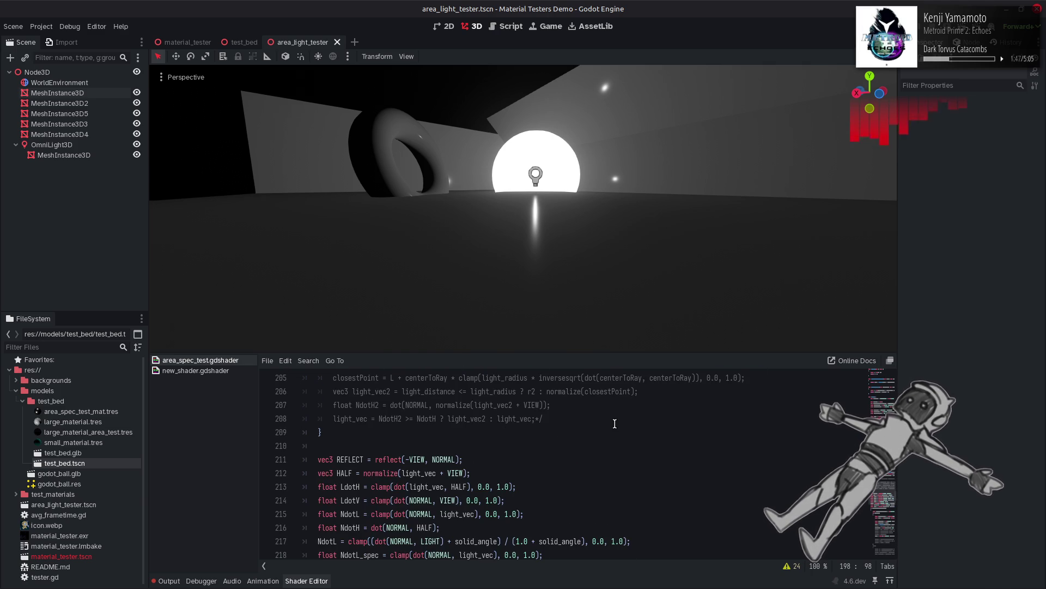
scroll(615, 423, "down", 1)
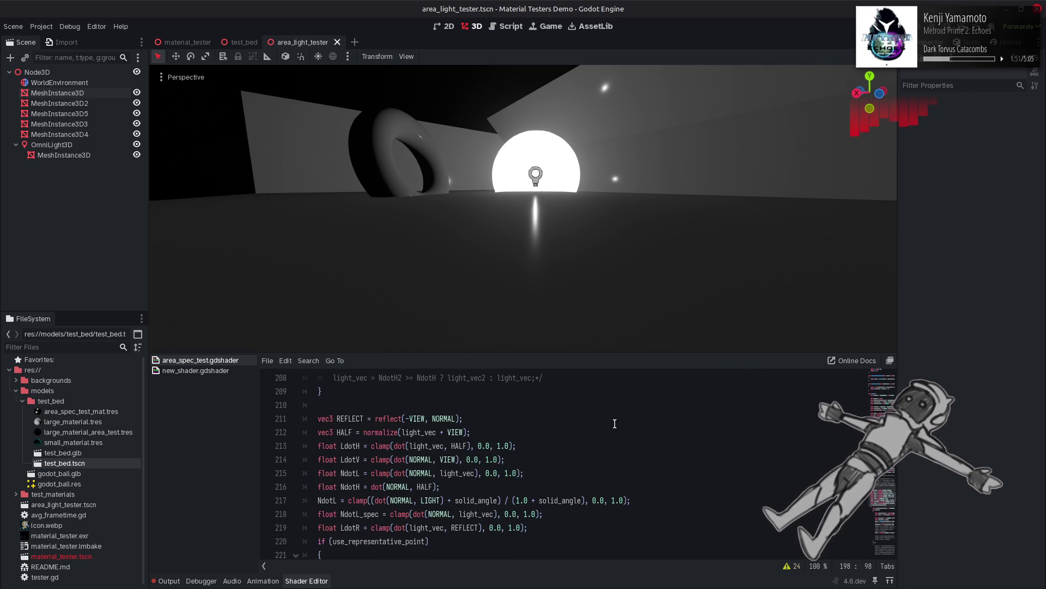
scroll(615, 424, "up", 5)
key("Up")
key("Up")
key("Down")
key("Down")
key("ctrl+z")
key("ctrl+z")
key("ctrl+z")
key("ctrl+z")
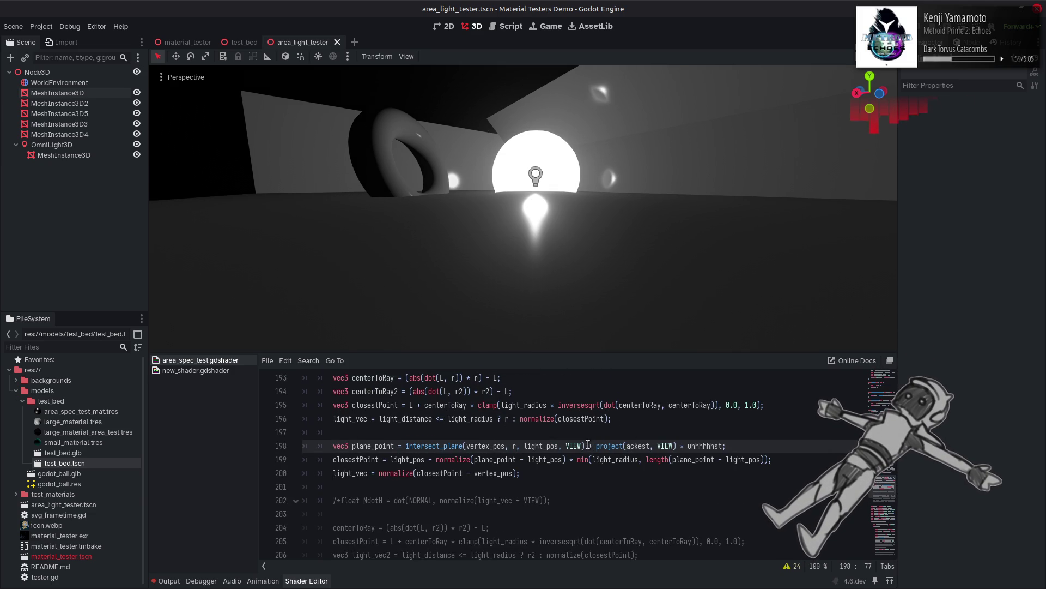
Step: Keep the project term commented and switch line 198's intersect_plane to r2 and LIGHT
type("/")
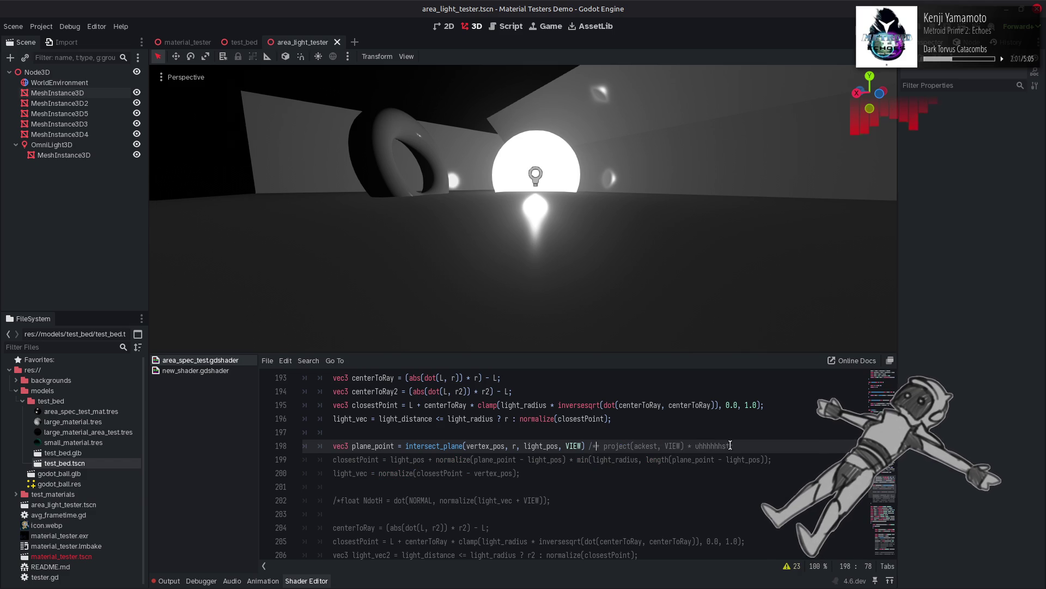
type("*/;")
key("ctrl+s")
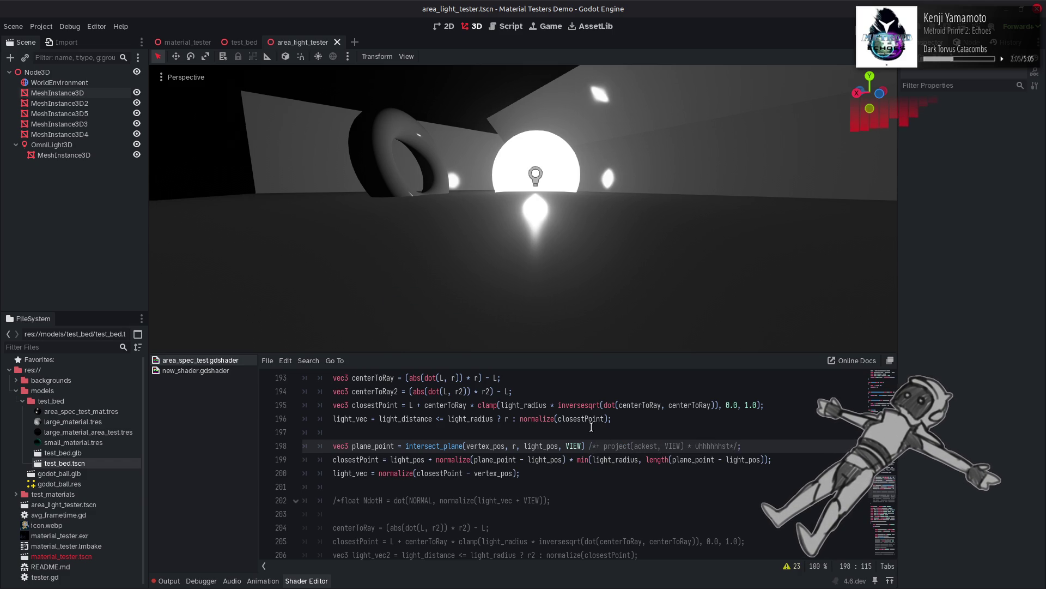
double_click(574, 444)
type("LIGHT")
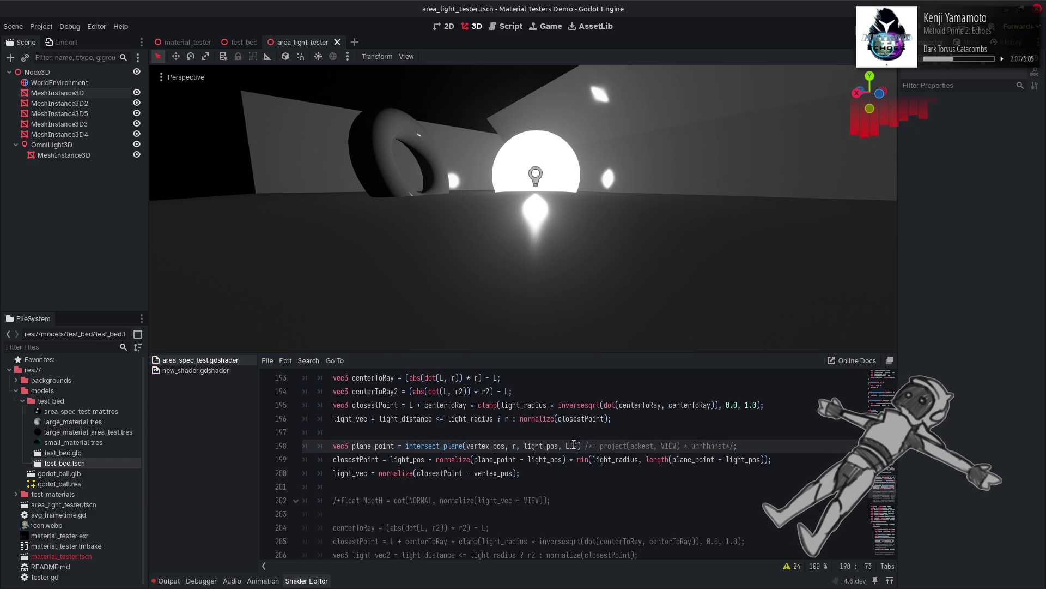
key("ctrl+Left")
key("ctrl+Left")
key("ctrl+Left")
key("Right")
type("2")
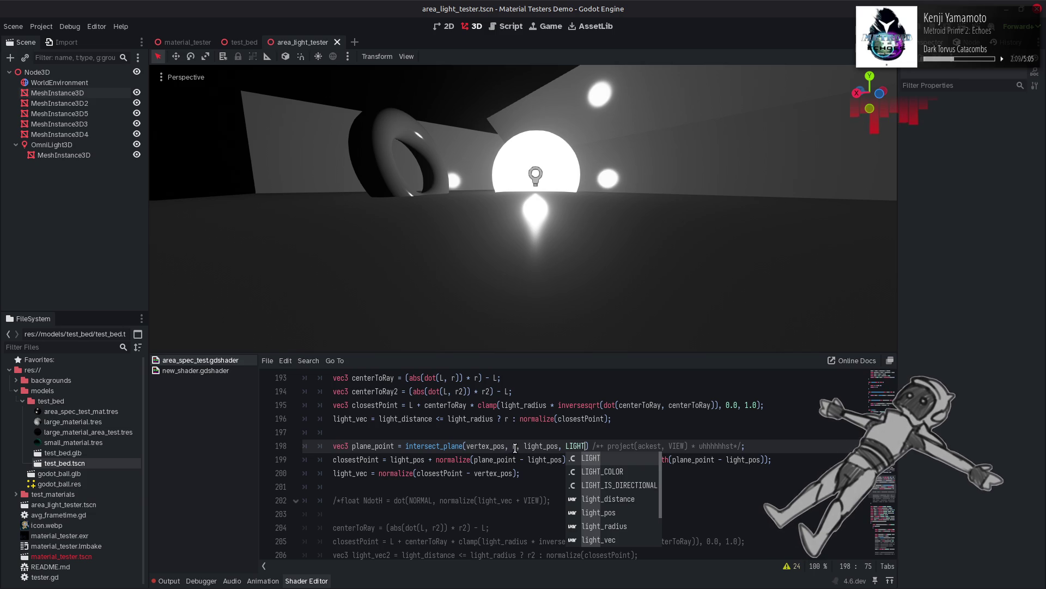
key("ctrl+s")
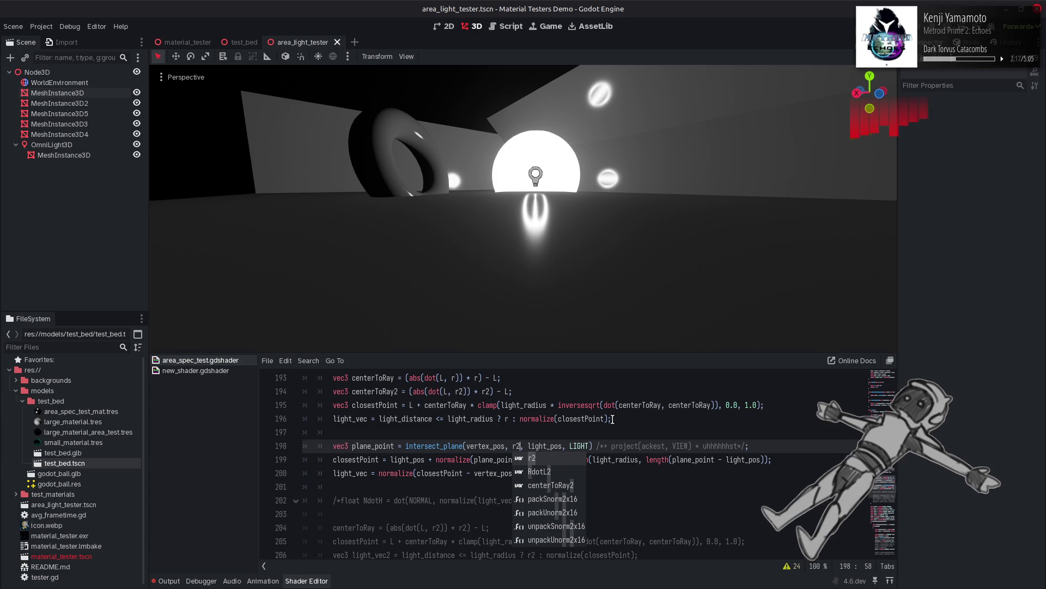
Step: Rename the commented placeholders to ack4 and uhhhhhh4
left_click_drag(654, 446, 665, 447)
type("4")
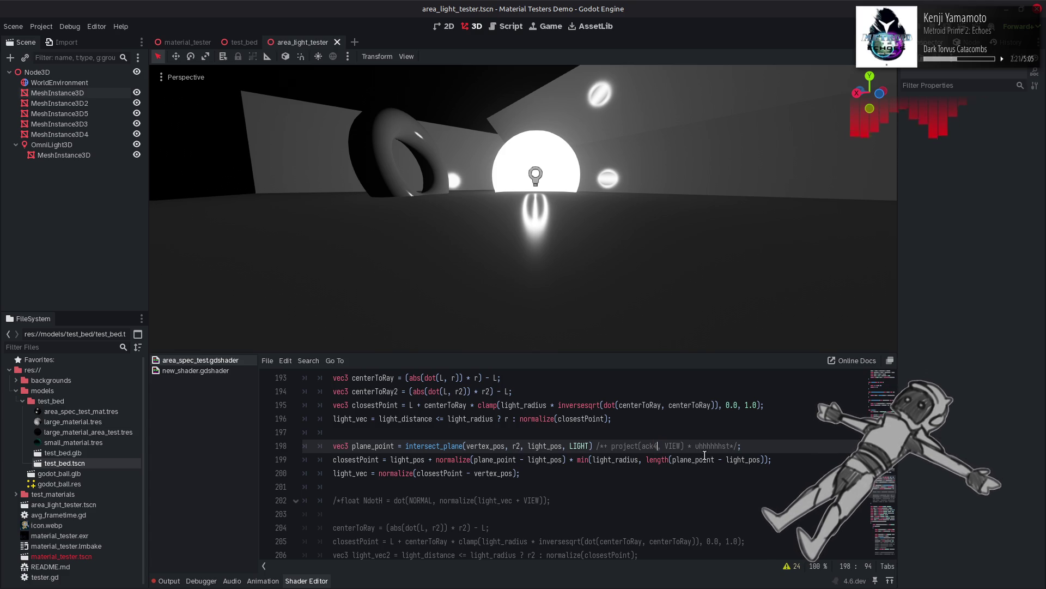
left_click(730, 446)
key("BackSpace")
key("BackSpace")
type("4")
key("Delete")
key("Delete")
Step: Uncomment the project offset as an added term, then test it subtracted instead
left_click(606, 445)
key("BackSpace")
key("BackSpace")
key("BackSpace")
type("+")
key("ctrl+s")
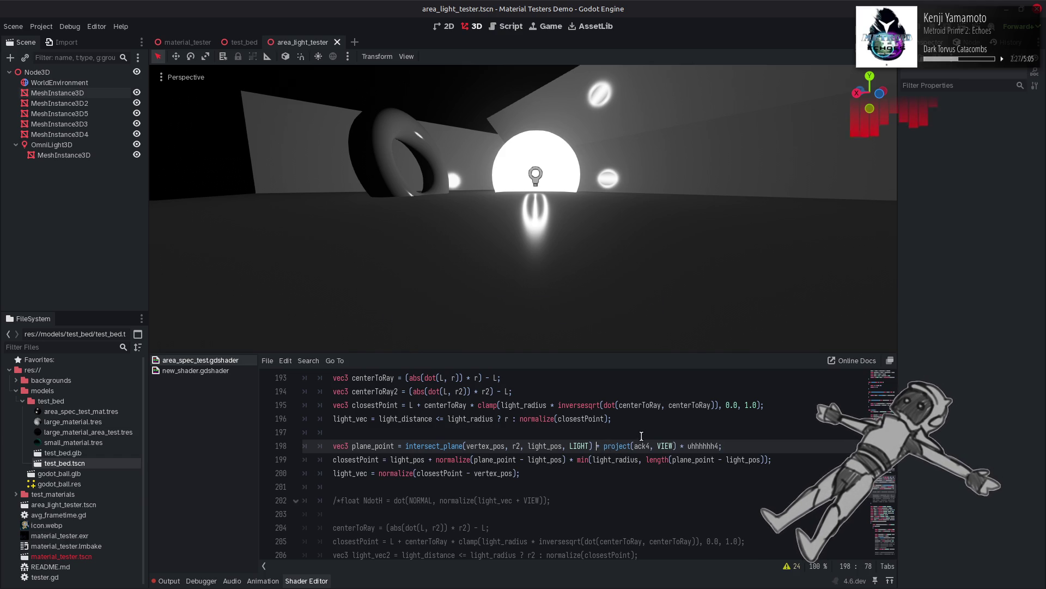
key("Delete")
type("-")
key("ctrl+s")
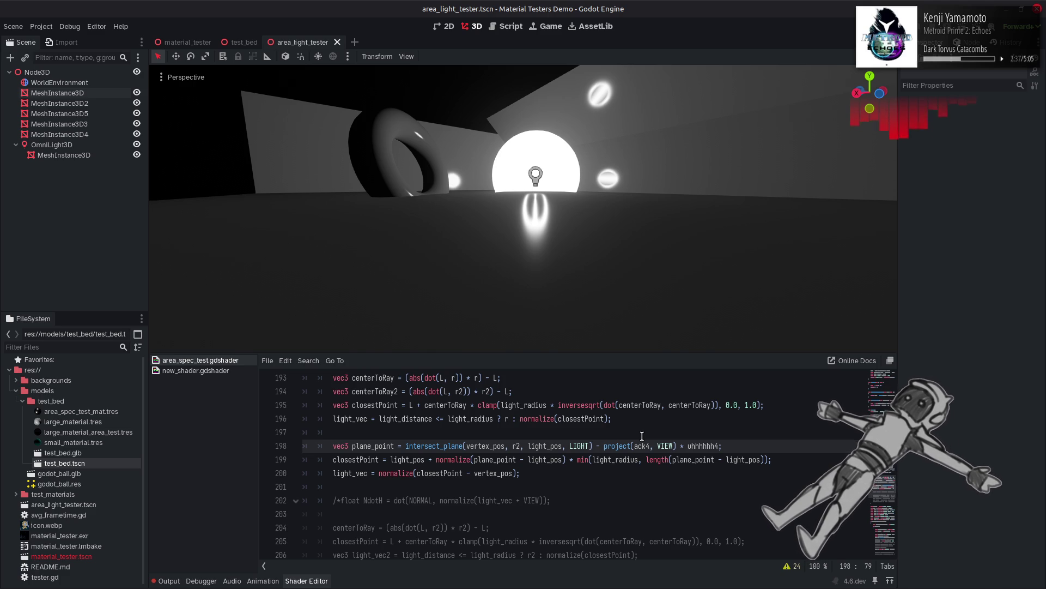
Step: Re-comment the offset and test VIEW, then NORMAL, before restoring LIGHT as the last argument
type("/**")
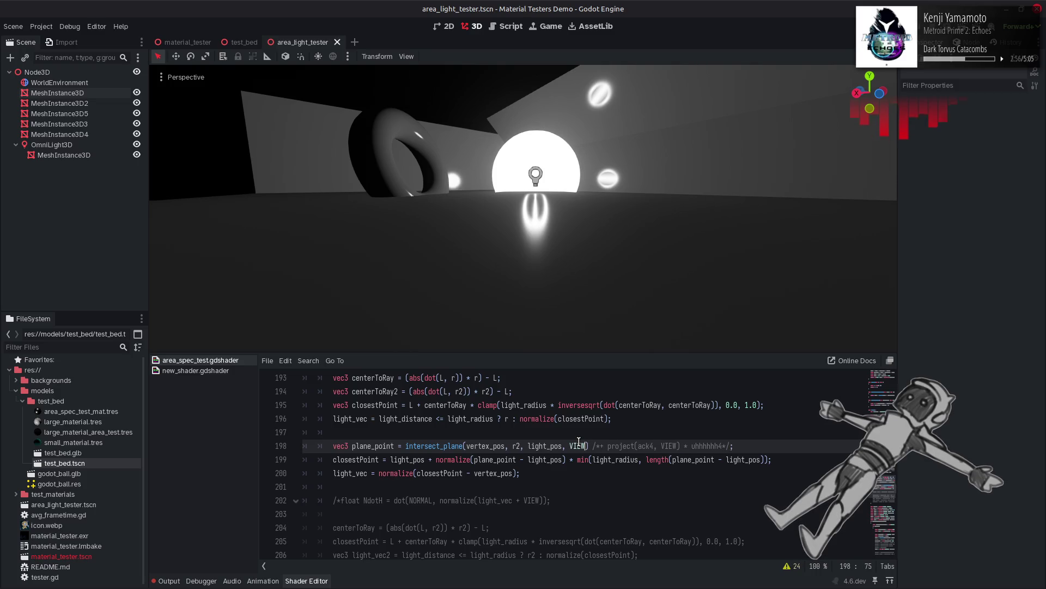
double_click(579, 446)
type("VIEW")
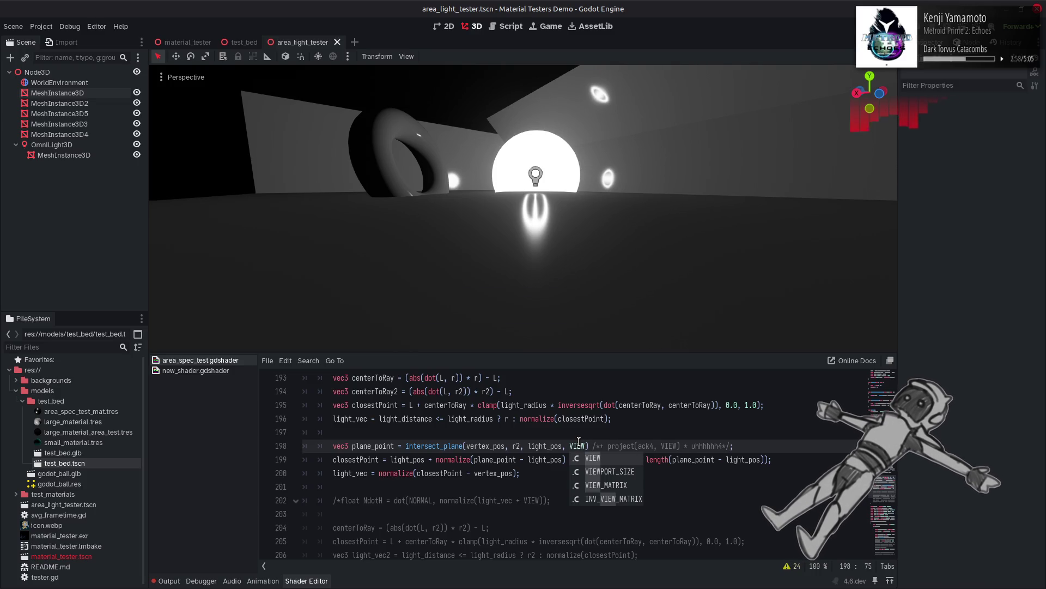
key("Escape")
type("NORMAL")
key("ctrl+s")
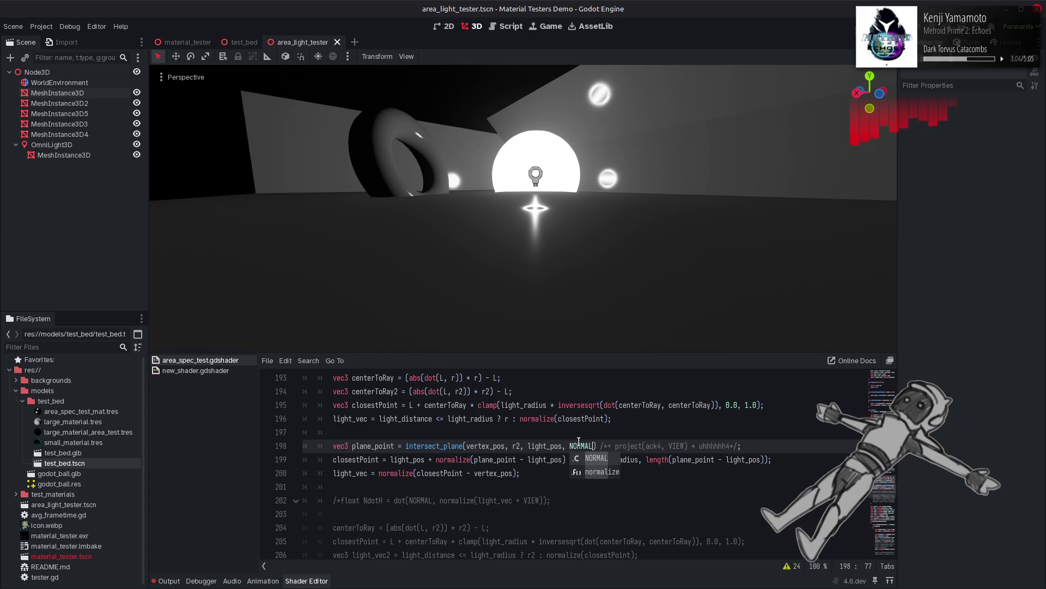
double_click(579, 446)
type("LIGHT")
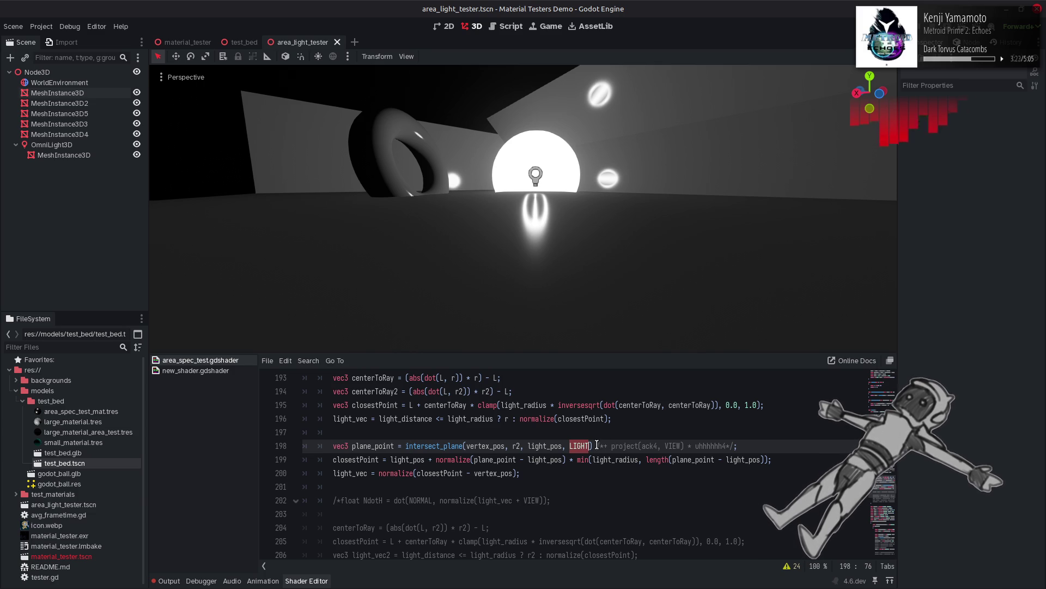
Step: Replace plane_point inside line 199's length() with the copied intersect_plane call
left_click_drag(593, 446, 405, 447)
key("ctrl+c")
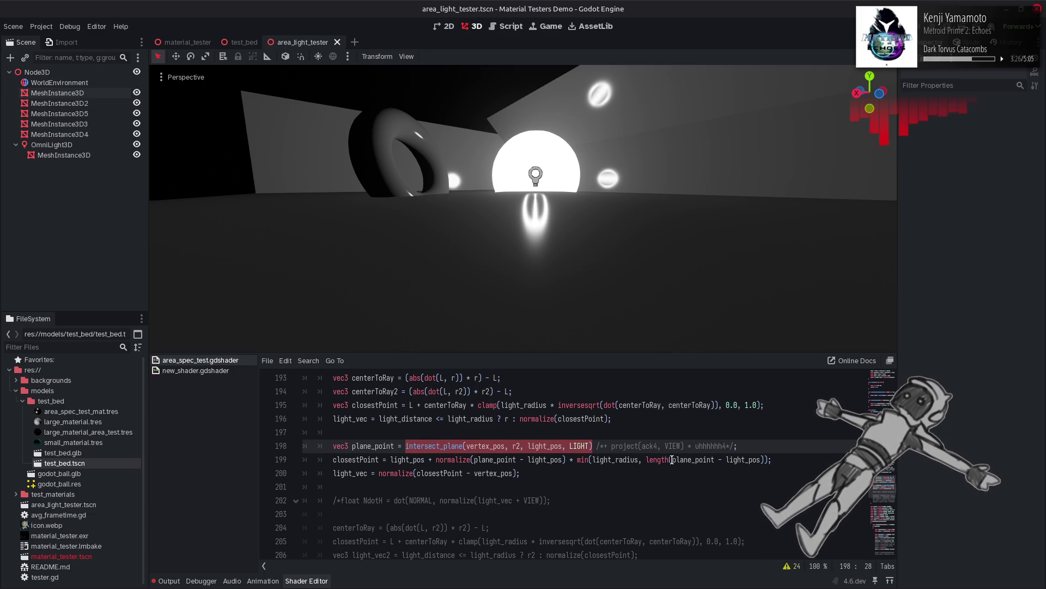
left_click_drag(672, 460, 760, 460)
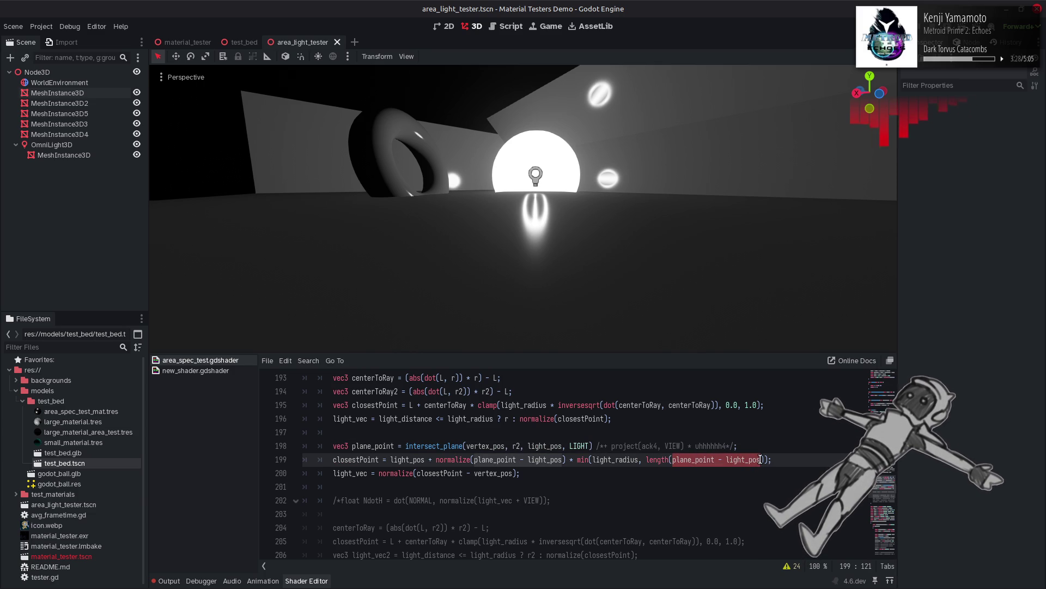
left_click_drag(672, 460, 697, 459)
double_click(688, 457)
key("ctrl+v")
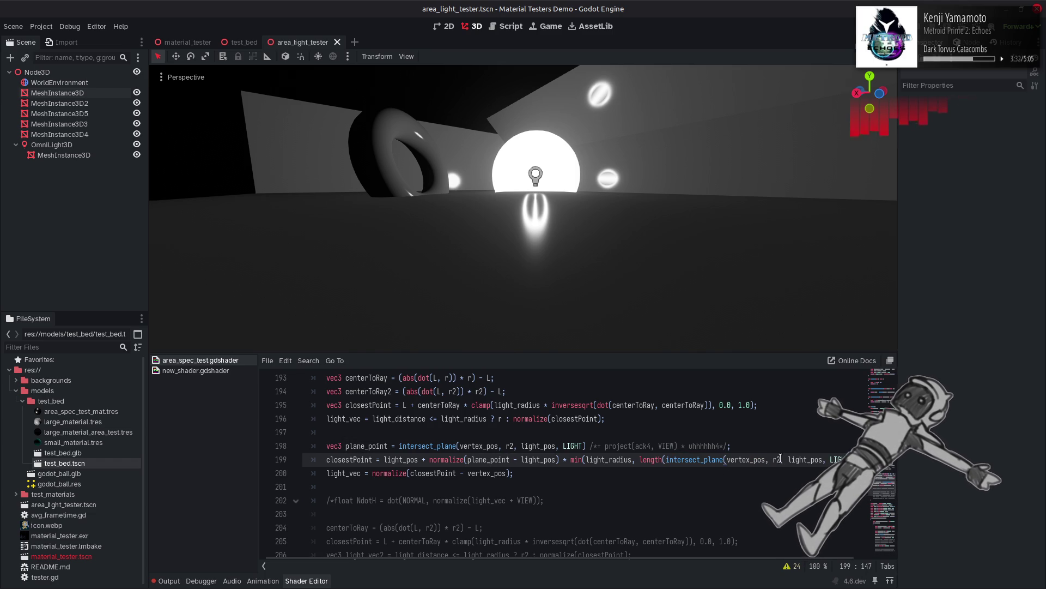
key("ctrl+s")
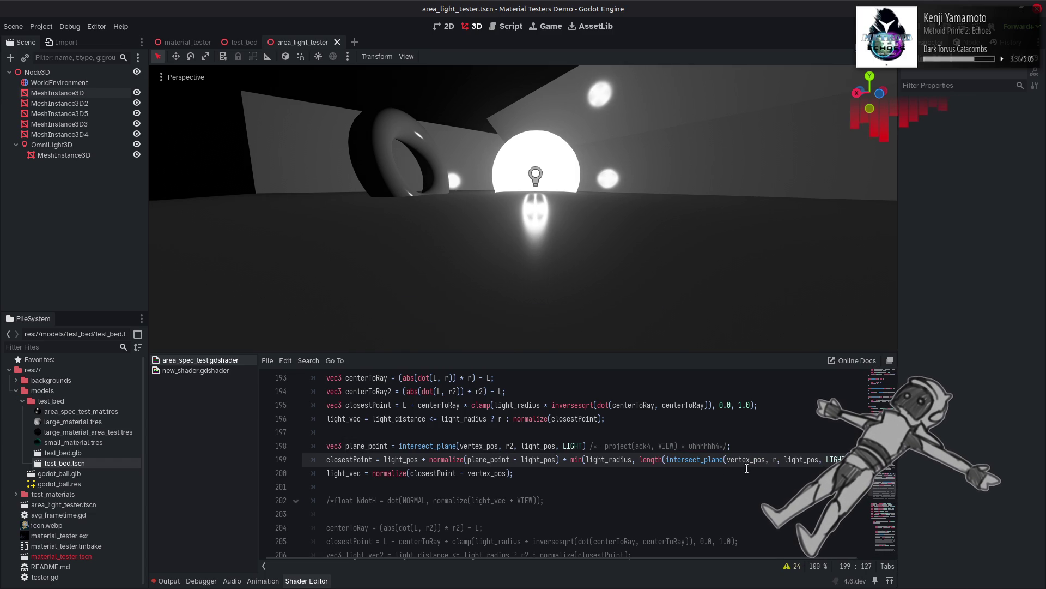
left_click_drag(701, 559, 740, 558)
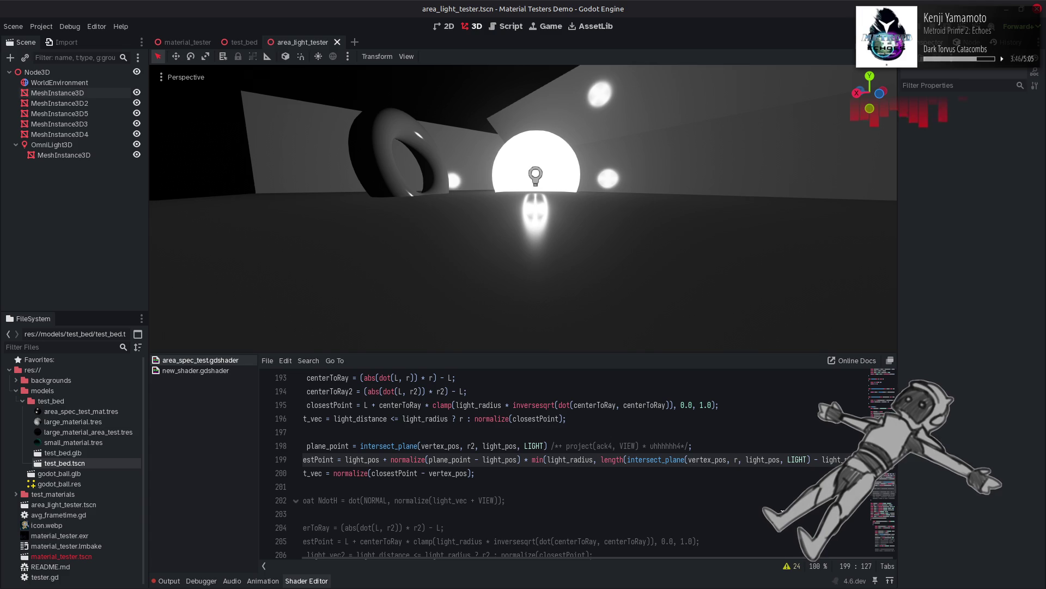
Step: Append the project(ack4, VIEW) * uhhhhhh4 offset after the call and wrap both in parentheses
left_click_drag(685, 445, 559, 445)
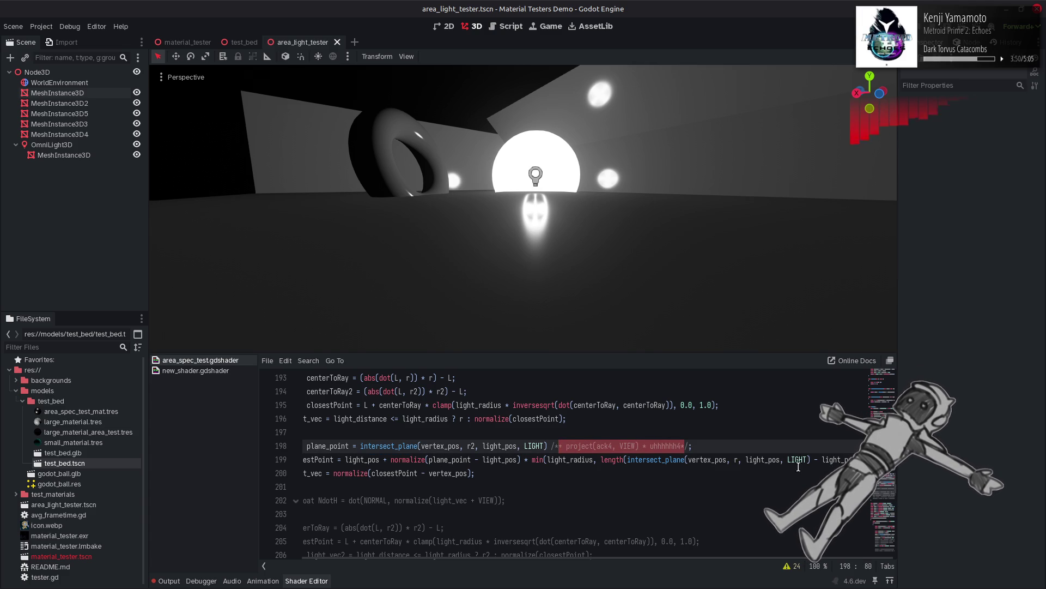
key("ctrl+c")
left_click(811, 459)
key("ctrl+v")
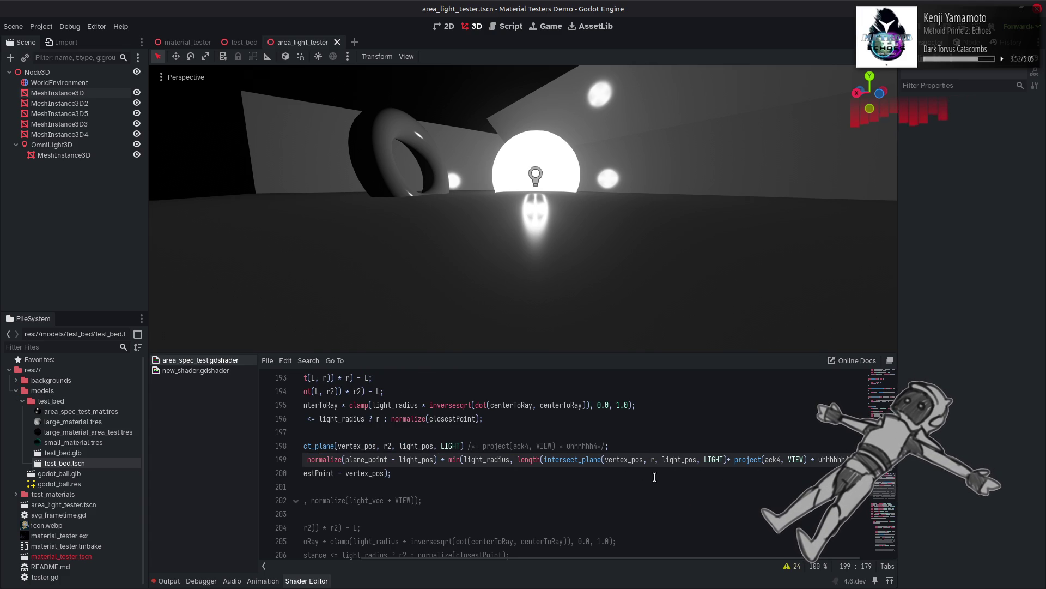
key("BackSpace")
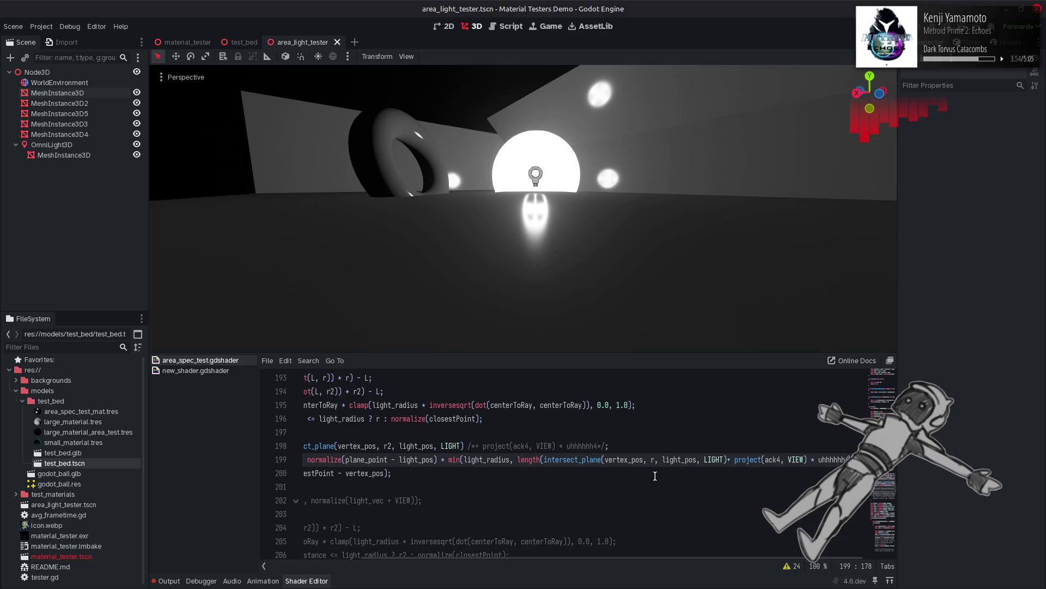
left_click(544, 460)
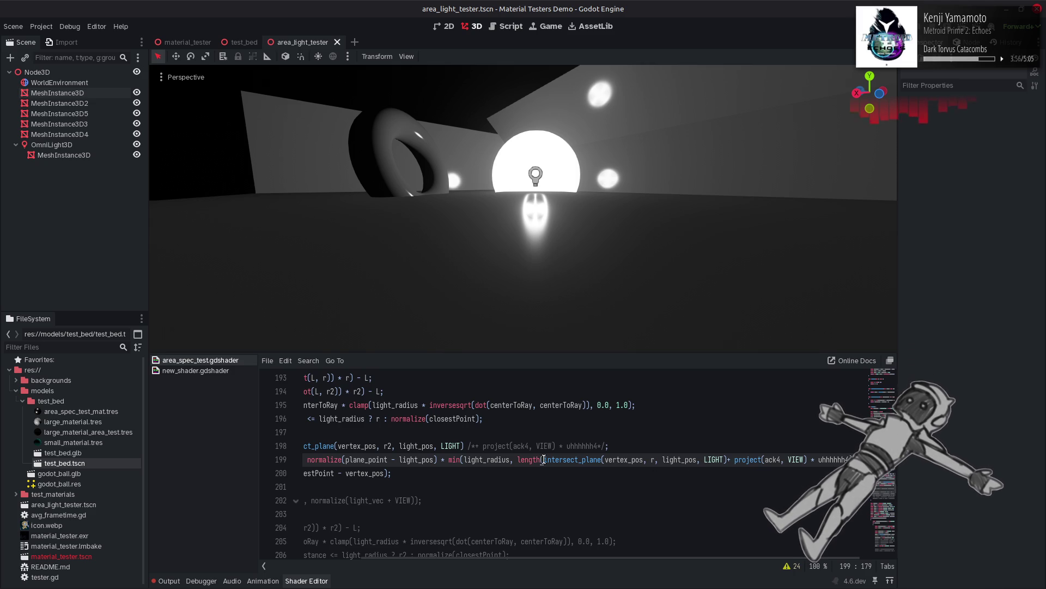
type("(")
left_click(732, 460)
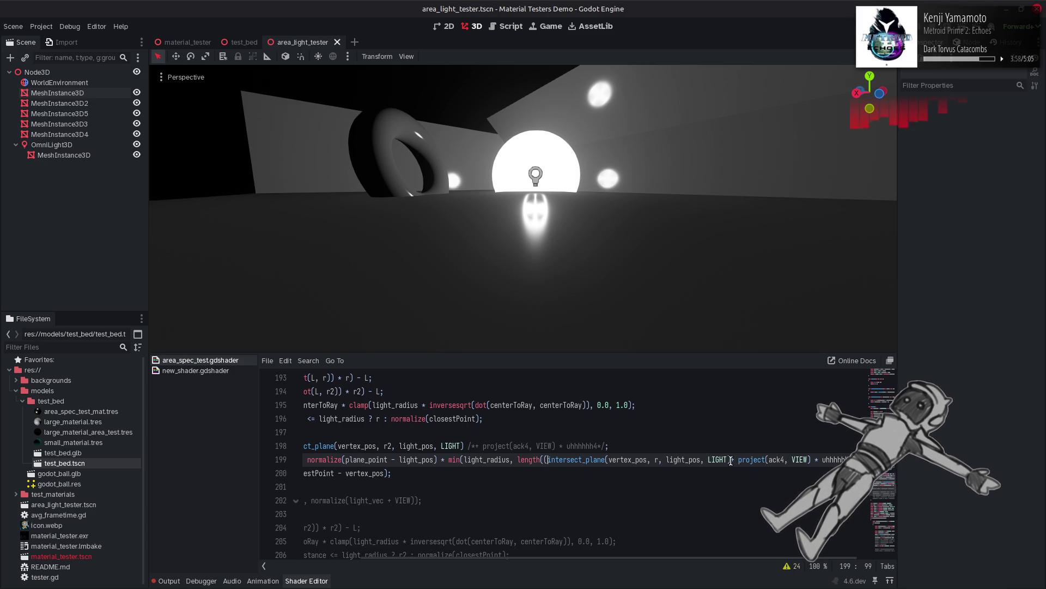
key("ctrl+s")
type(")")
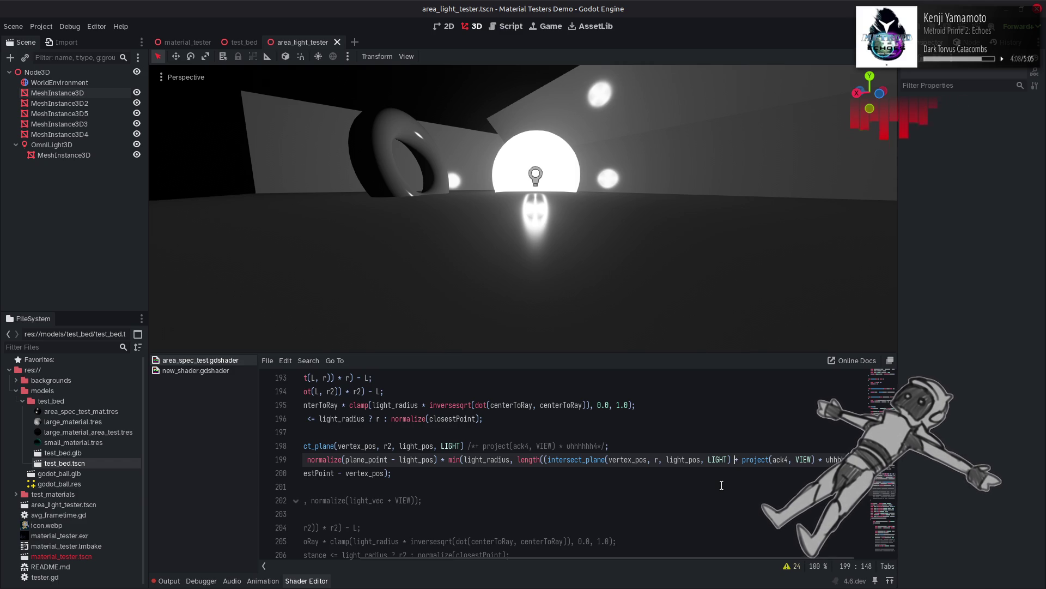
Step: Replace project(ack4, VIEW) with plain ack4 in line 199's offset
double_click(835, 461)
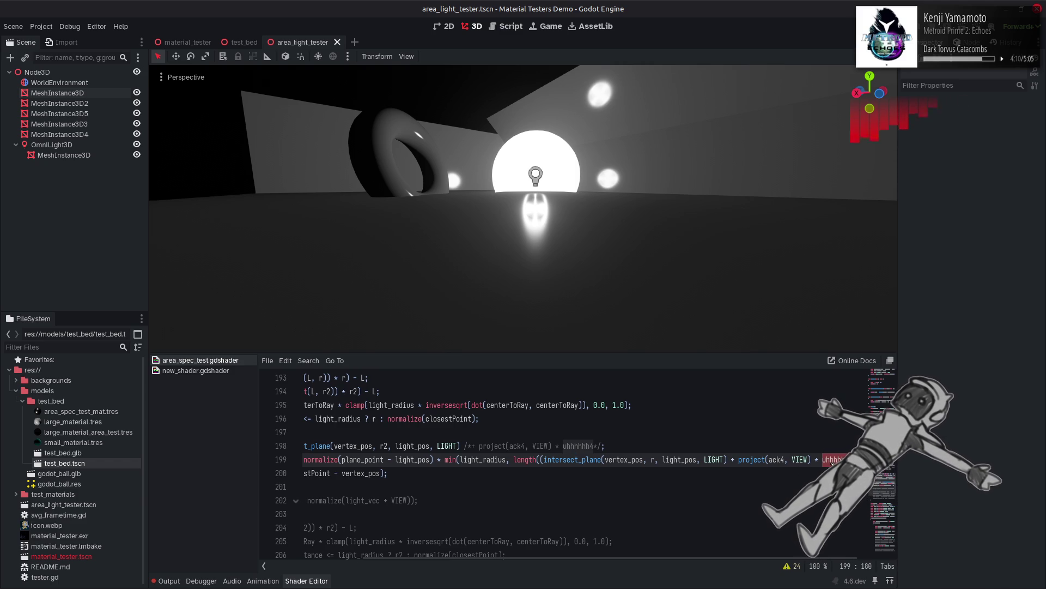
double_click(777, 461)
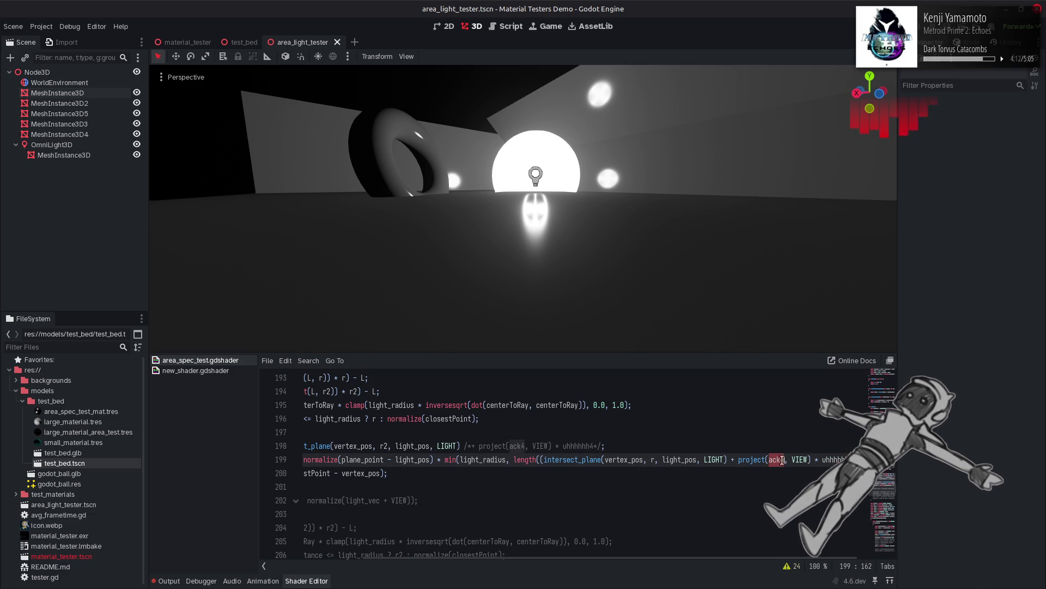
left_click_drag(813, 459, 737, 459)
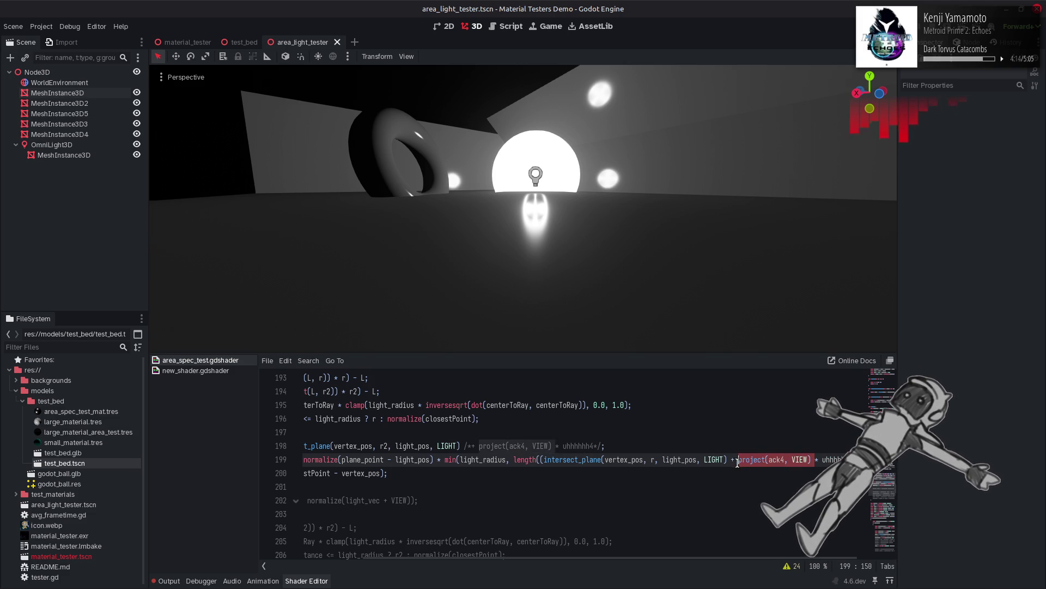
key("ctrl+v")
key("ctrl+s")
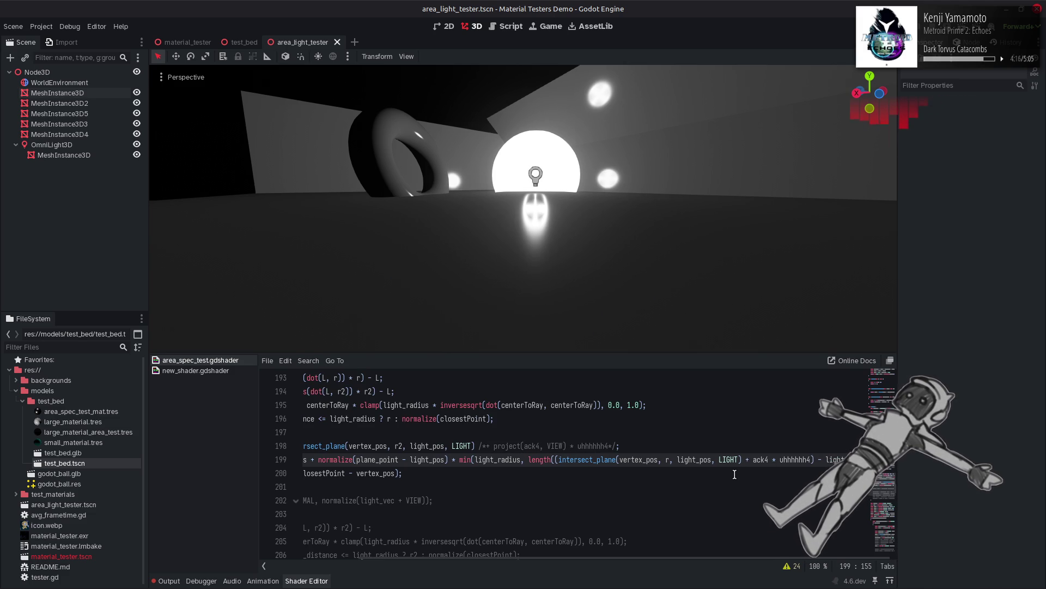
Step: Test subtracting the ack4 offset on line 199, then restore the plus sign
left_click(748, 461)
key("BackSpace")
type("-")
key("ctrl+s")
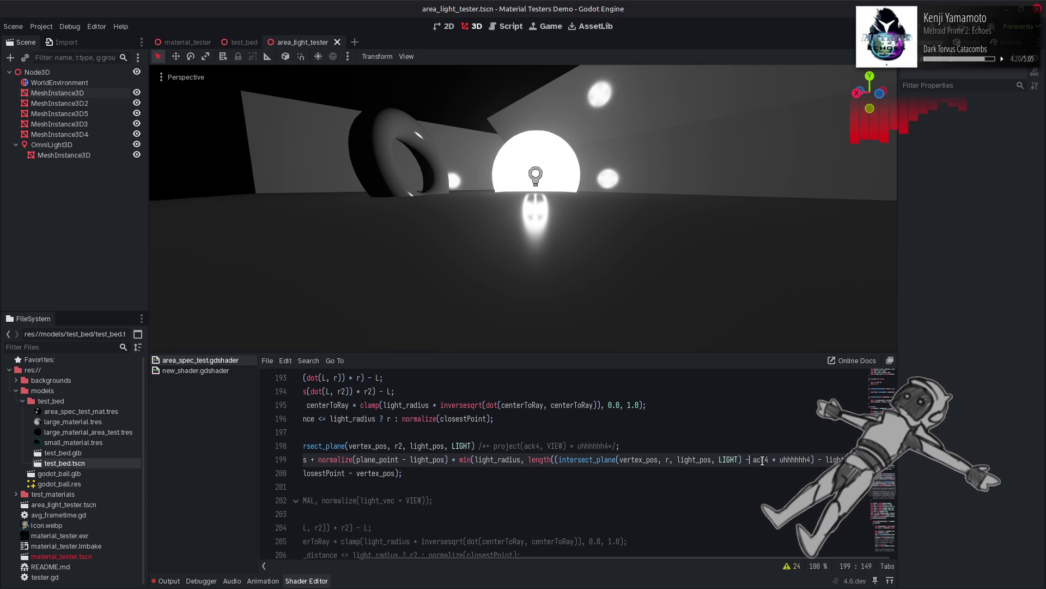
key("BackSpace")
type("+")
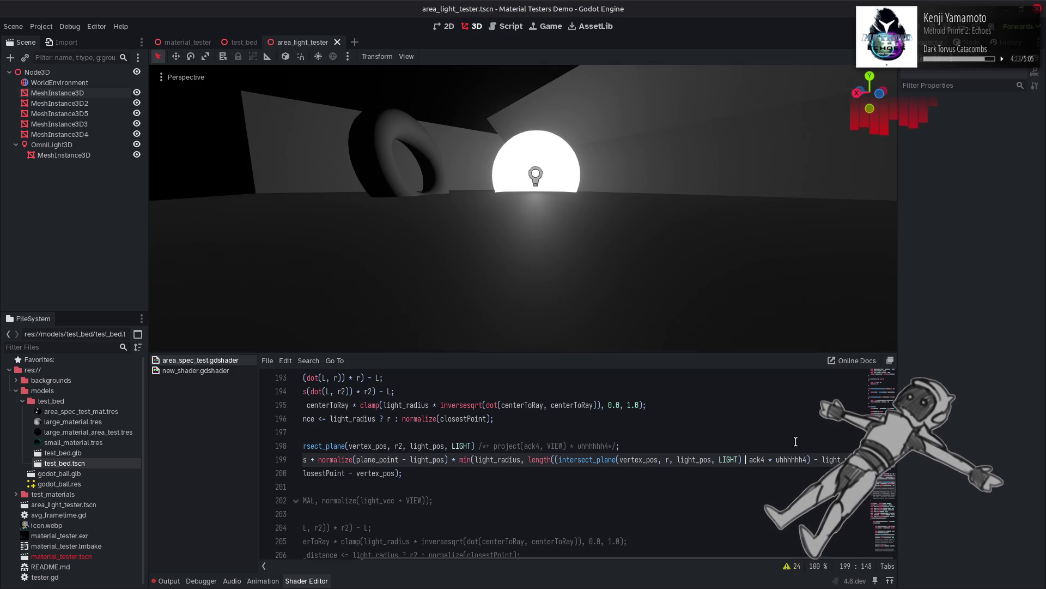
key("ctrl+s")
key("ctrl+s")
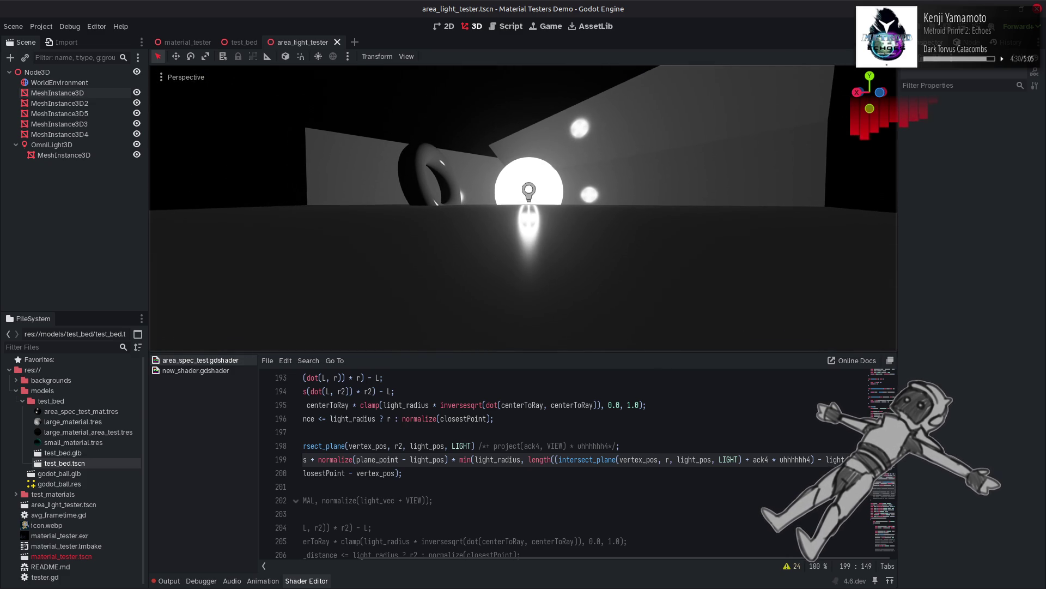
Step: Re-save the shader with the + ack4 offset to refresh the viewport preview
left_click(553, 462)
mouse_move(586, 562)
left_mouse_down()
mouse_move(496, 546)
mouse_move(597, 539)
left_mouse_up()
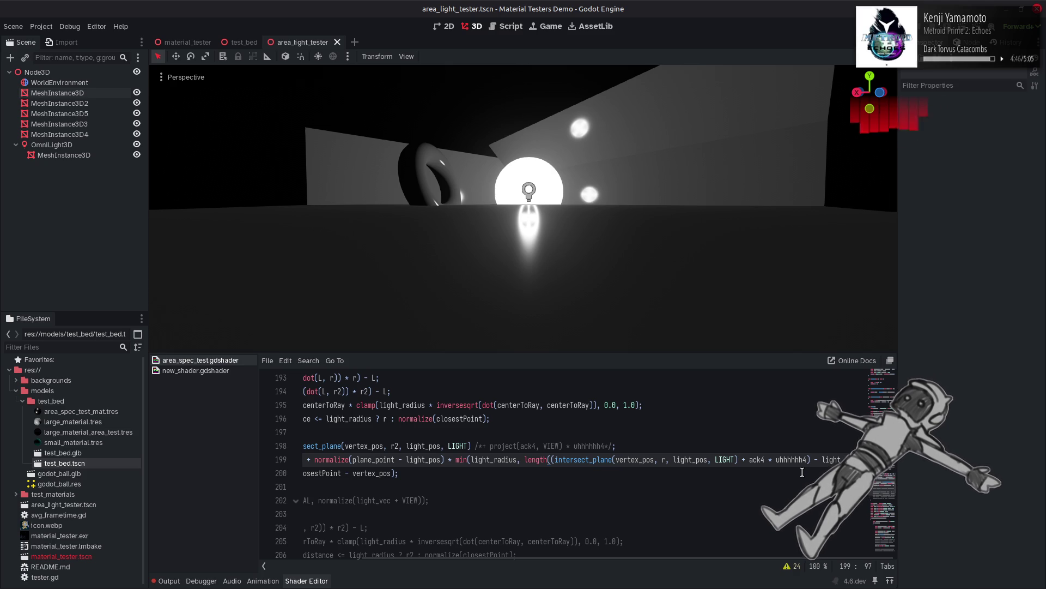
key("Right")
key("Right")
key("Right")
key("ctrl+s")
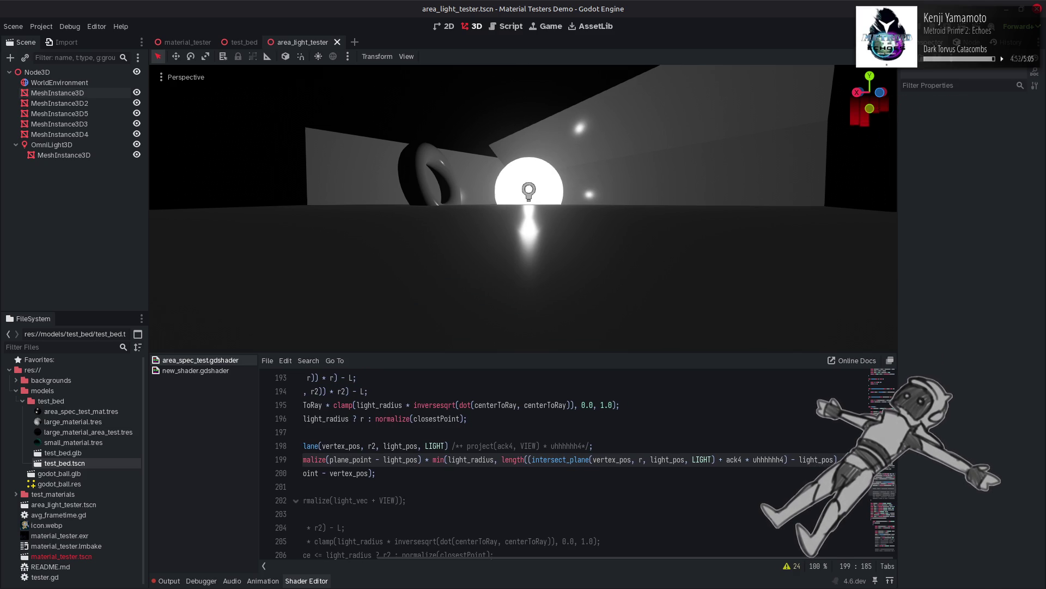
key("ctrl+s")
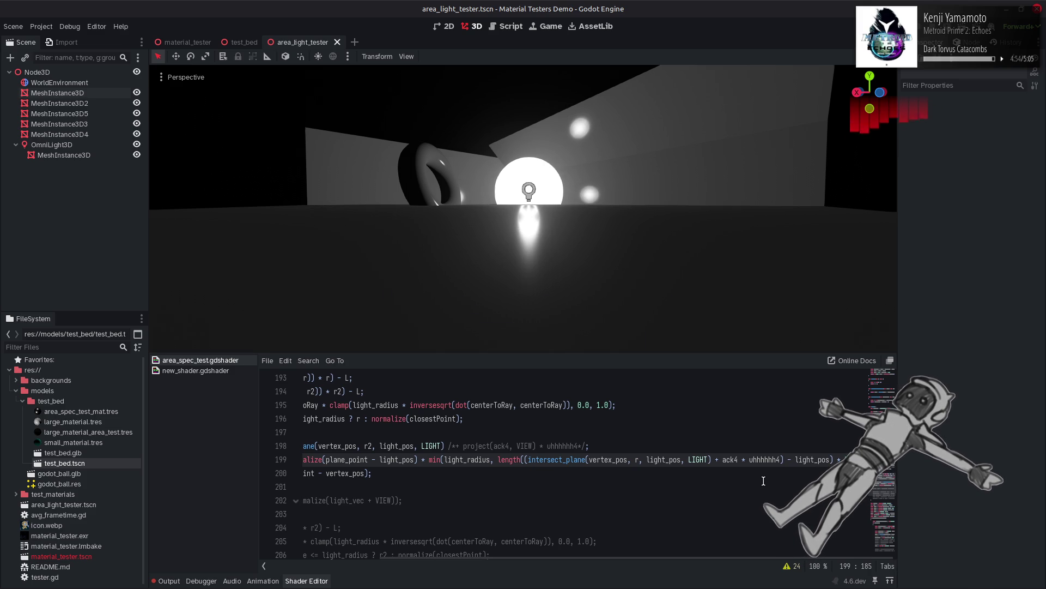
Step: Undo line 199 back to length(intersect_plane(vertex_pos, r, light_pos, LIGHT) - light_pos)
scroll(752, 469, "left", 2)
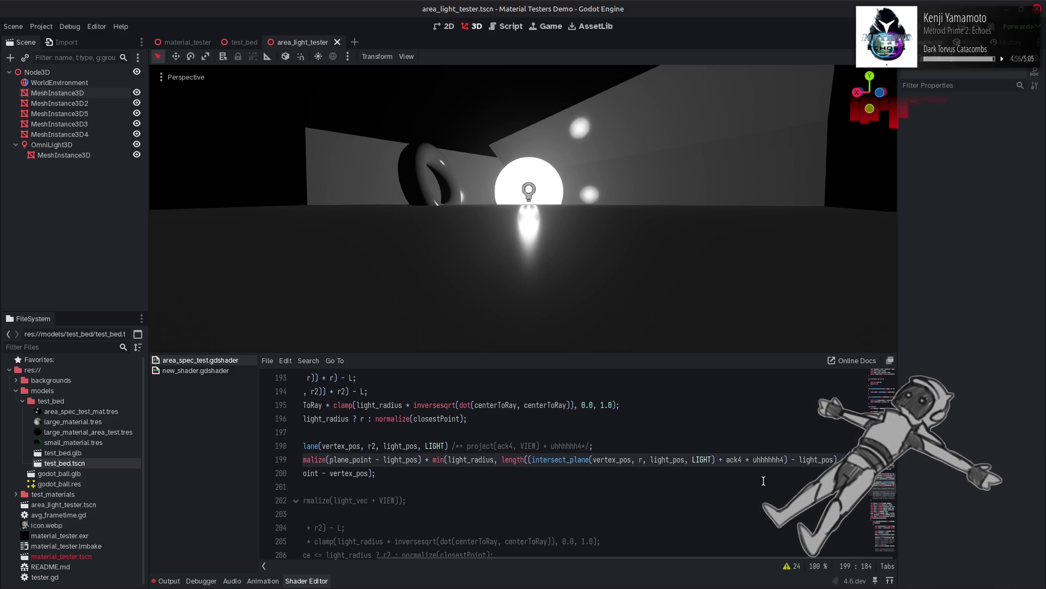
left_click(737, 461)
key("ctrl+z")
key("ctrl+z")
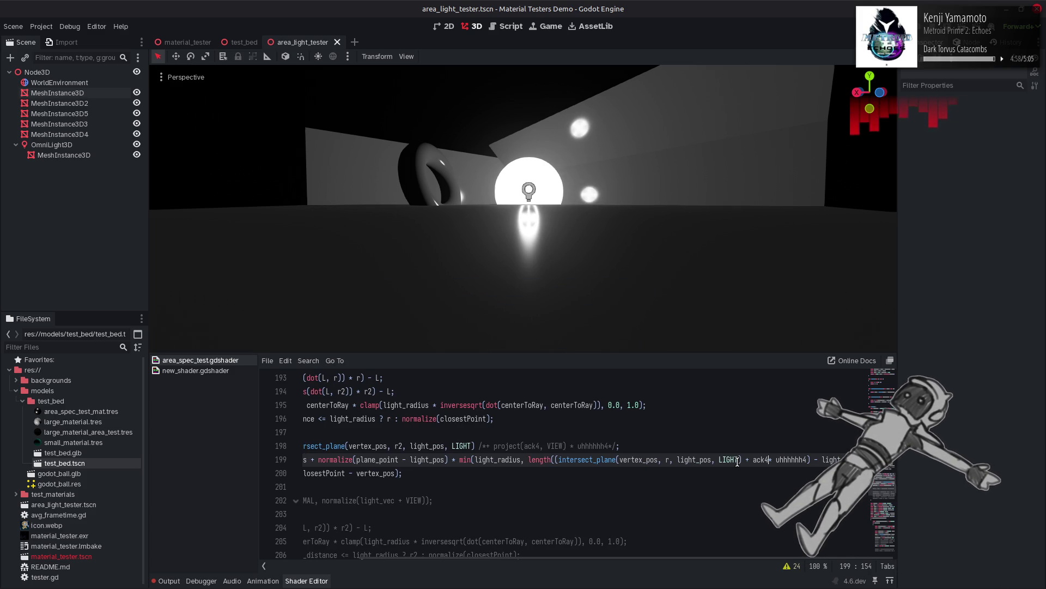
key("ctrl+z")
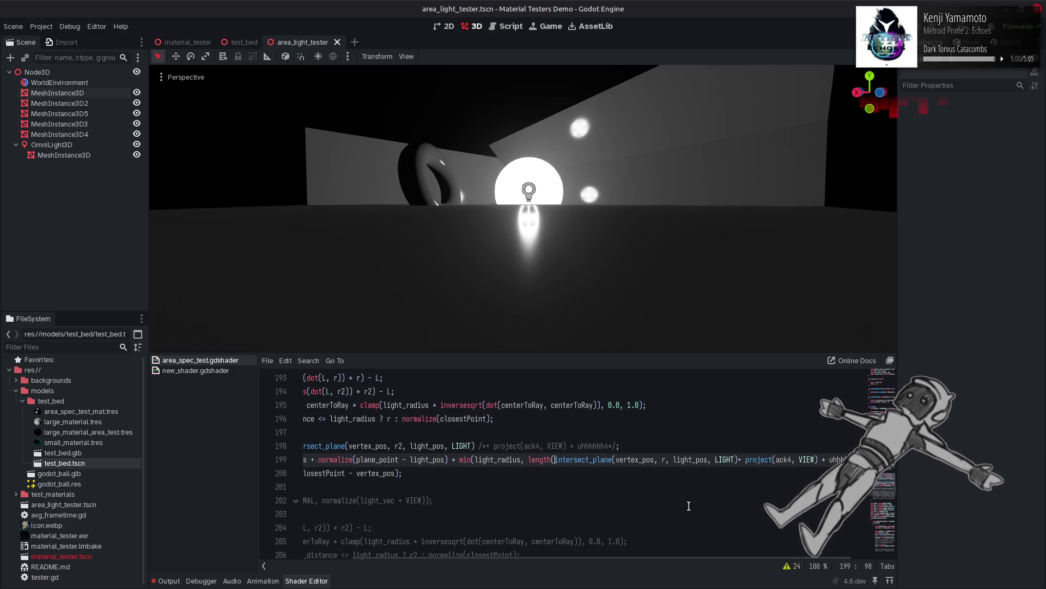
key("ctrl+z")
key("ctrl+z")
key("ctrl+z")
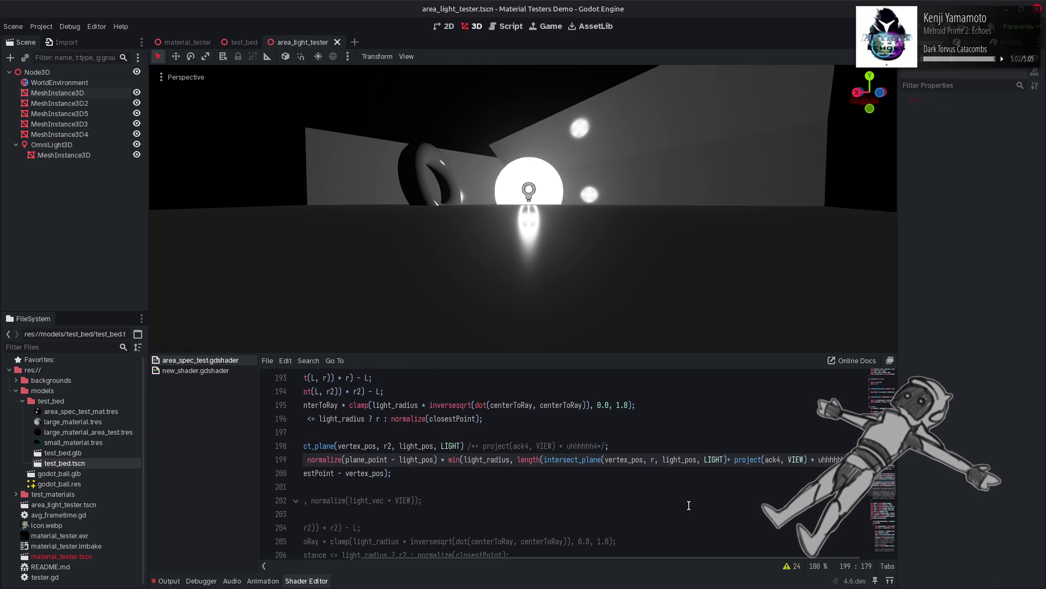
key("ctrl+z")
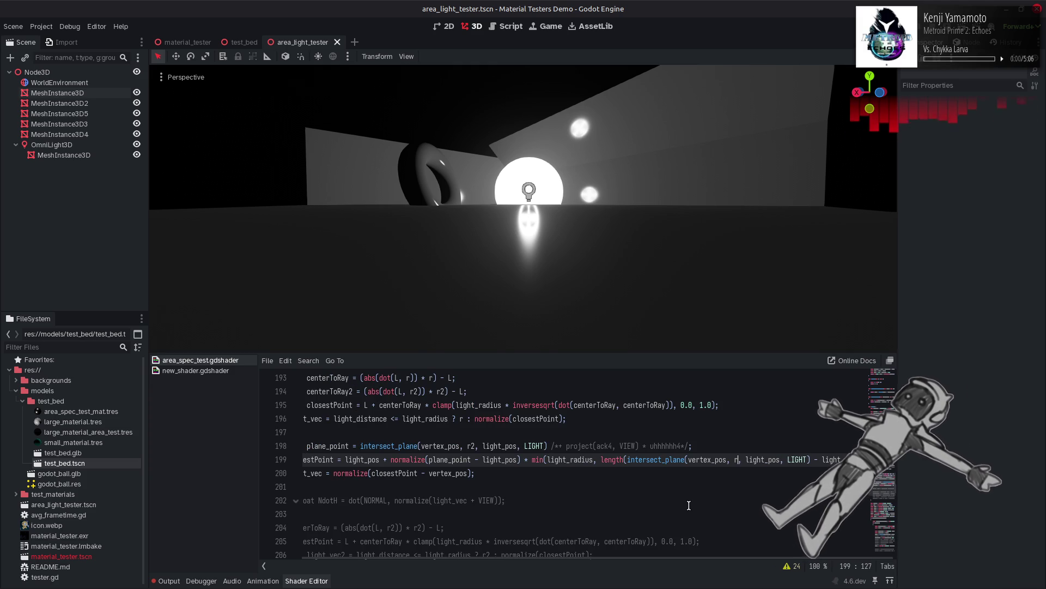
key("ctrl+s")
key("BackSpace")
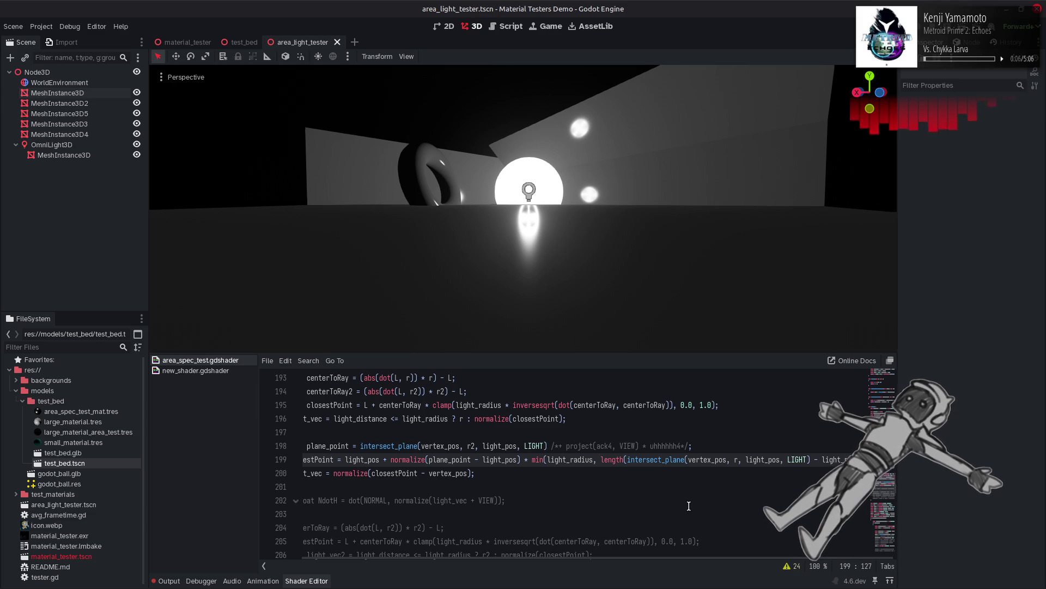
scroll(688, 506, "up", 1)
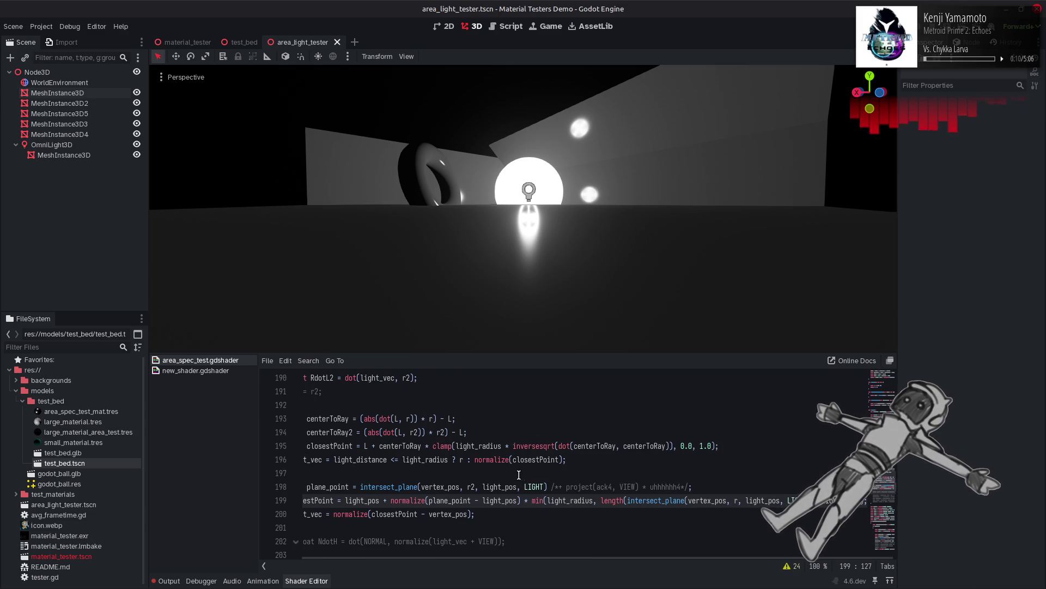
scroll(494, 478, "up", 2)
scroll(425, 468, "left", 2)
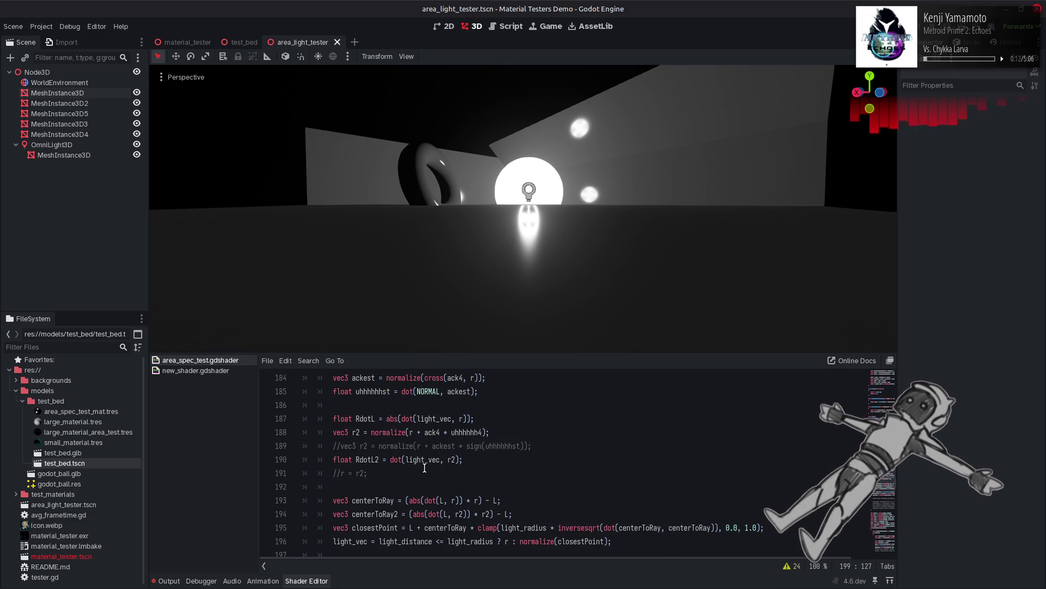
left_click(440, 433)
key("Delete")
left_click(482, 432)
key("BackSpace")
key("ctrl+s")
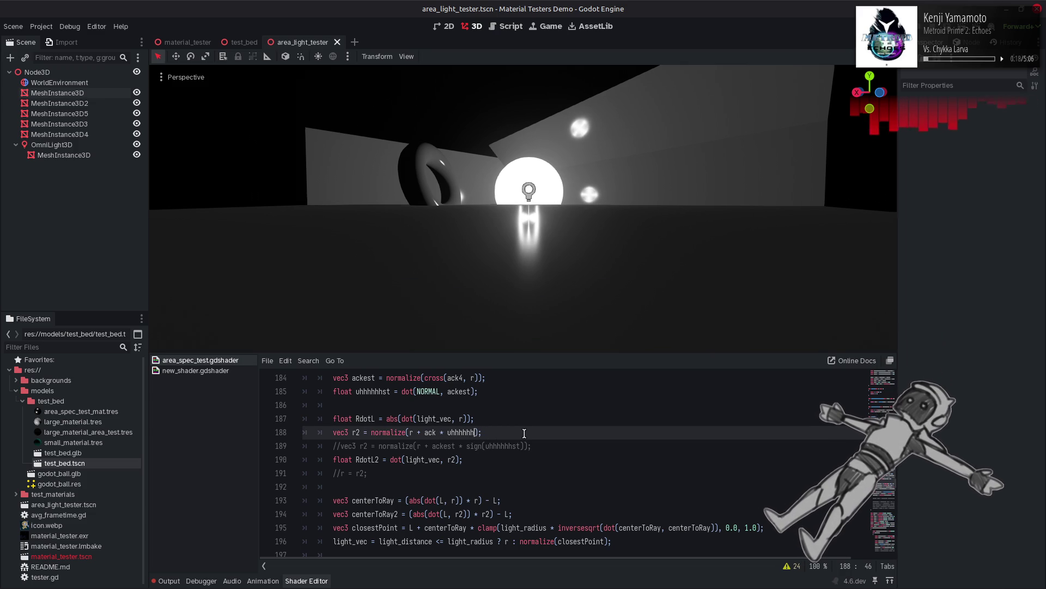
scroll(525, 433, "up", 10)
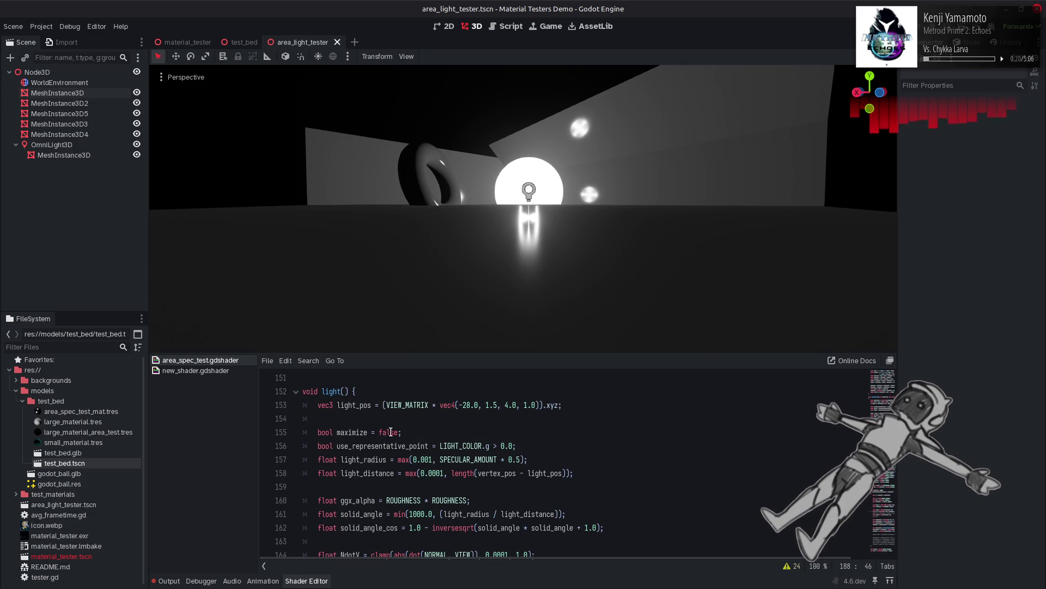
double_click(396, 432)
type("true")
key("End")
key("ctrl+s")
key("ctrl+z")
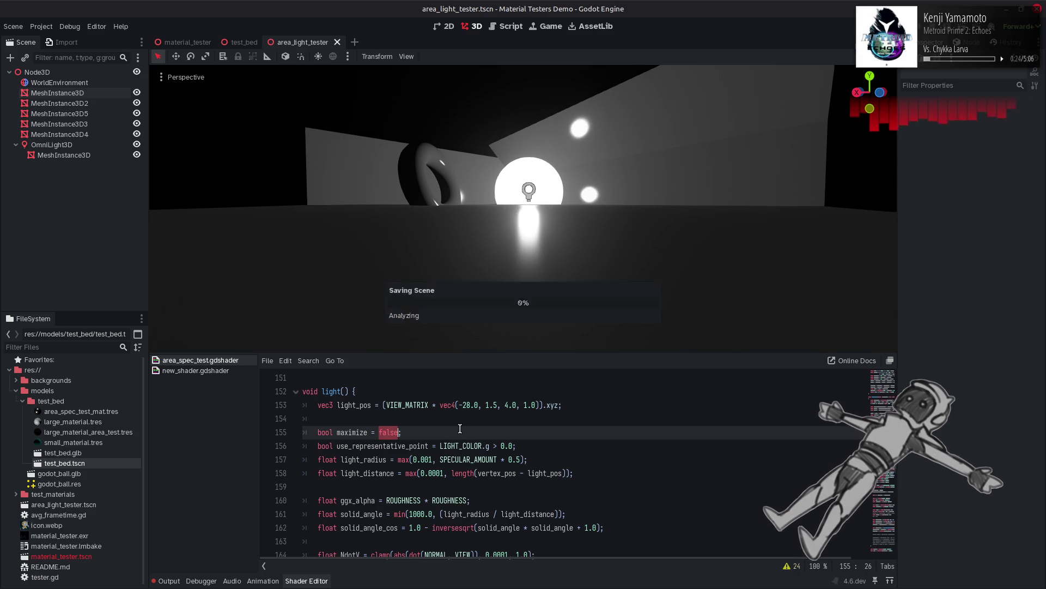
key("ctrl+s")
key("ctrl+shift+z")
key("ctrl+s")
key("ctrl+z")
key("ctrl+s")
key("ctrl+shift+z")
key("ctrl+z")
key("ctrl+shift+z")
key("ctrl+s")
key("ctrl+z")
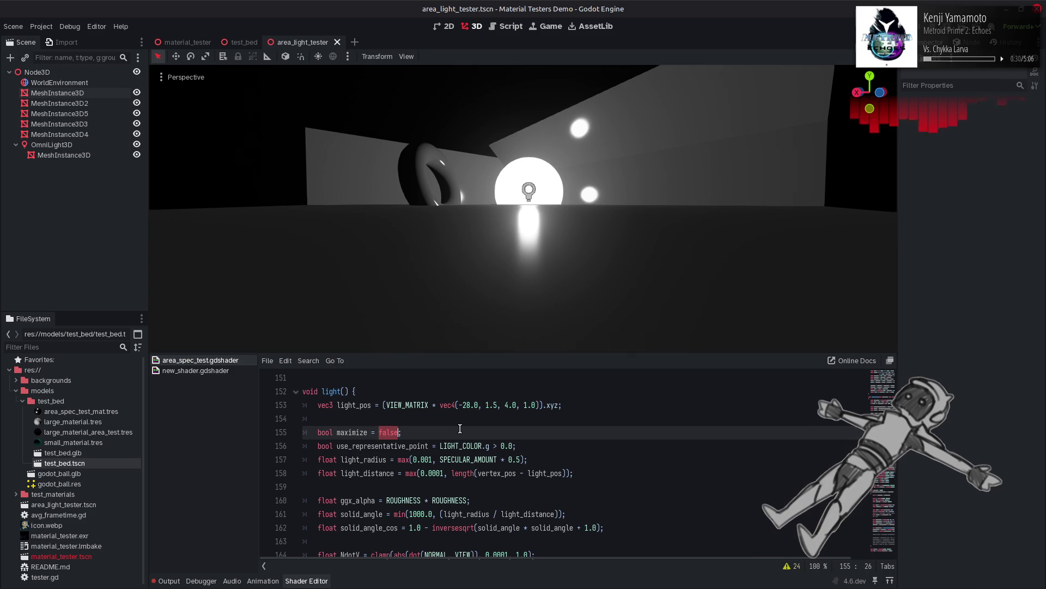
key("ctrl+s")
key("ctrl+z")
key("ctrl+shift+z")
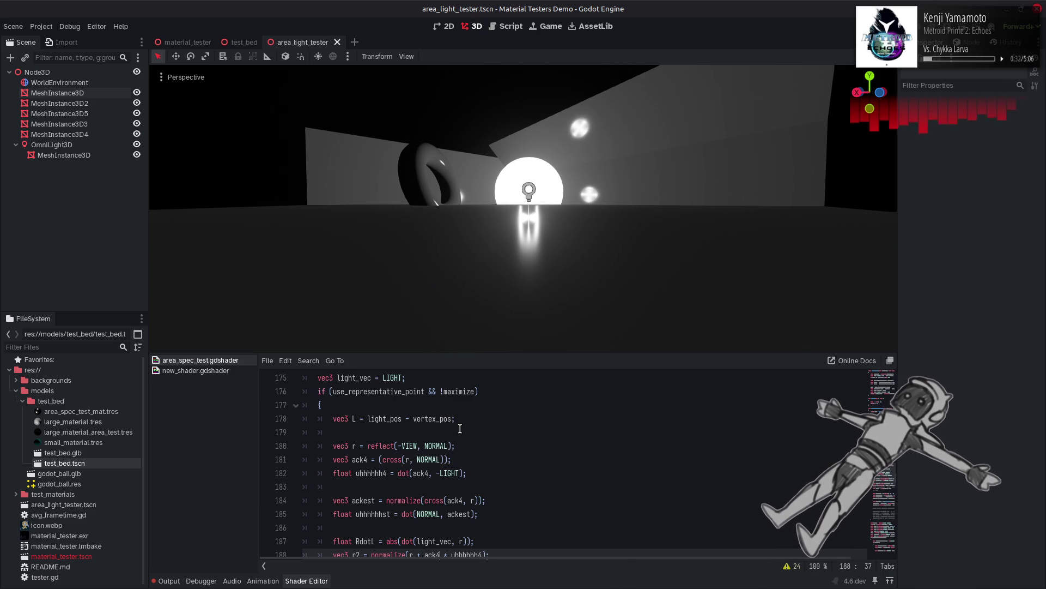
key("ctrl+s")
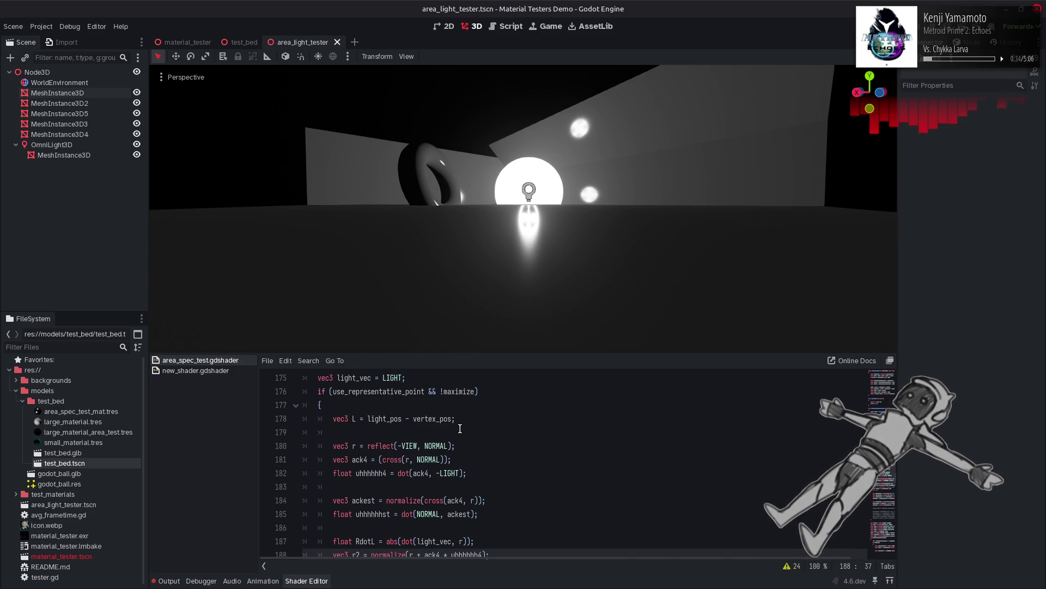
scroll(460, 428, "down", 3)
key("ctrl+z")
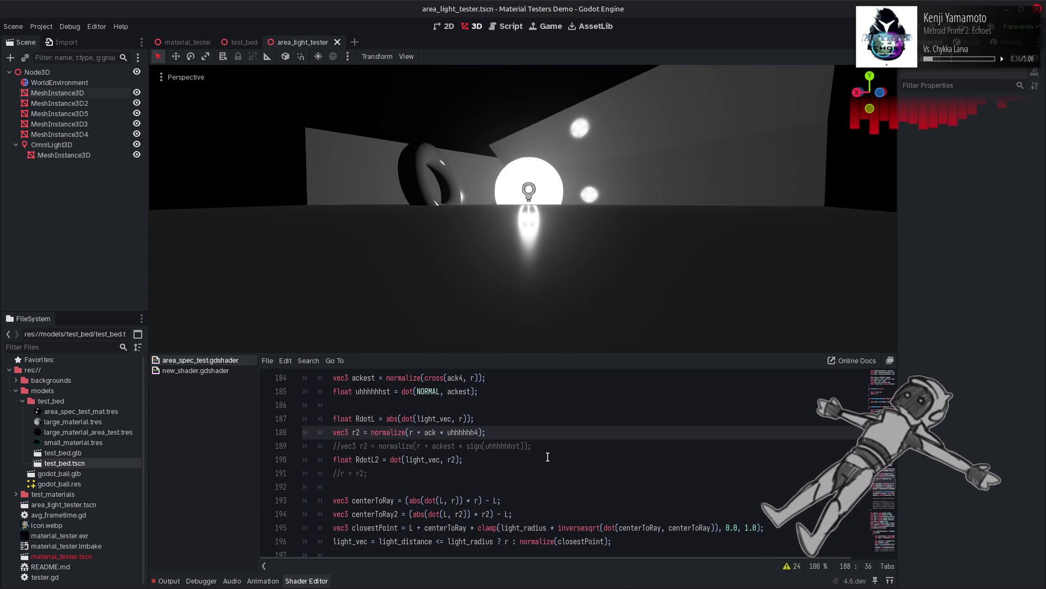
key("ctrl+shift+z")
key("ctrl+s")
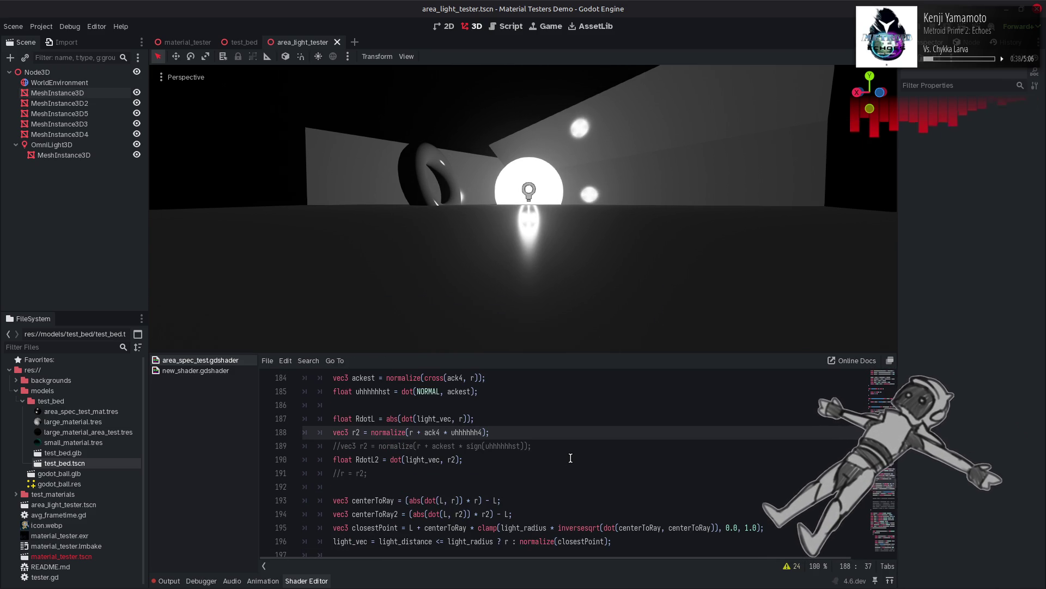
scroll(571, 458, "down", 2)
scroll(571, 458, "down", 1)
key("ctrl+shift+z")
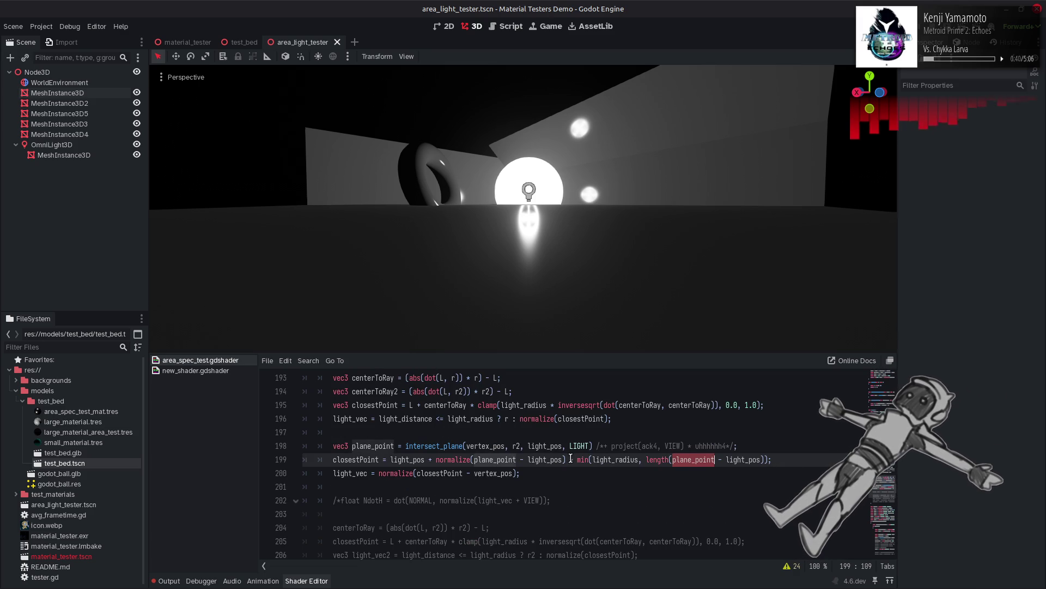
key("ctrl+z")
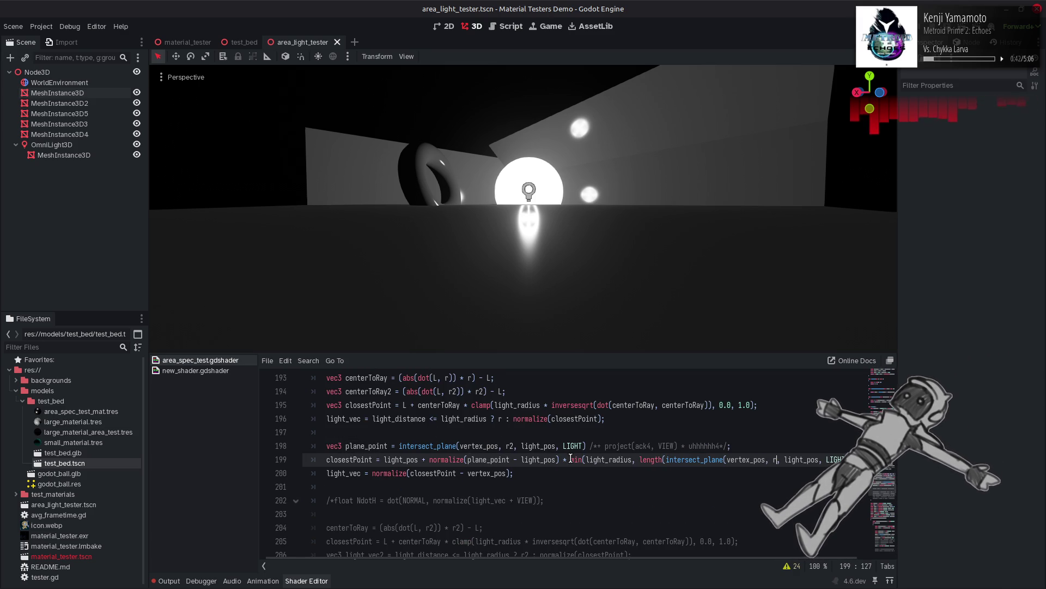
key("ctrl+s")
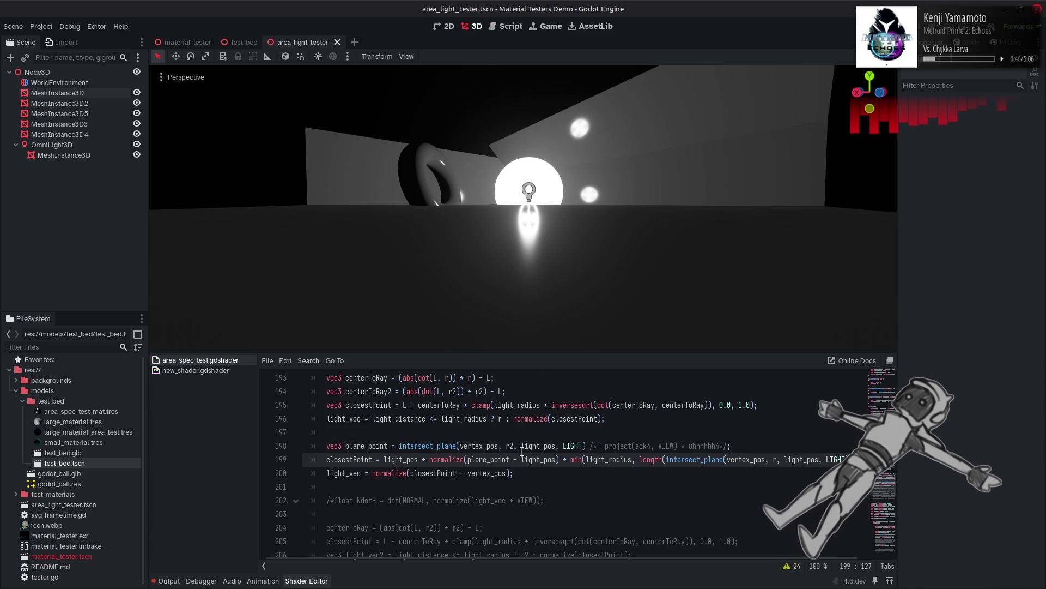
scroll(520, 452, "up", 2)
left_click(436, 391)
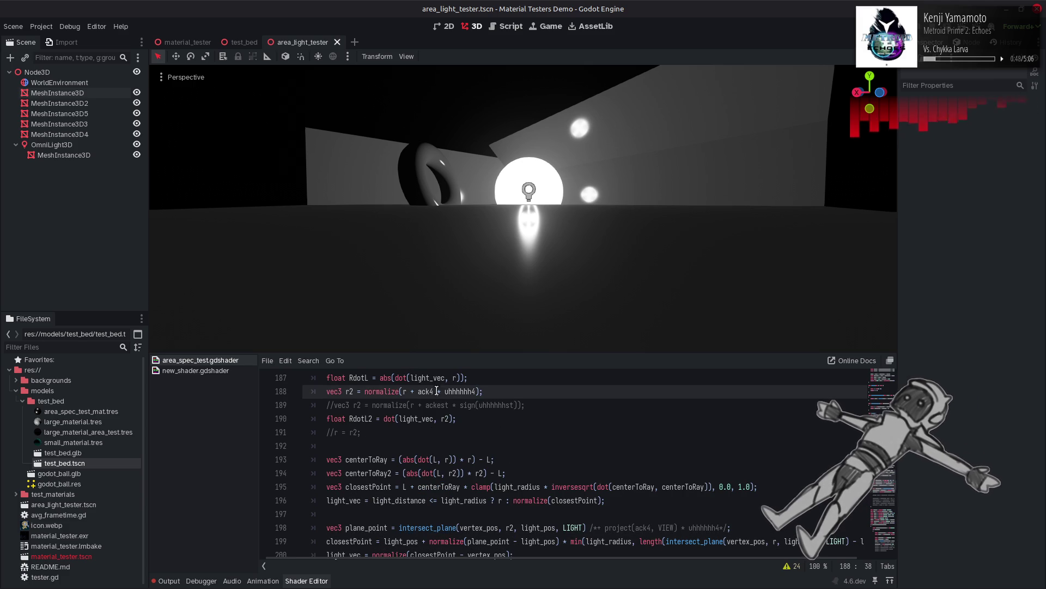
key("BackSpace")
left_click(473, 393)
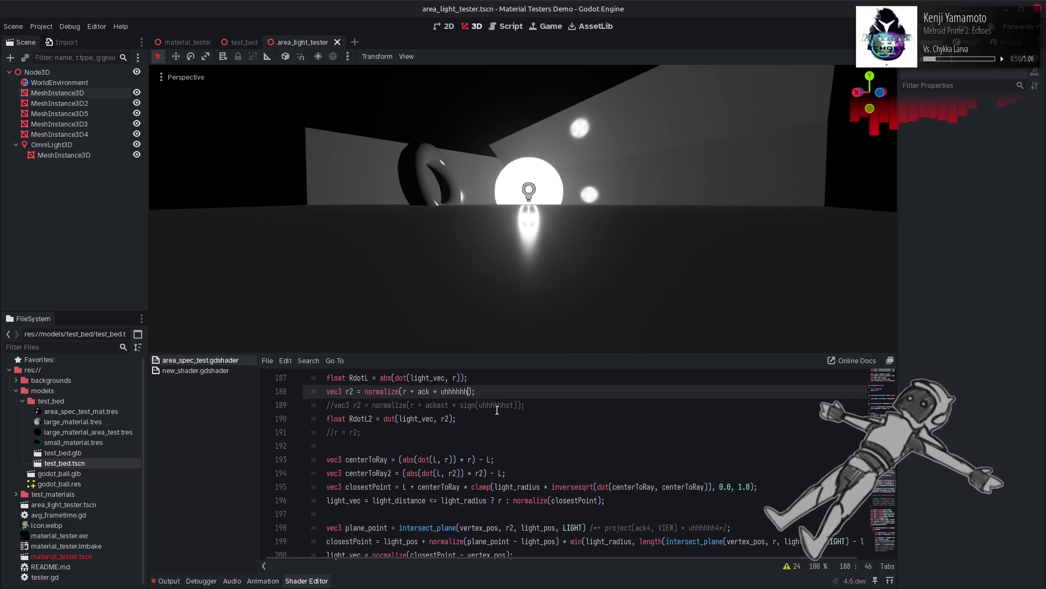
type("4")
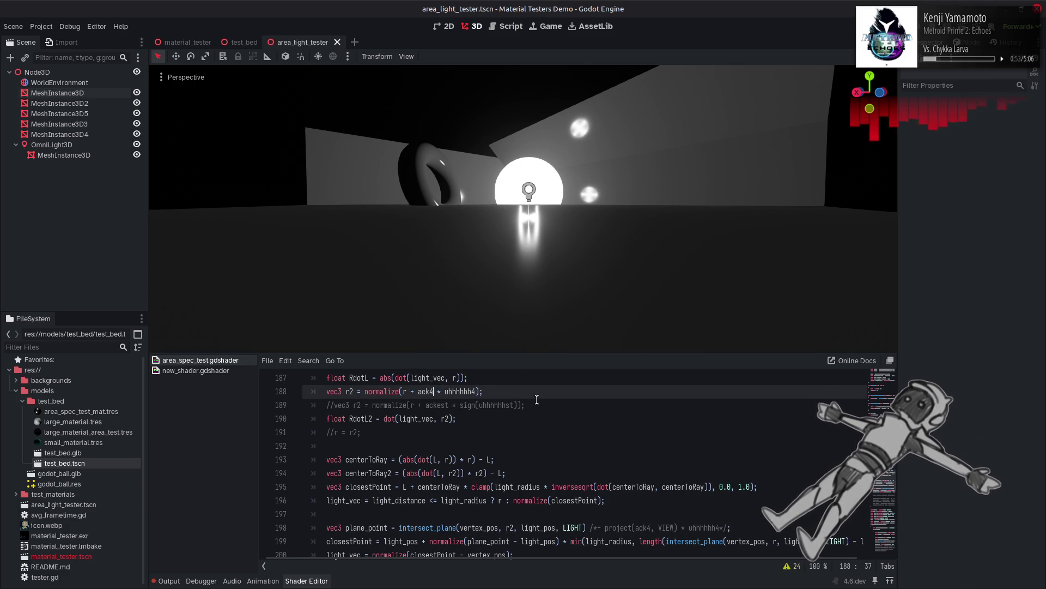
key("Left")
key("Left")
key("Left")
type("4")
key("ctrl+s")
scroll(570, 447, "down", 1)
left_click(509, 487)
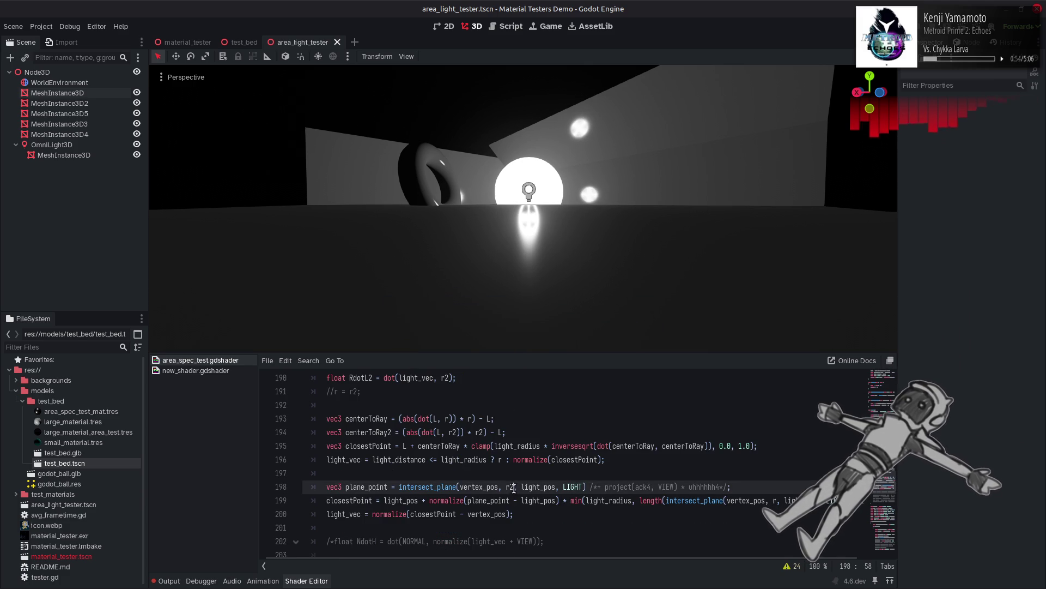
Step: Uncomment line 198's offset and drop the 4 suffixes to use ack and uhhhhhh
key("ctrl+s")
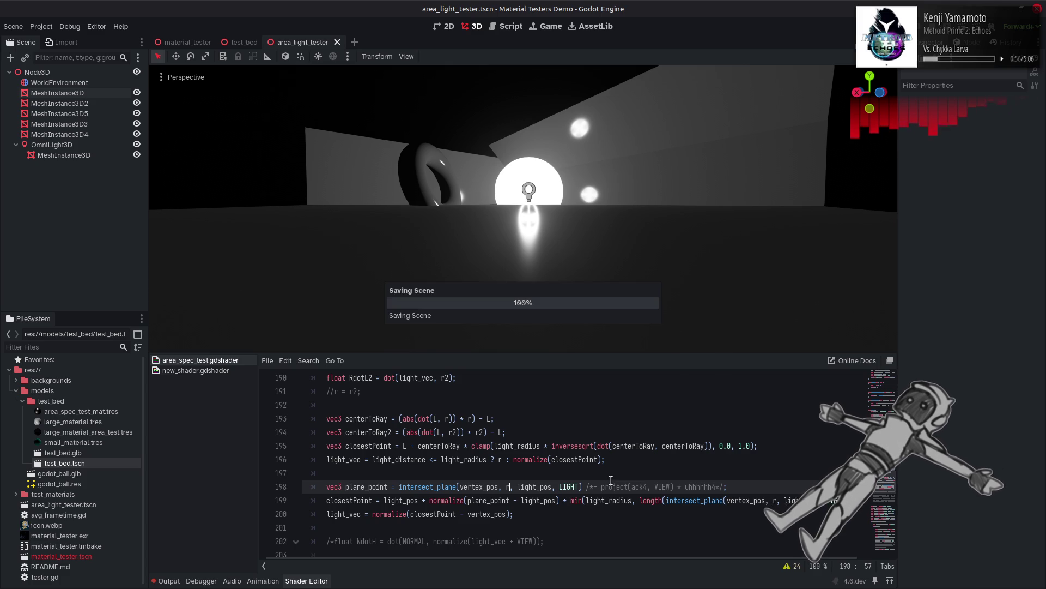
key("BackSpace")
key("BackSpace")
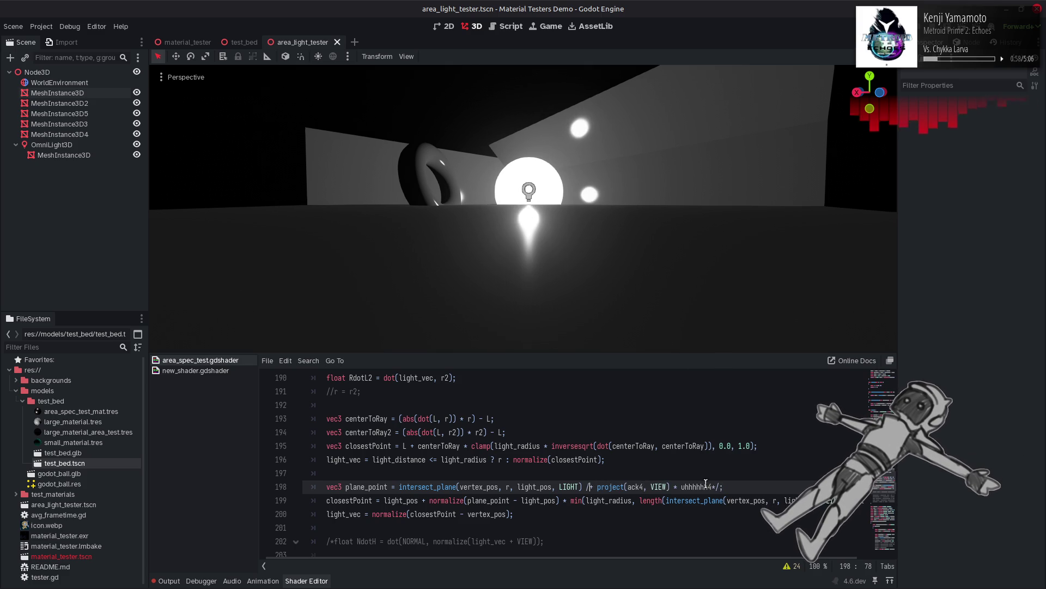
key("End")
key("Left")
key("BackSpace")
key("BackSpace")
key("ctrl+s")
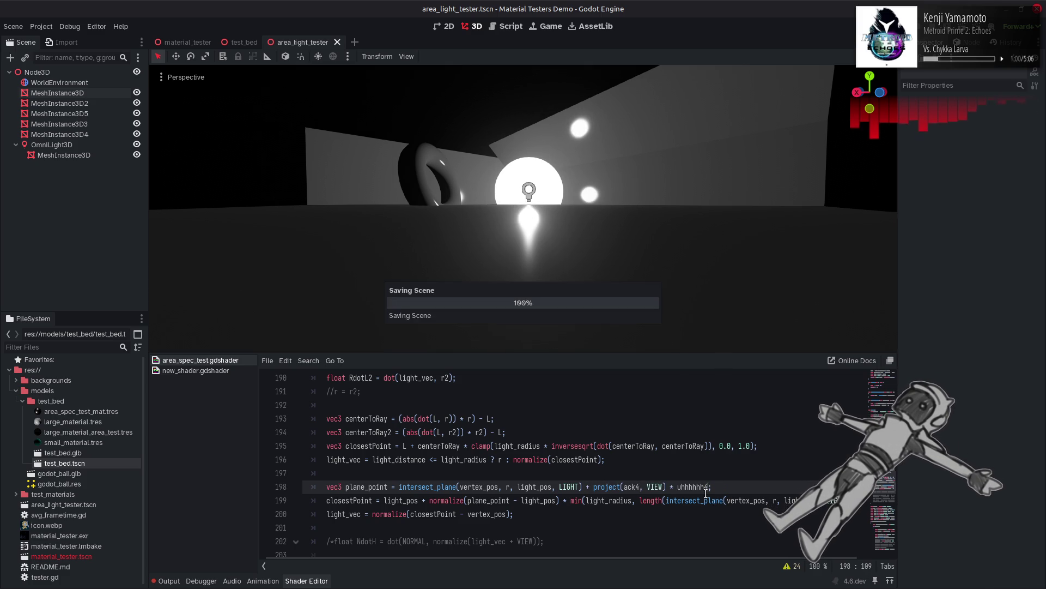
key("BackSpace")
key("Left")
key("Left")
key("Left")
key("BackSpace")
key("ctrl+s")
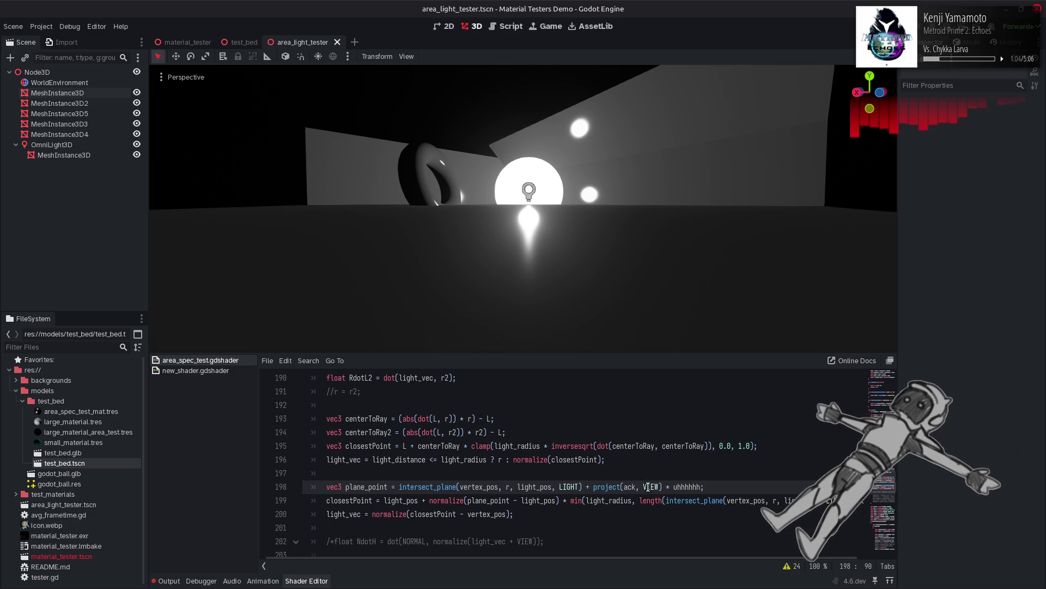
Step: Change the projection to use LIGHT, then replace project(ack, LIGHT) with plain ack
double_click(570, 486)
key("ctrl+c")
double_click(652, 486)
key("ctrl+v")
key("ctrl+s")
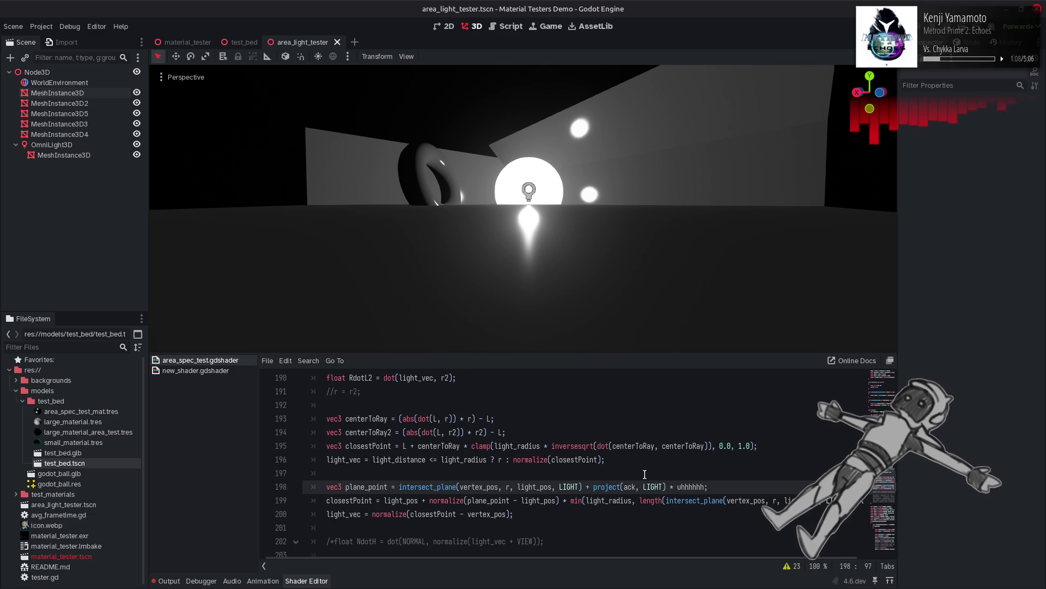
left_click_drag(666, 487, 594, 487)
type("ack")
key("ctrl+s")
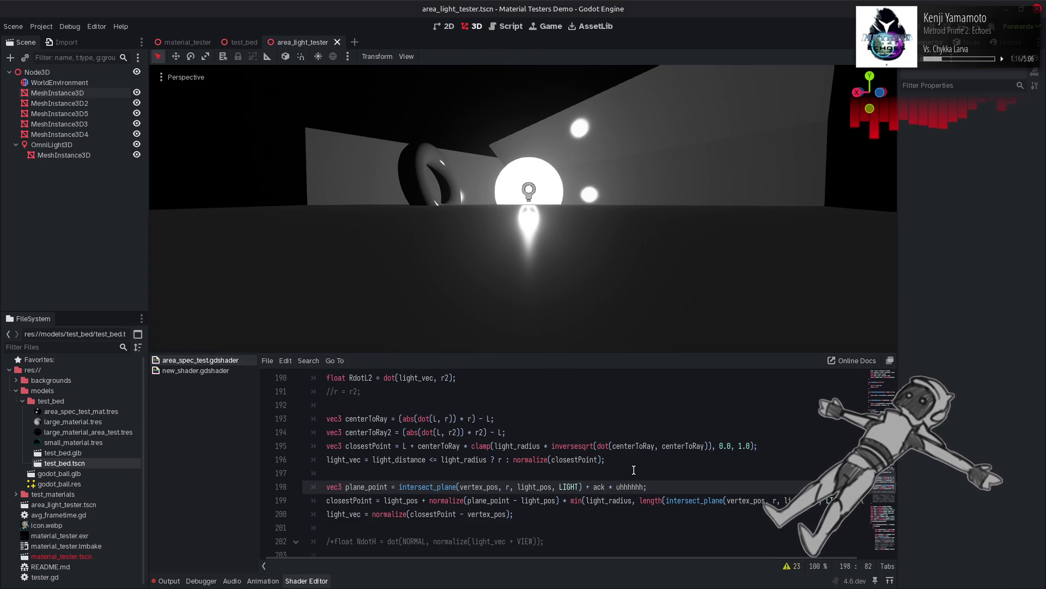
Step: Change r to r2 in line 199's intersect_plane call
left_click(776, 502)
type("2")
key("ctrl+s")
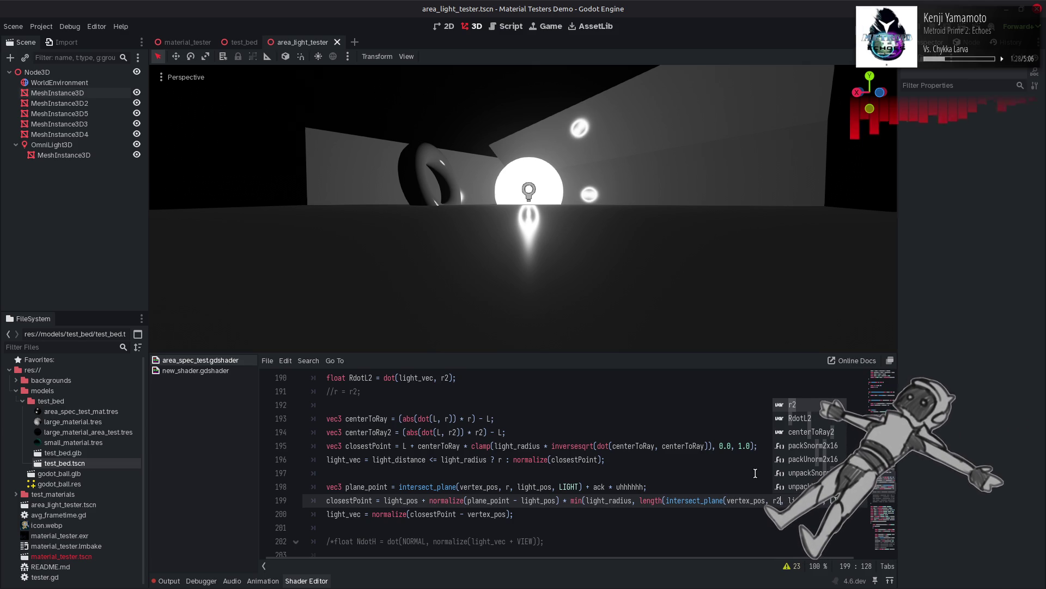
Step: Compare the shader with and without normalize on line 165 using undo and redo
double_click(643, 486)
left_click(606, 486)
scroll(513, 477, "up", 5)
scroll(508, 475, "up", 4)
key("ctrl+z")
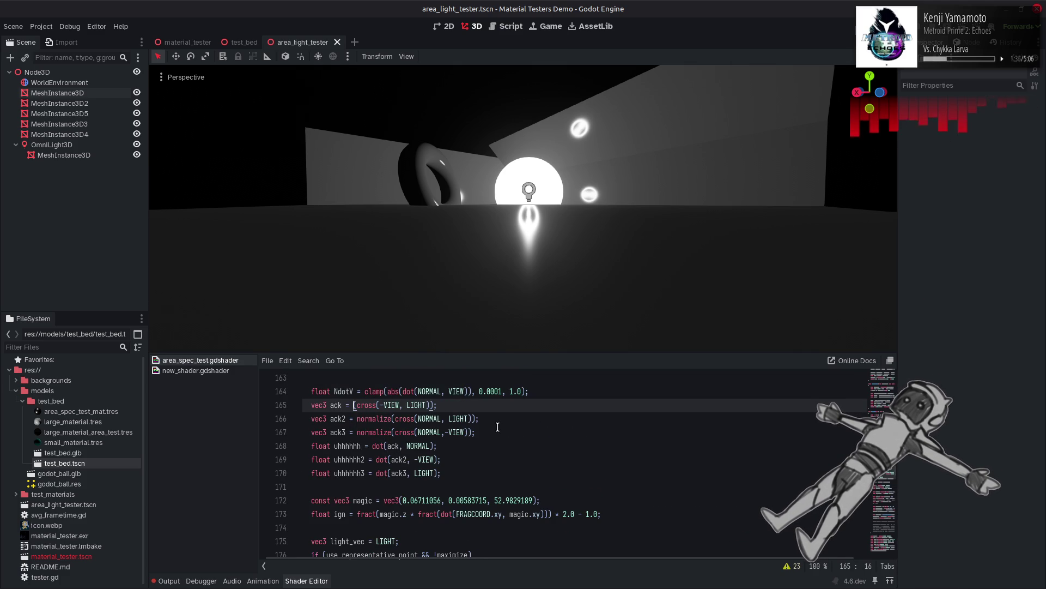
key("ctrl+s")
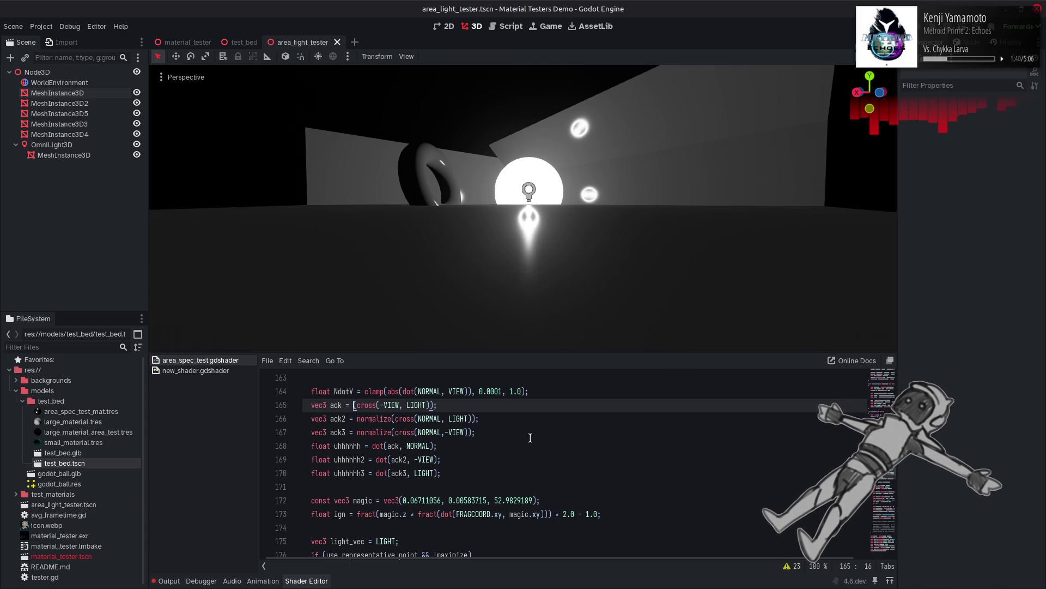
key("ctrl+shift+z")
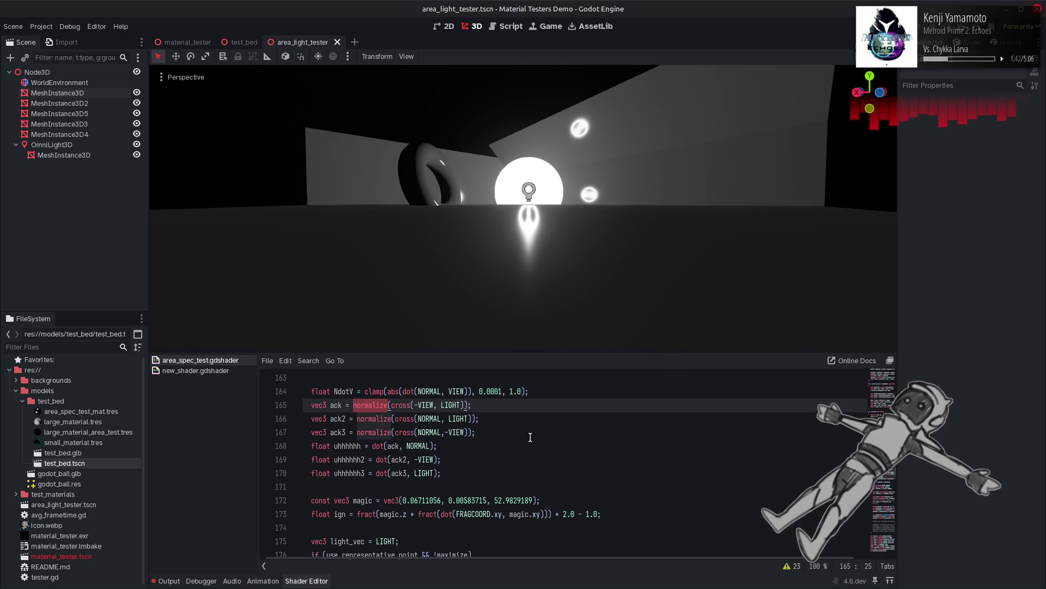
key("ctrl+z")
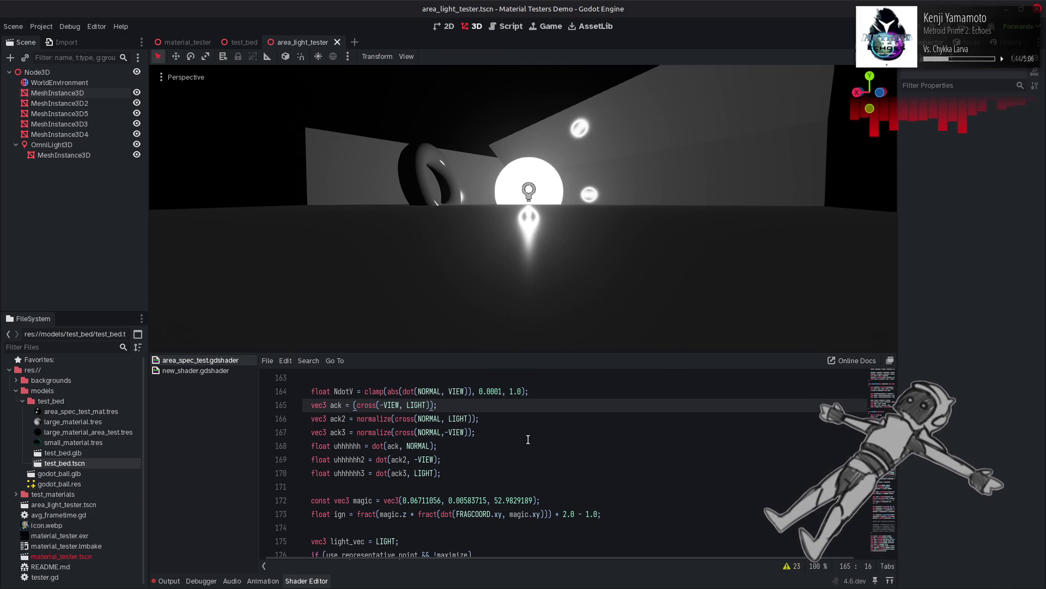
Step: Try ack4 on line 198, then undo it and save the restored shader
scroll(528, 439, "down", 4)
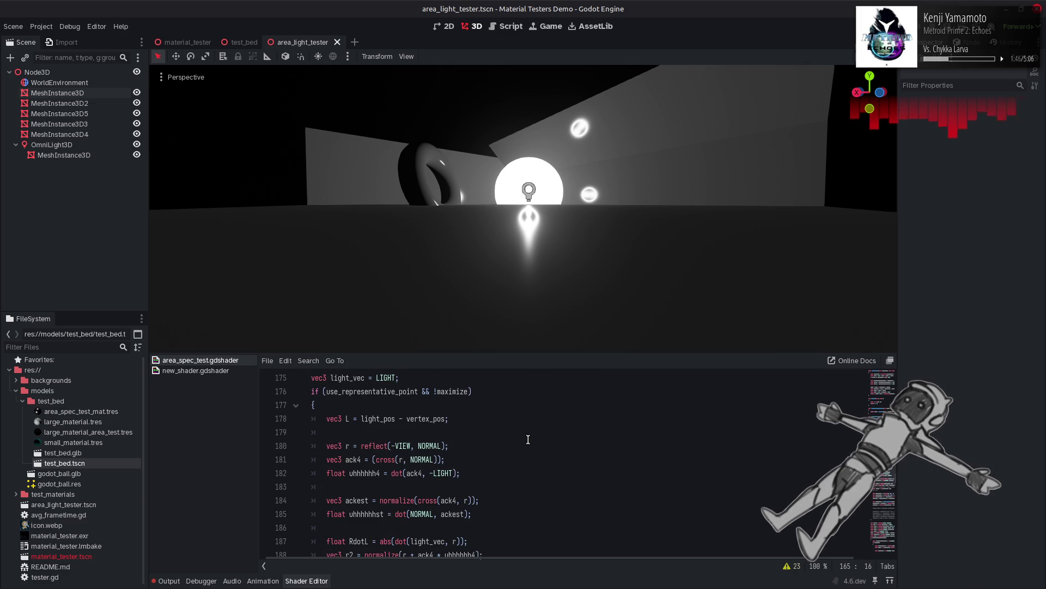
scroll(477, 448, "down", 4)
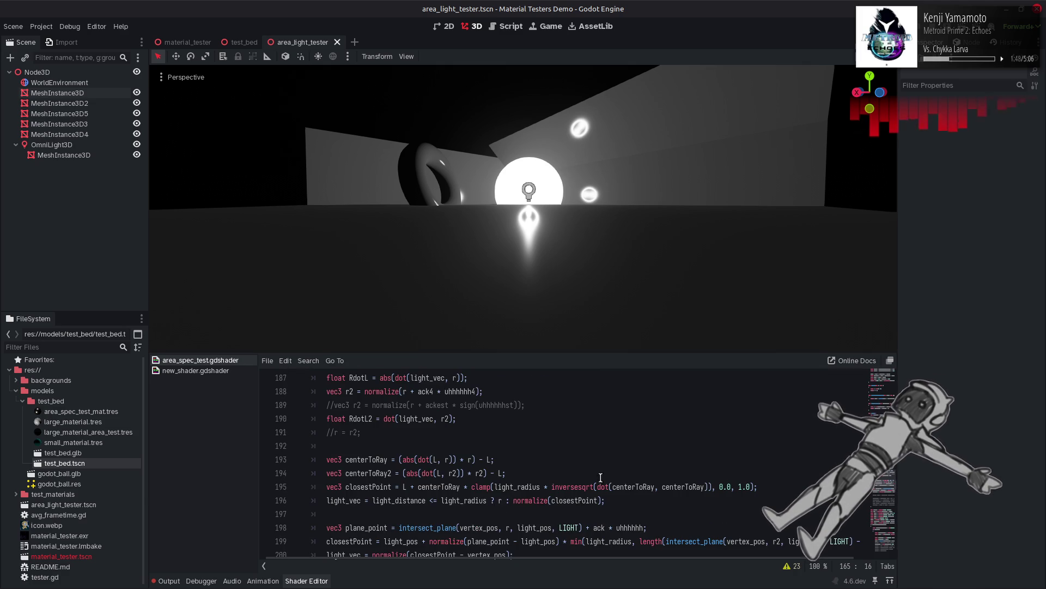
scroll(632, 484, "down", 1)
left_click(605, 486)
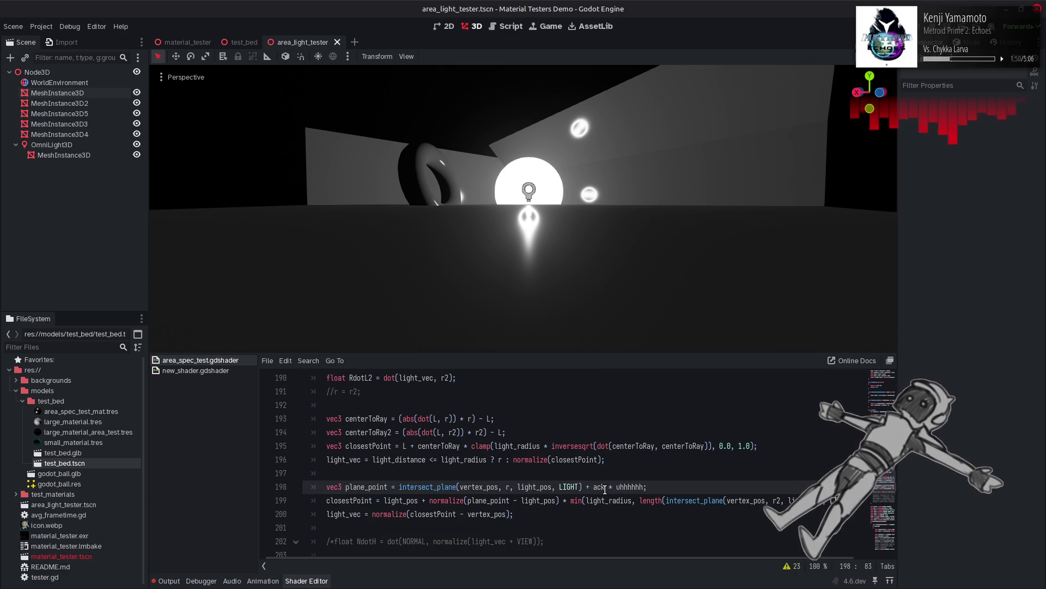
type("4")
key("Escape")
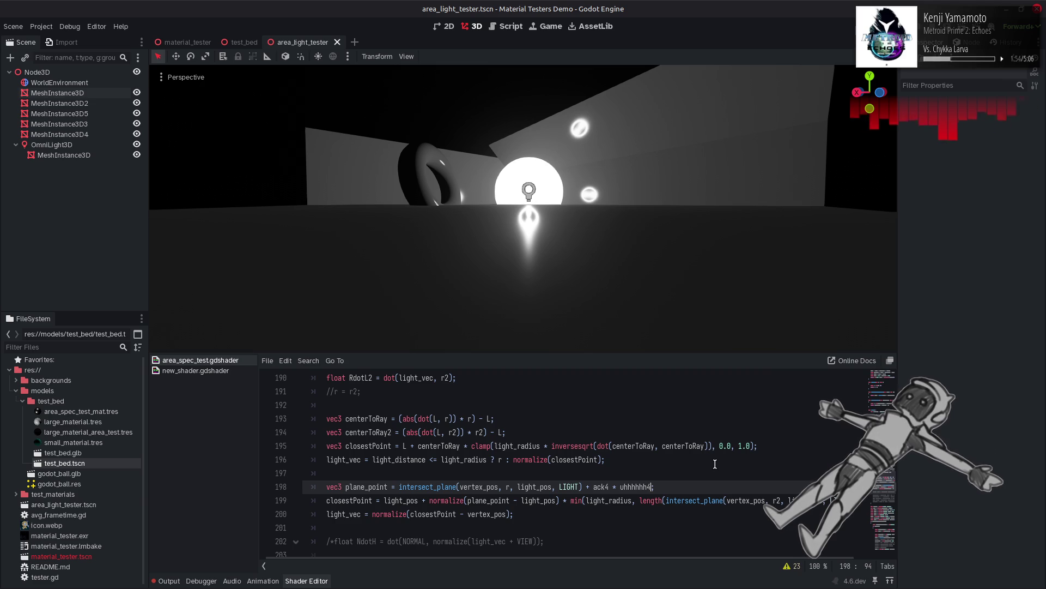
key("ctrl+z")
key("ctrl+z")
key("ctrl+z")
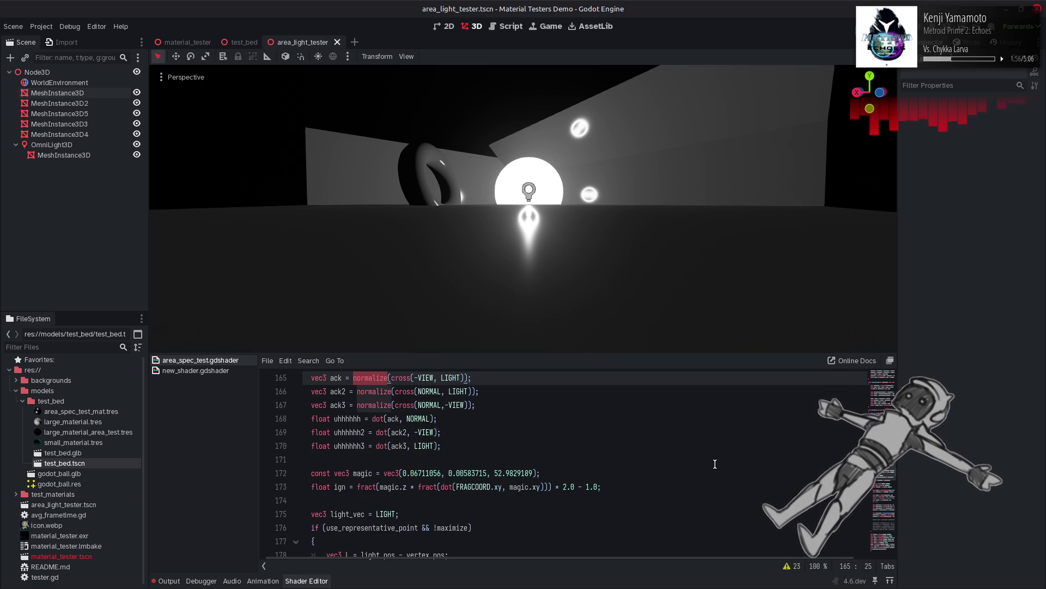
key("ctrl+s")
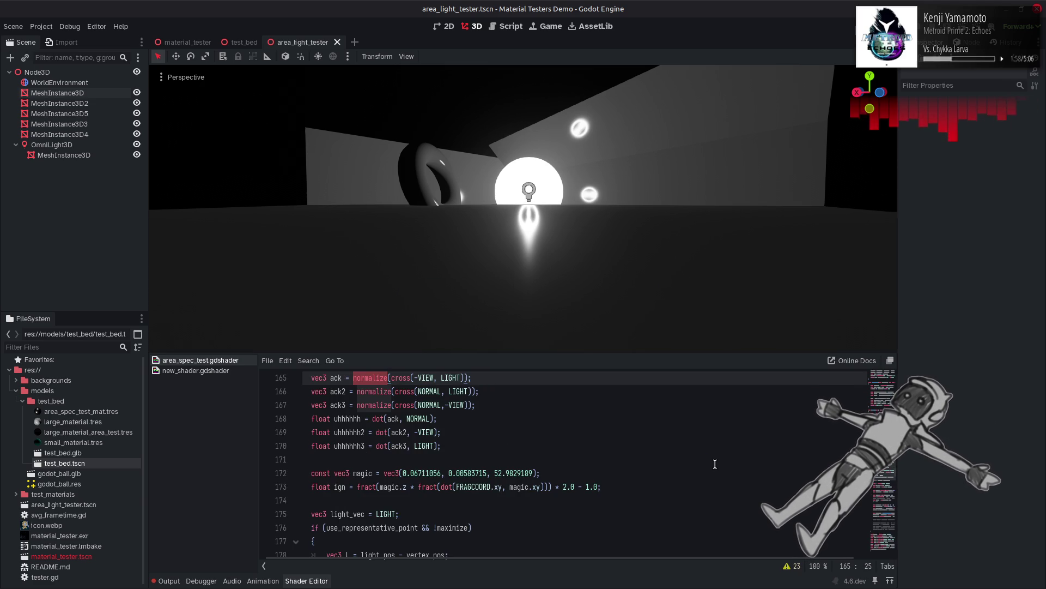
Step: Wrap line 181's cross(r, NORMAL) in normalize, copied from line 184
scroll(705, 461, "down", 4)
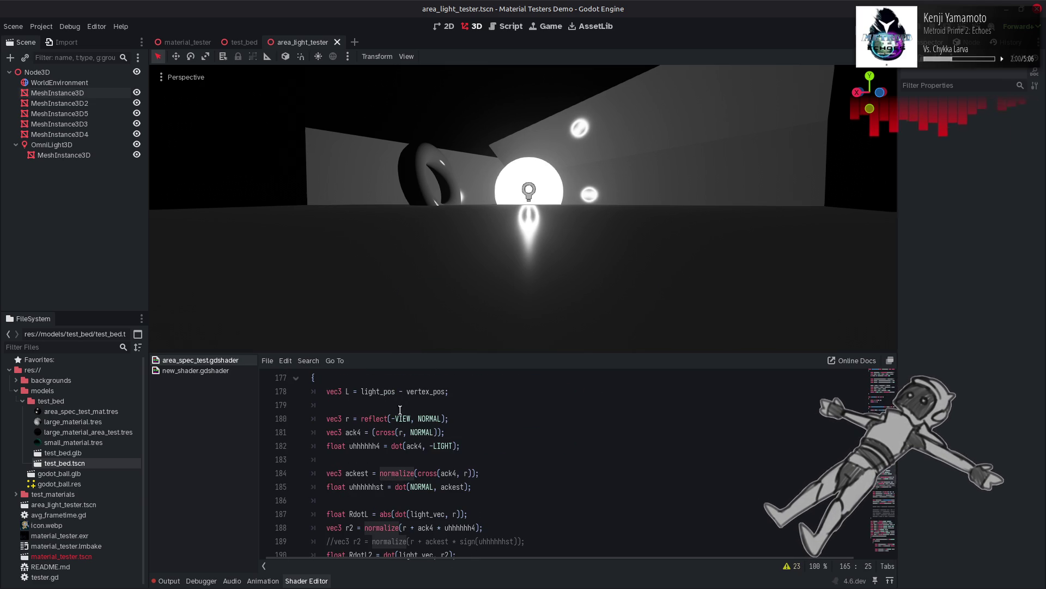
double_click(401, 472)
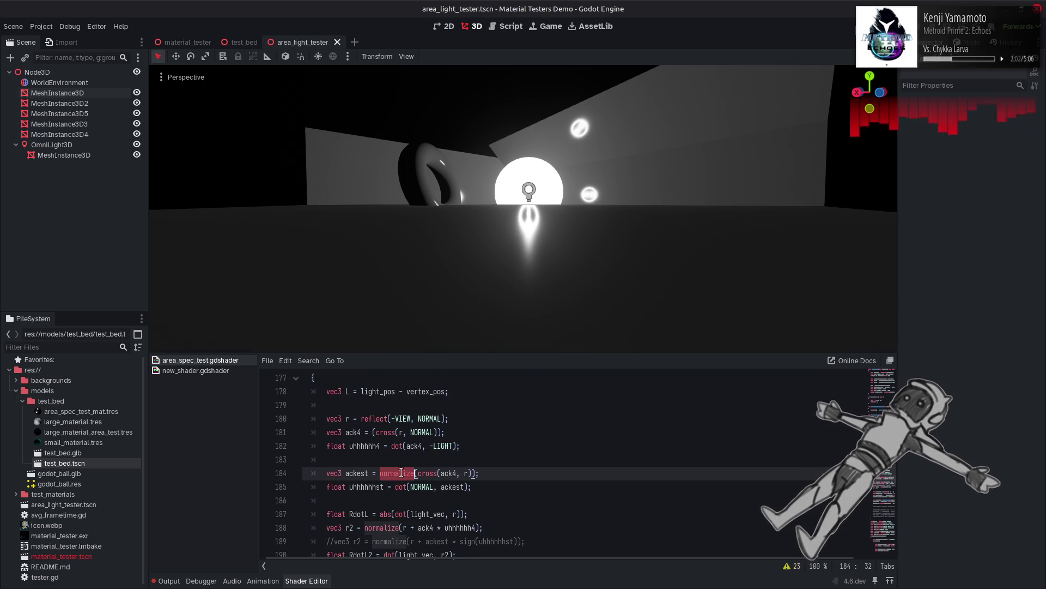
left_click(369, 431)
key("ctrl+v")
type("(")
key("ctrl+s")
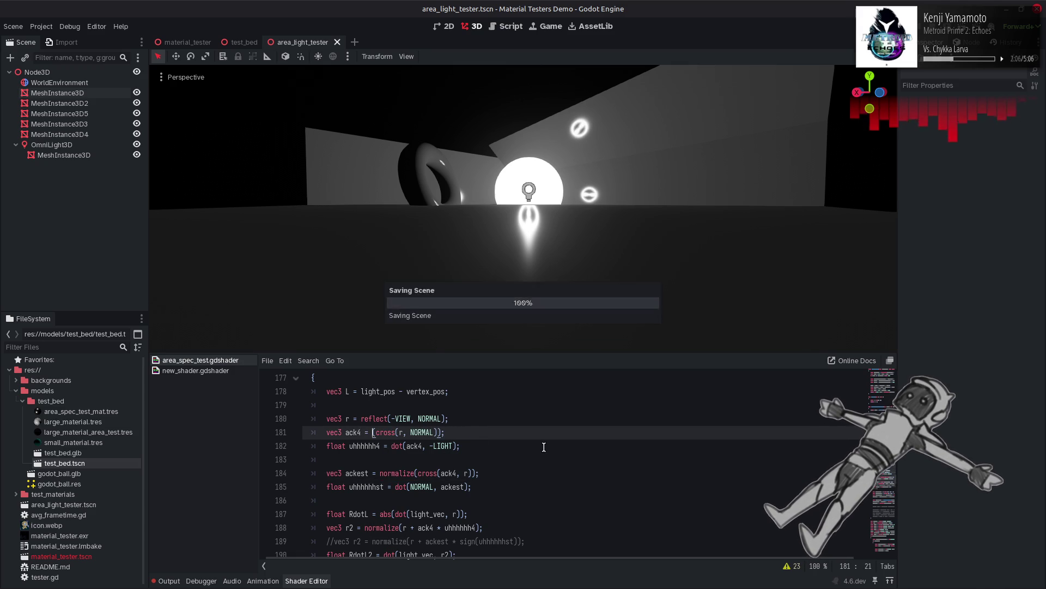
key("ctrl+s")
key("ctrl+s")
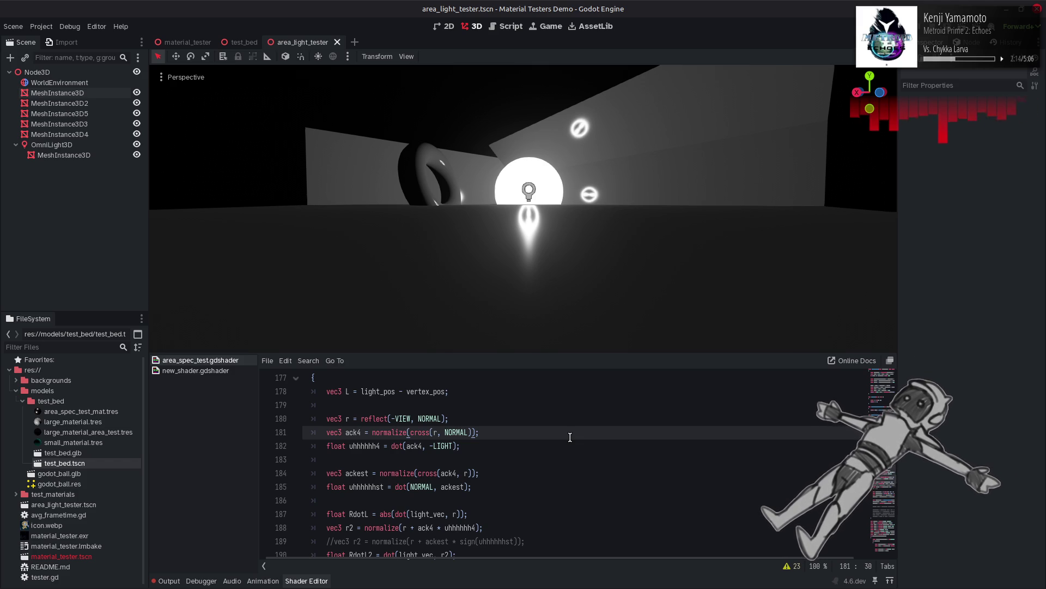
scroll(570, 437, "down", 4)
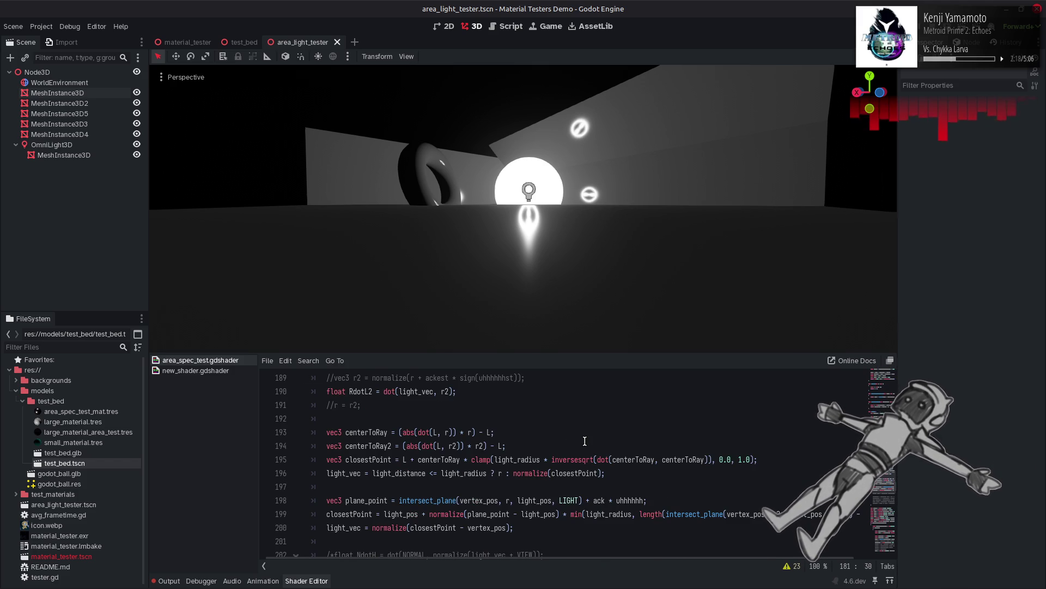
scroll(569, 444, "up", 3)
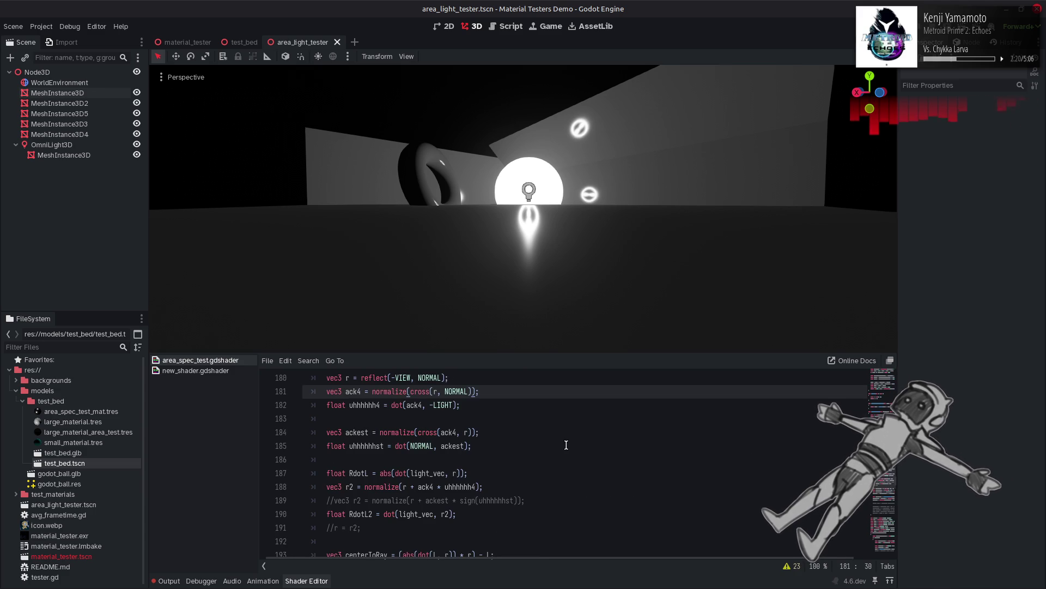
Step: Replace LIGHT with VIEW in line 182's dot product and preview it
scroll(477, 423, "up", 1)
double_click(456, 432)
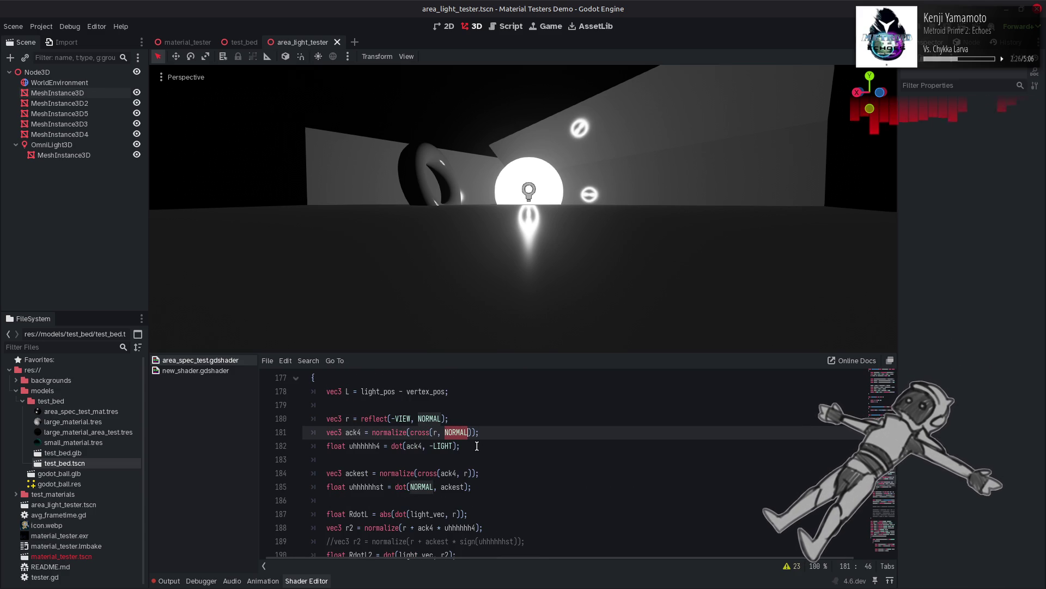
double_click(405, 419)
key("ctrl+c")
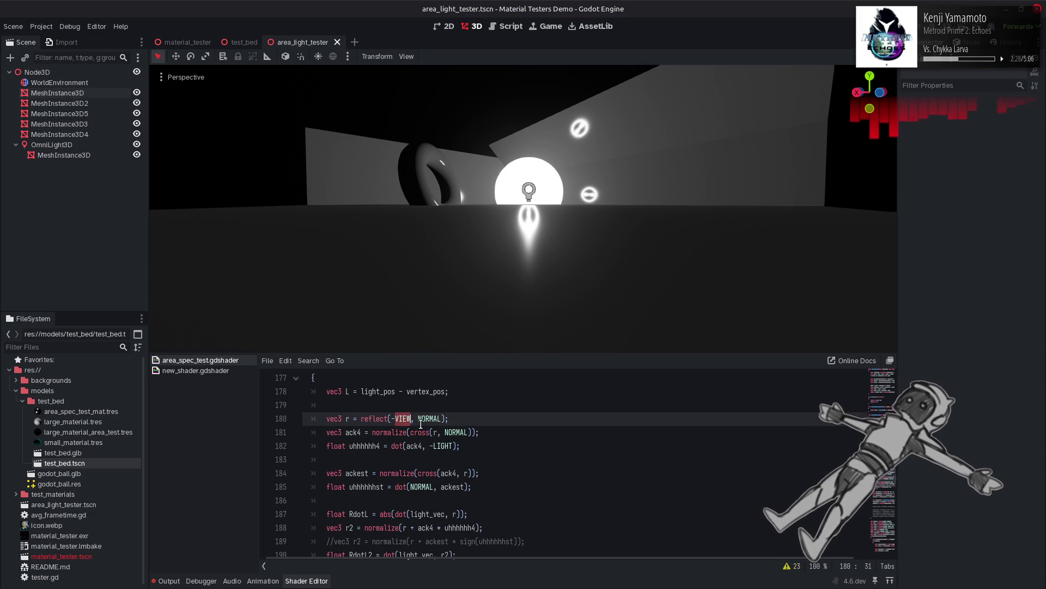
double_click(441, 446)
key("ctrl+v")
key("ctrl+s")
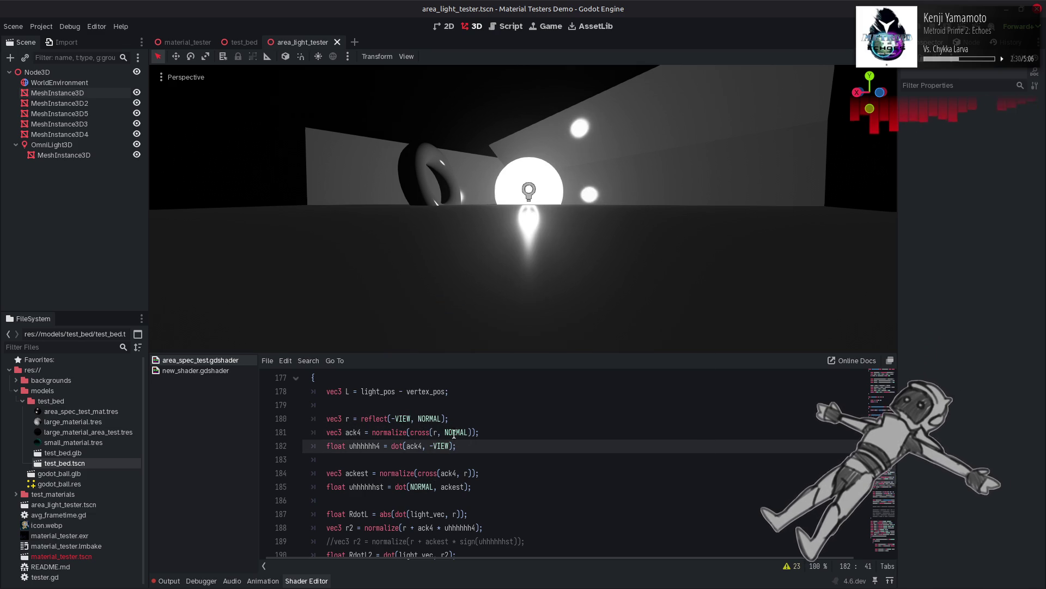
Step: Try NORMAL and -LIGHT in line 182, revert to -VIEW, and orbit to inspect the lighting
double_click(429, 418)
key("ctrl+c")
left_click_drag(430, 446, 451, 446)
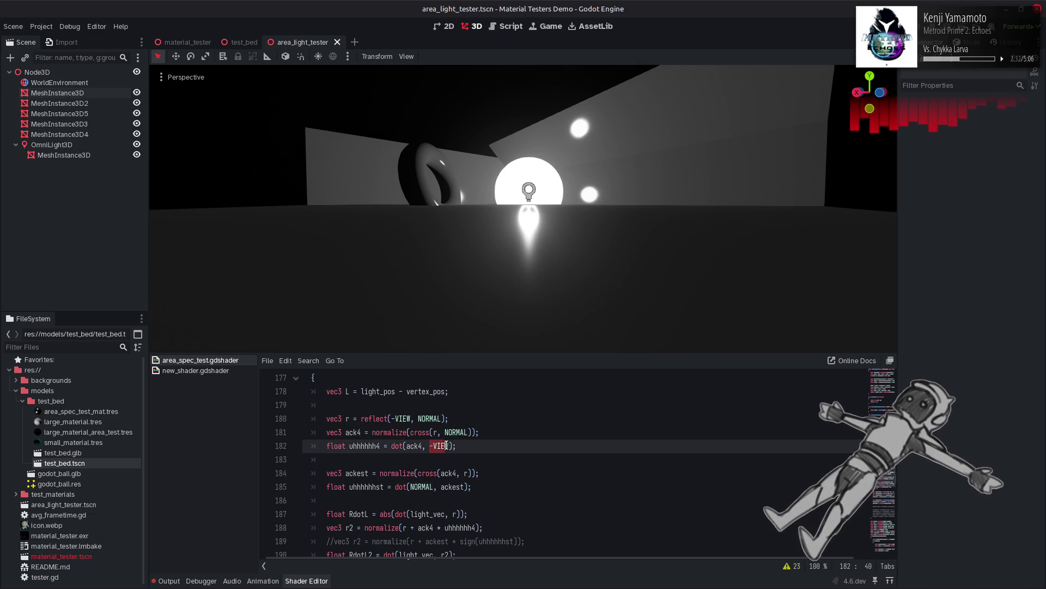
key("ctrl+v")
key("ctrl+z")
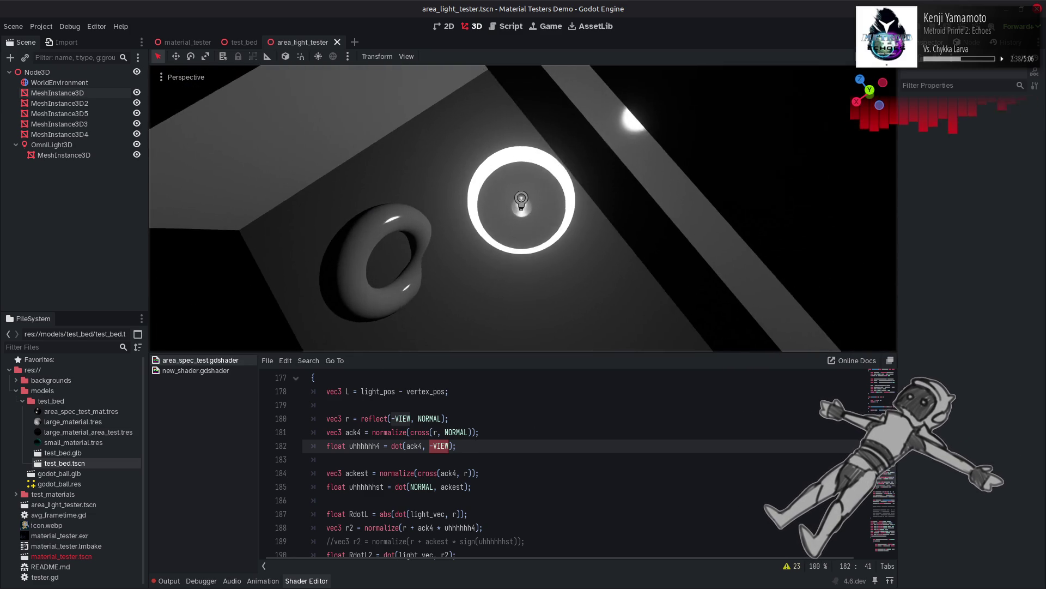
type("-LIGHT")
key("ctrl+s")
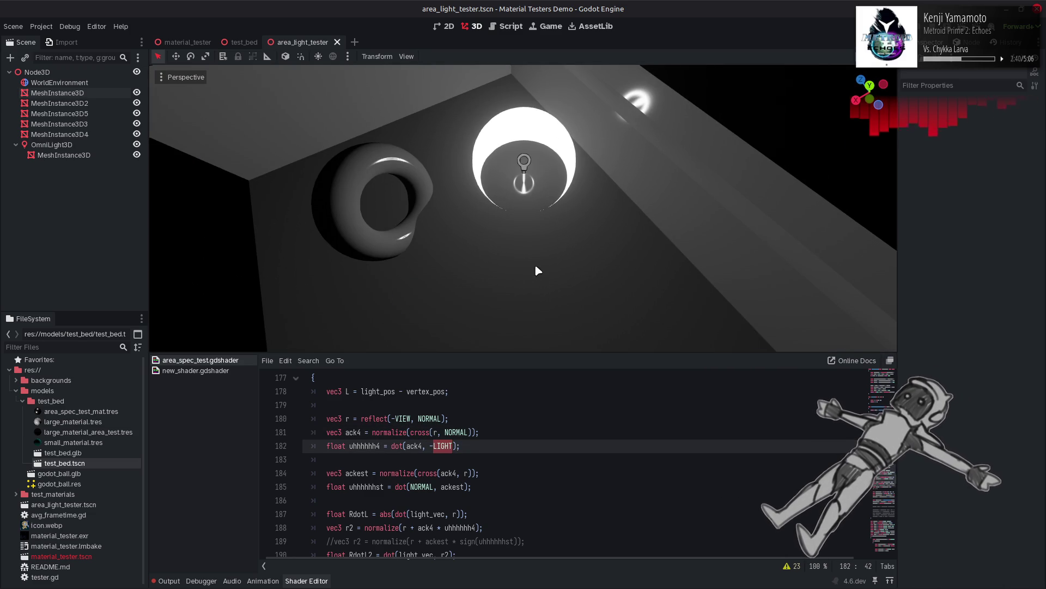
right_click(544, 384)
left_click(562, 389)
key("ctrl+s")
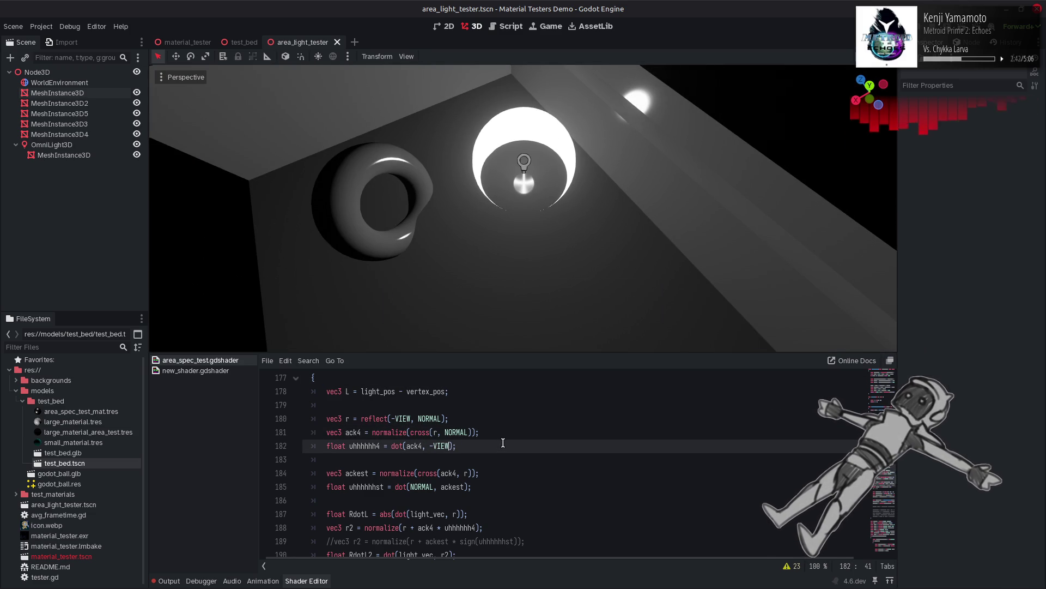
mouse_move(499, 226)
left_mouse_down()
mouse_move(425, 192)
mouse_move(502, 232)
left_mouse_up()
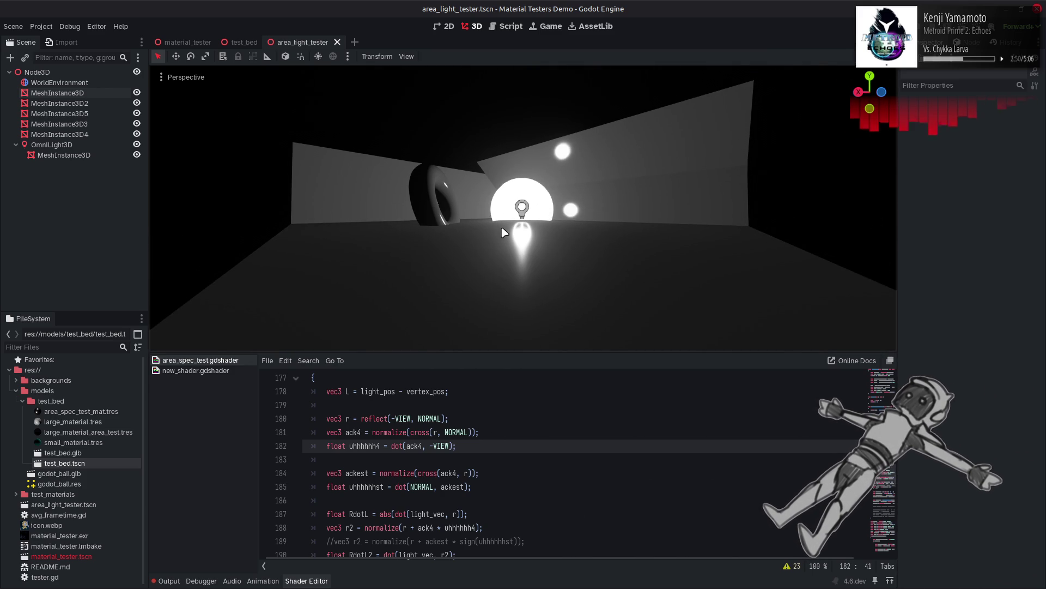
left_click_drag(528, 301, 522, 311)
Step: Preview the ack4 cross product on line 181 without normalize, then restore it and save
double_click(392, 432)
key("BackSpace")
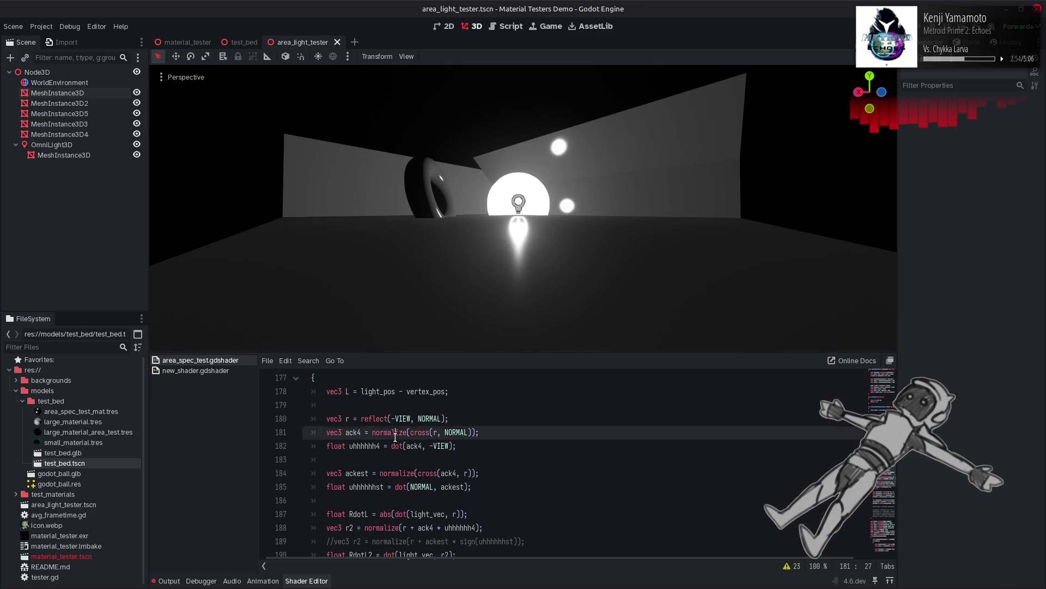
key("ctrl+s")
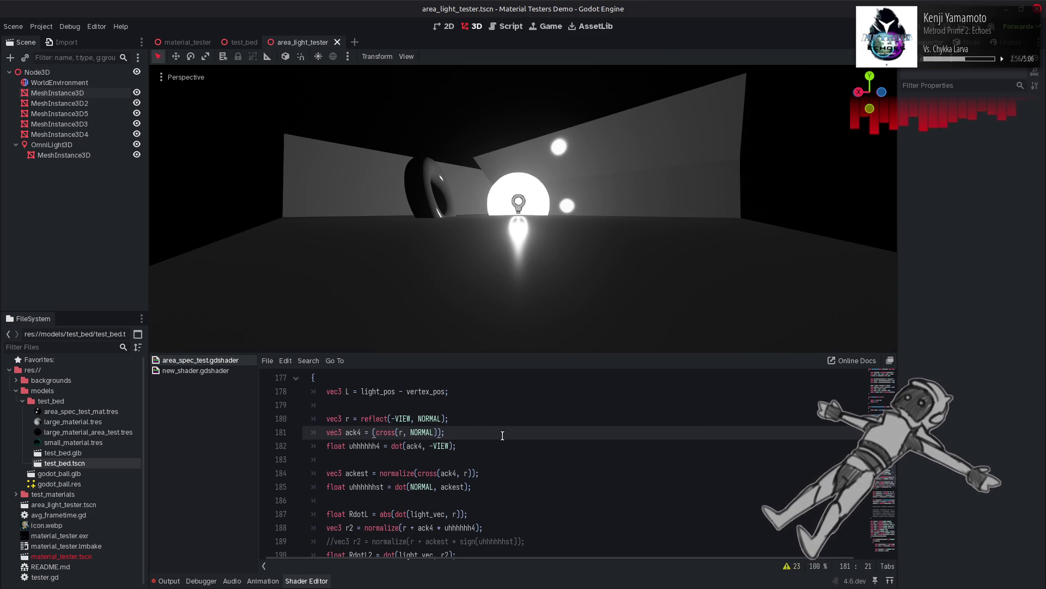
key("ctrl+z")
key("ctrl+s")
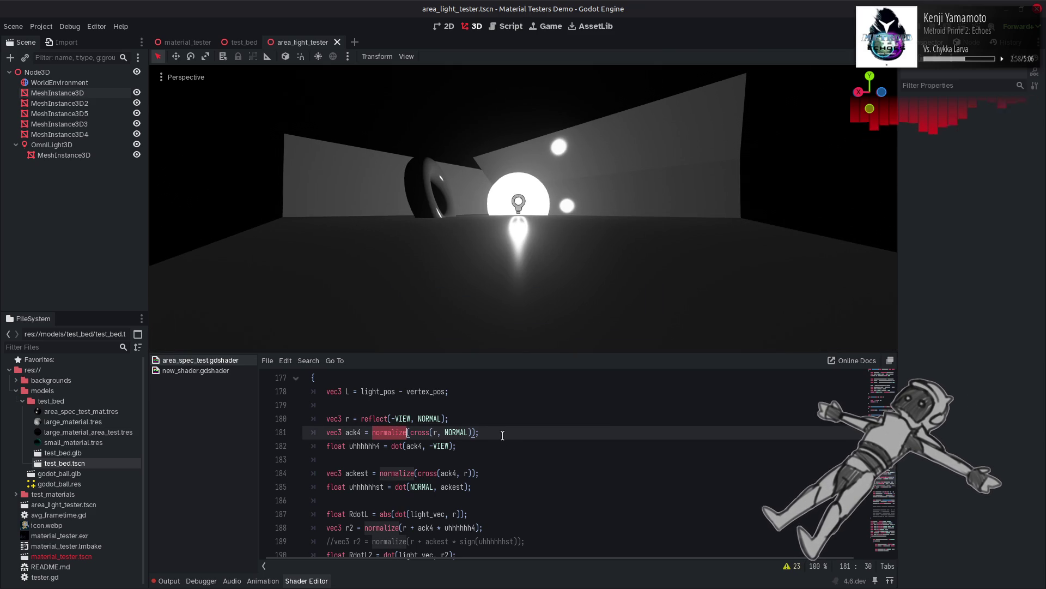
Step: Preview the ack cross product on line 165 without normalize, then restore normalize and save
left_click(503, 436)
scroll(503, 436, "up", 3)
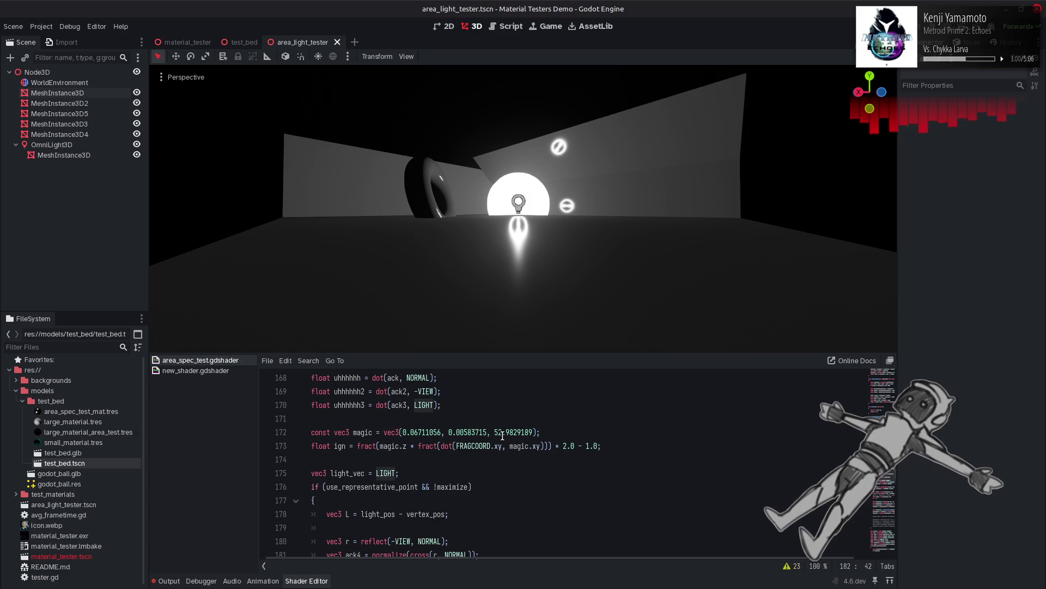
scroll(503, 435, "up", 2)
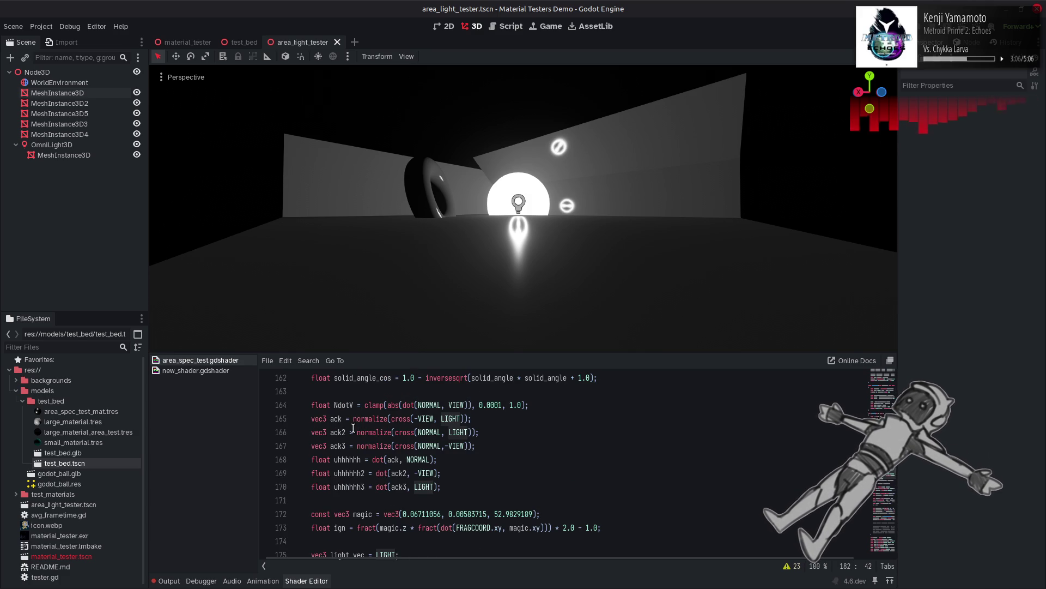
double_click(374, 417)
key("BackSpace")
key("ctrl+s")
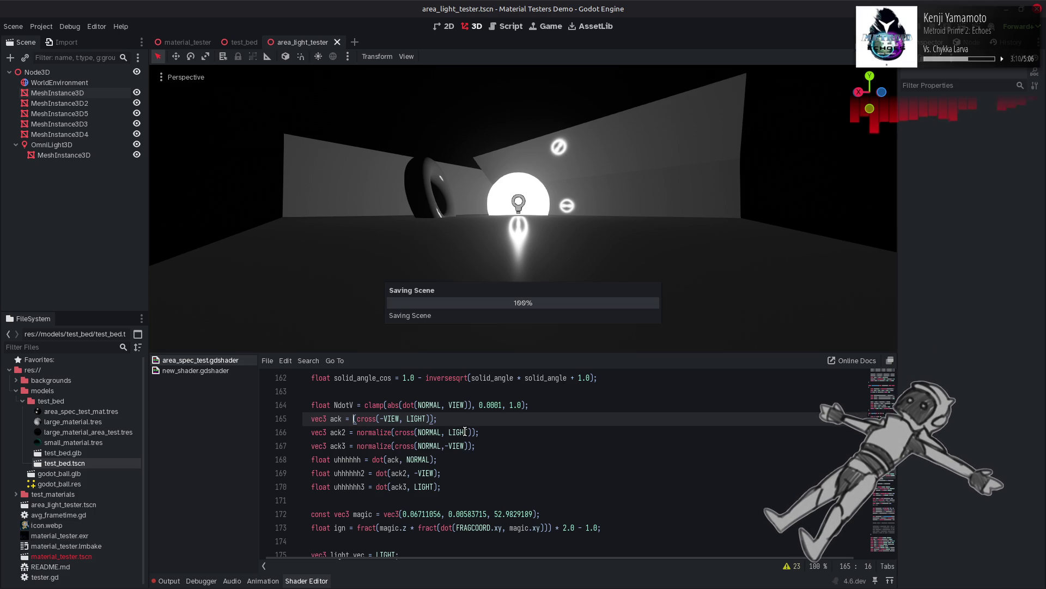
key("ctrl+z")
key("ctrl+s")
Step: Retest ack4 on line 181 without normalize, then restore it and save
scroll(487, 433, "down", 4)
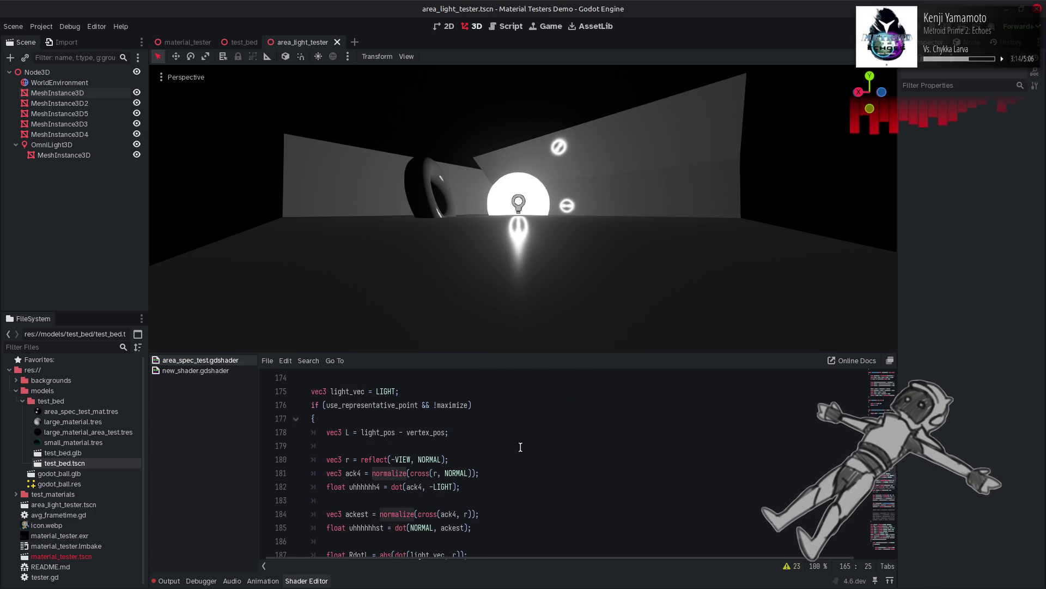
key("ctrl+d")
key("BackSpace")
key("ctrl+s")
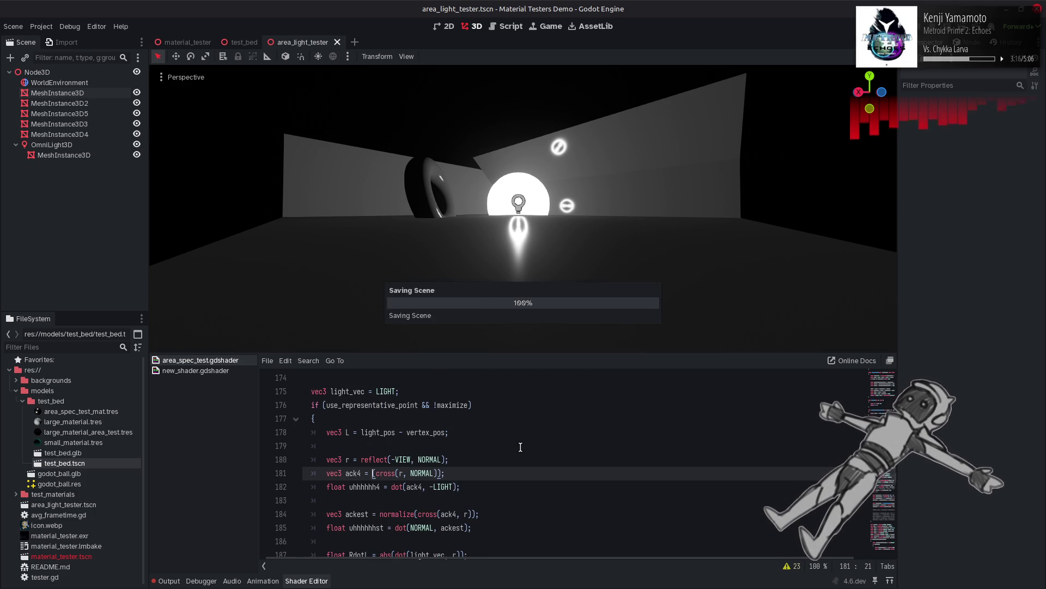
key("ctrl+z")
key("ctrl+s")
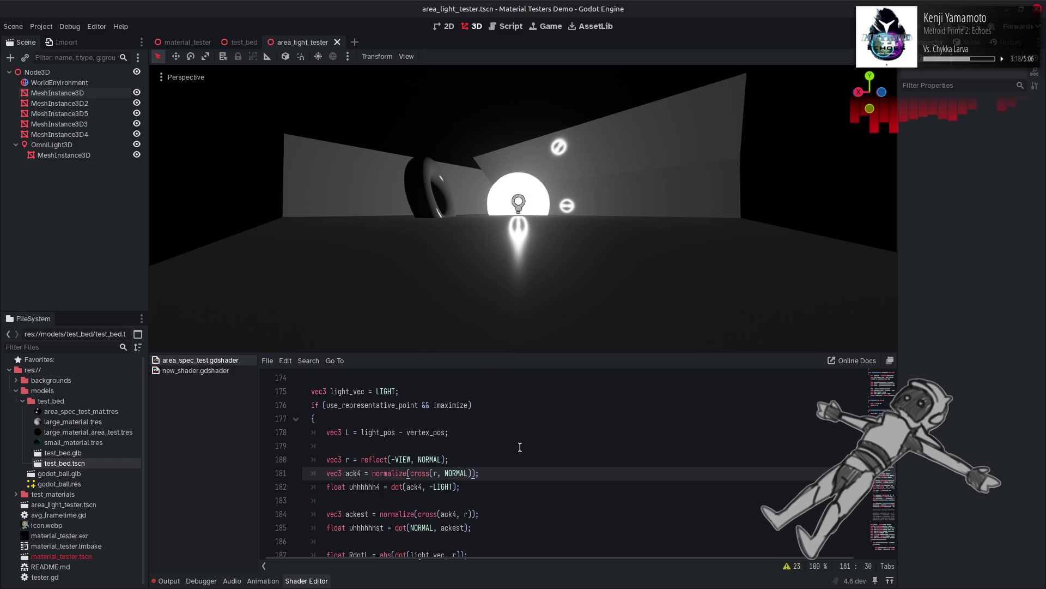
scroll(520, 447, "down", 5)
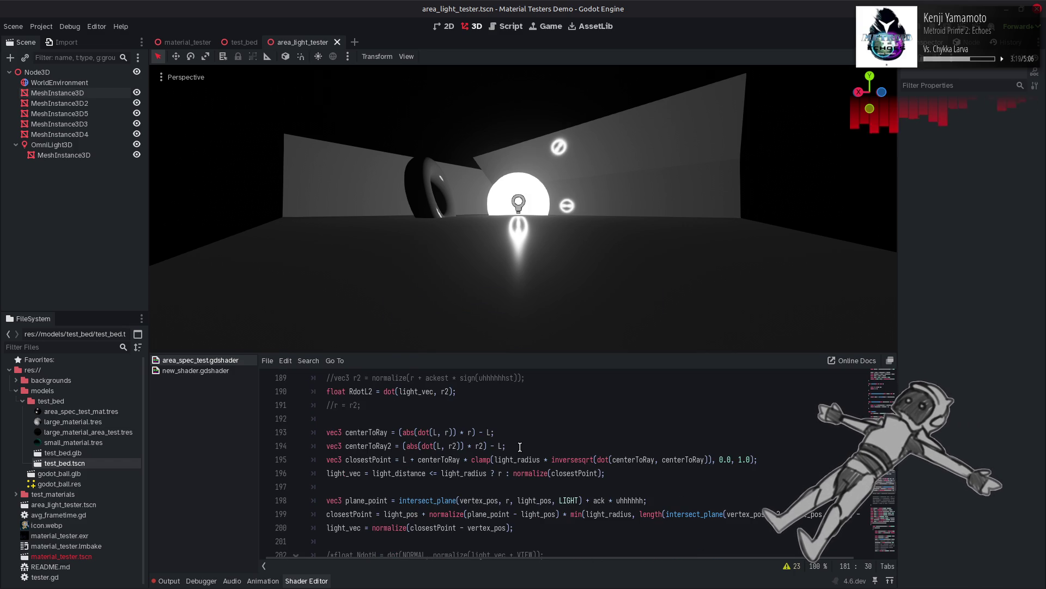
Step: Try an extra closing parenthesis at the end of line 199, then remove it and save
left_click(778, 512)
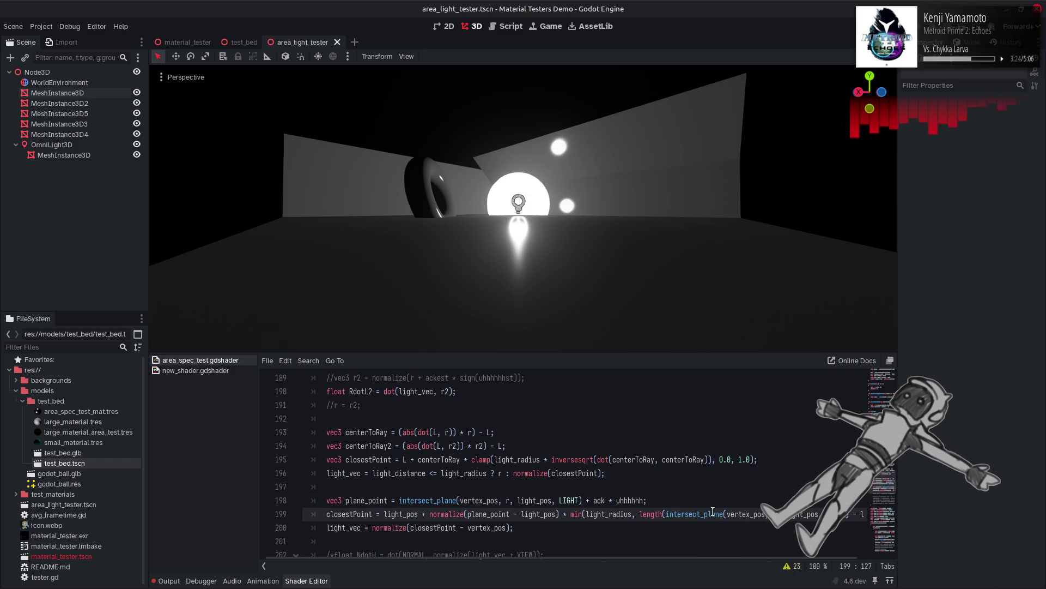
type(")")
key("ctrl+s")
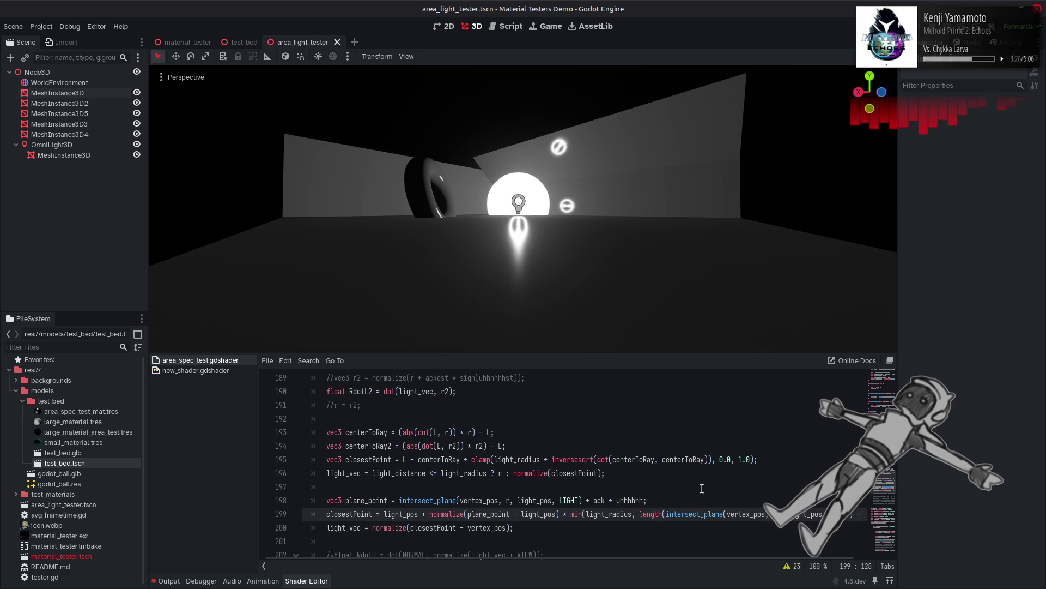
key("BackSpace")
key("ctrl+s")
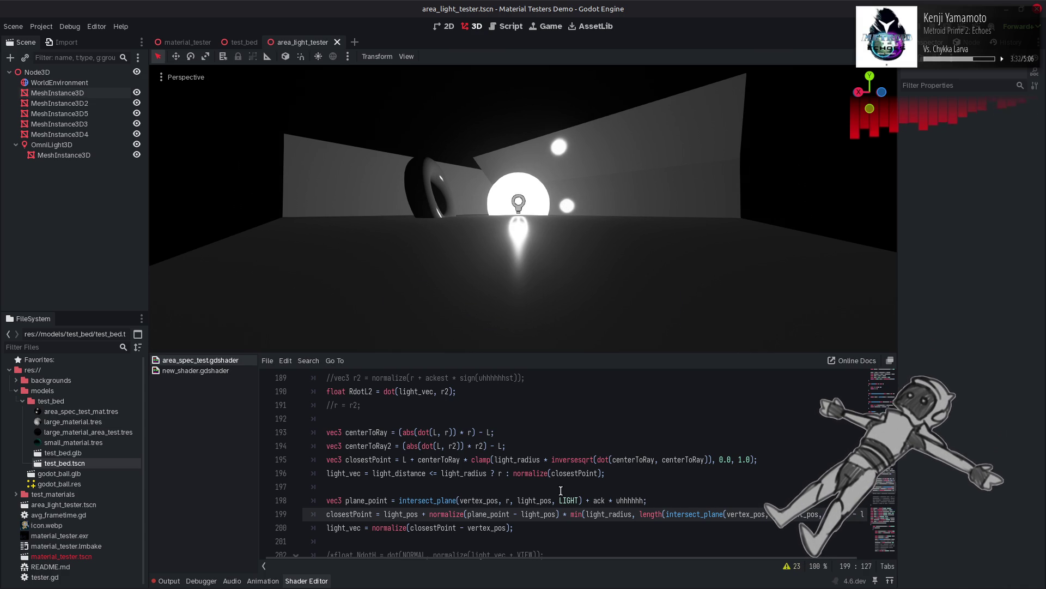
Step: Preview ack on line 165 without normalize near the lamp and torus, then restore normalize
scroll(562, 491, "up", 2)
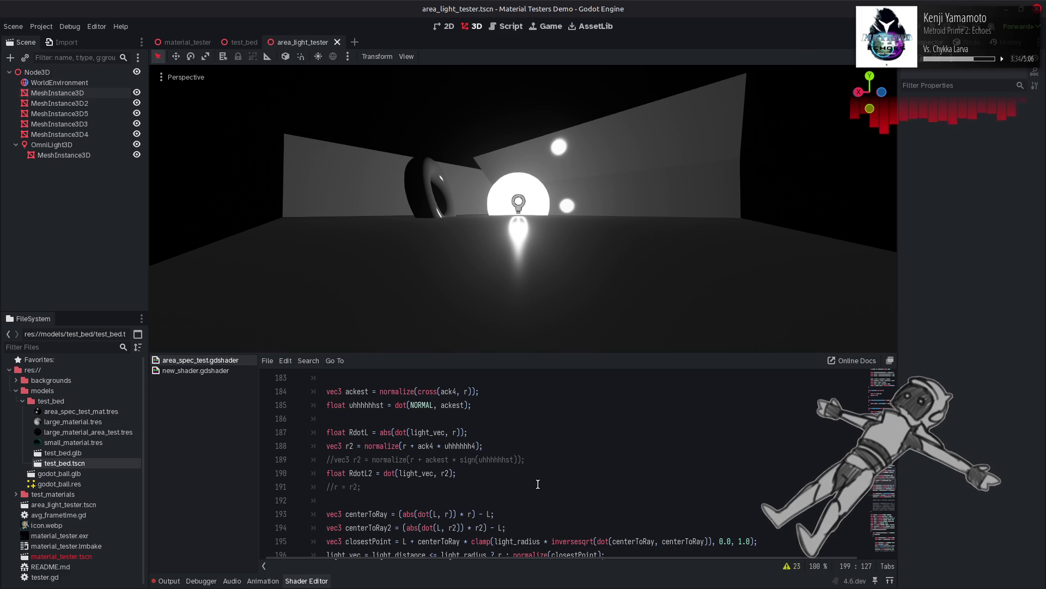
scroll(537, 483, "down", 2)
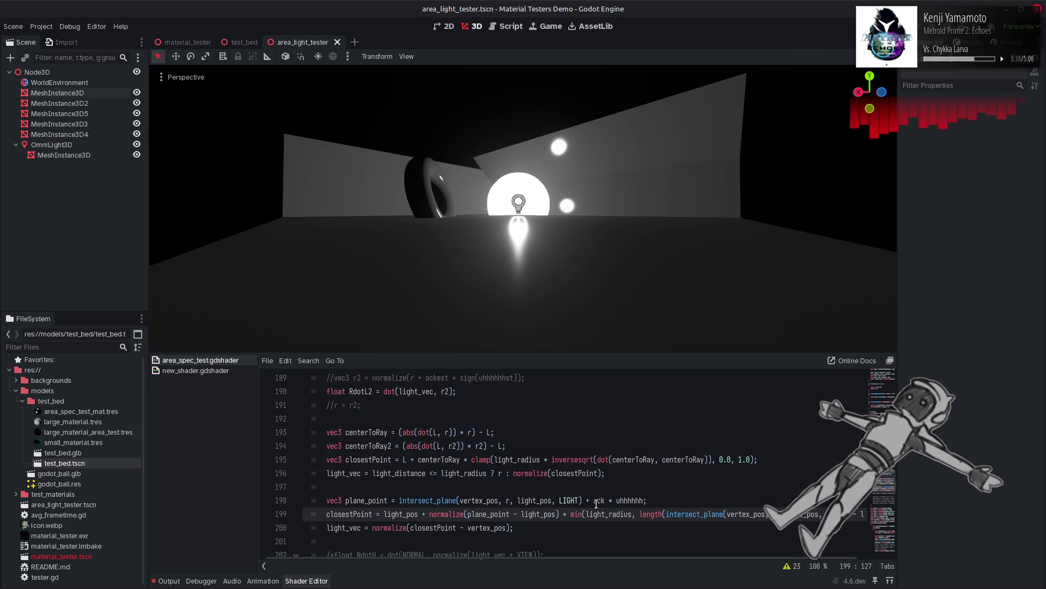
scroll(600, 494, "up", 9)
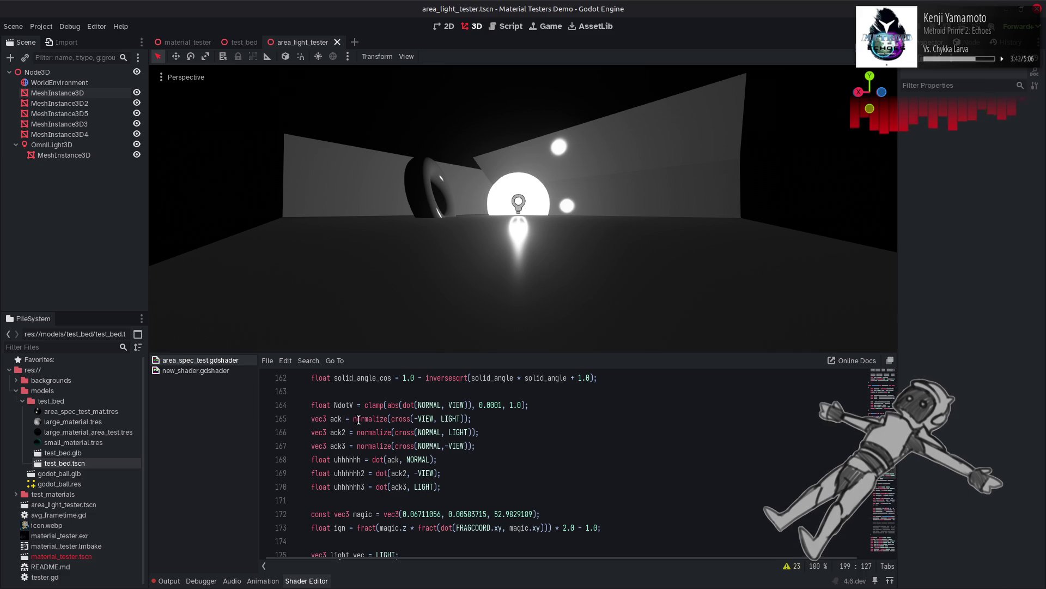
double_click(371, 418)
key("BackSpace")
key("ctrl+s")
mouse_move(585, 253)
left_mouse_down()
mouse_move(570, 251)
mouse_move(599, 442)
left_mouse_up()
key("ctrl+z")
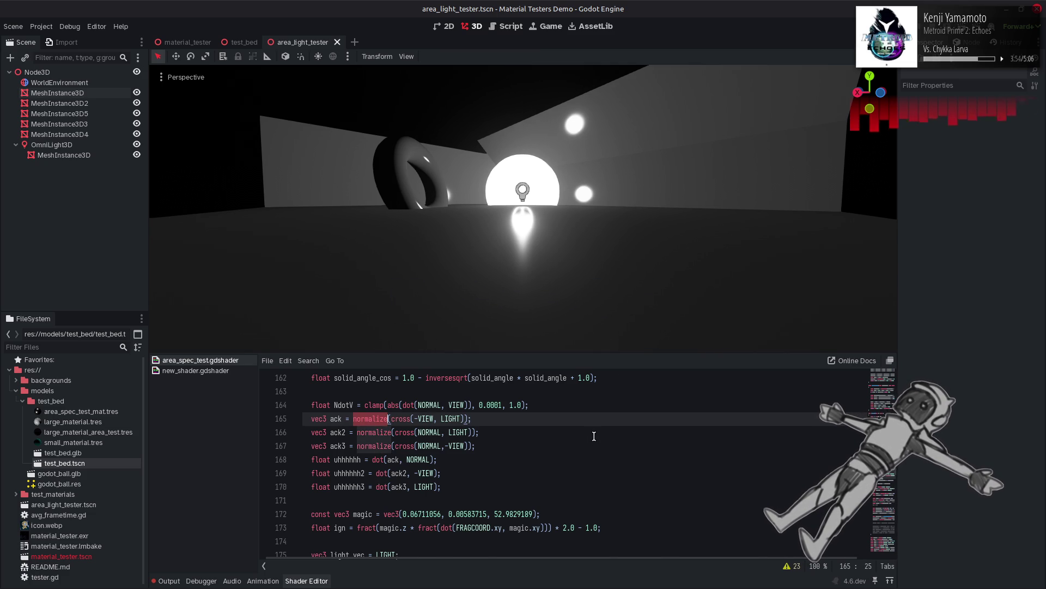
scroll(595, 436, "down", 9)
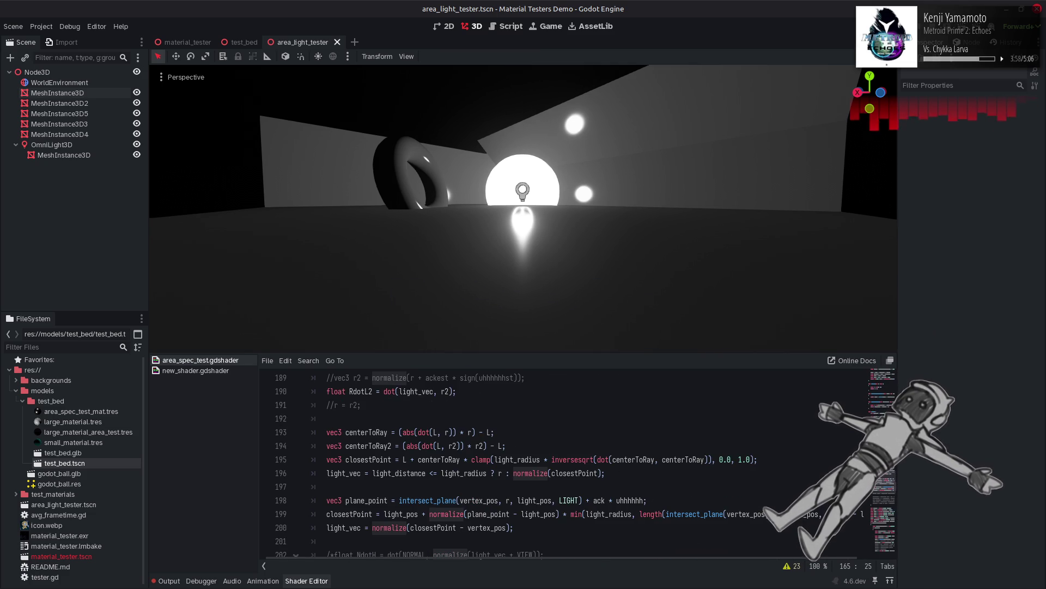
double_click(374, 500)
key("ctrl+c")
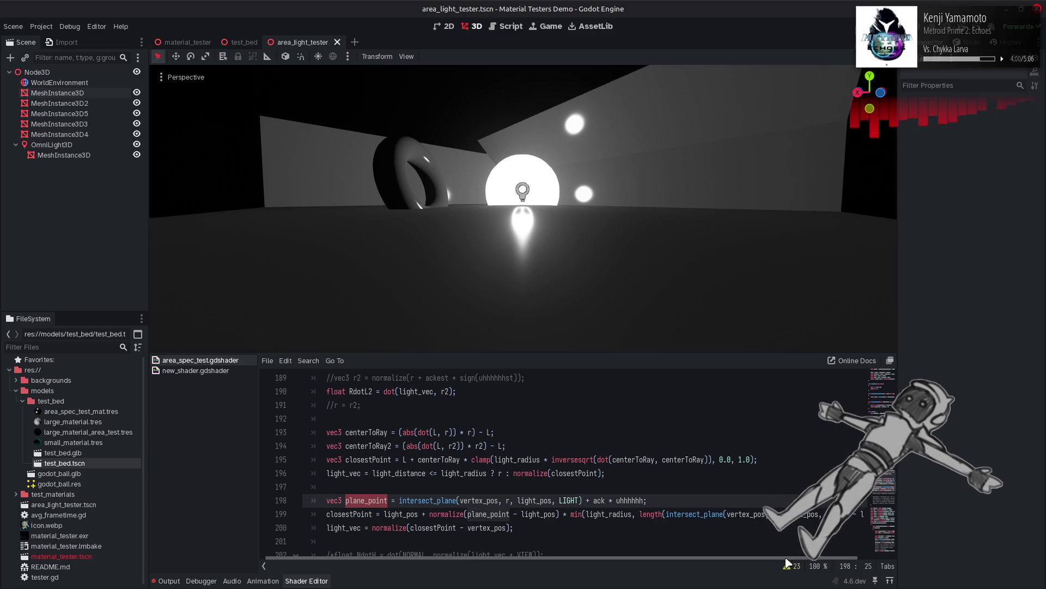
Step: Compare pasting plane_point over line 199's intersect_plane length argument, ending on the original expression
scroll(833, 516, "right", 2)
left_click(812, 514)
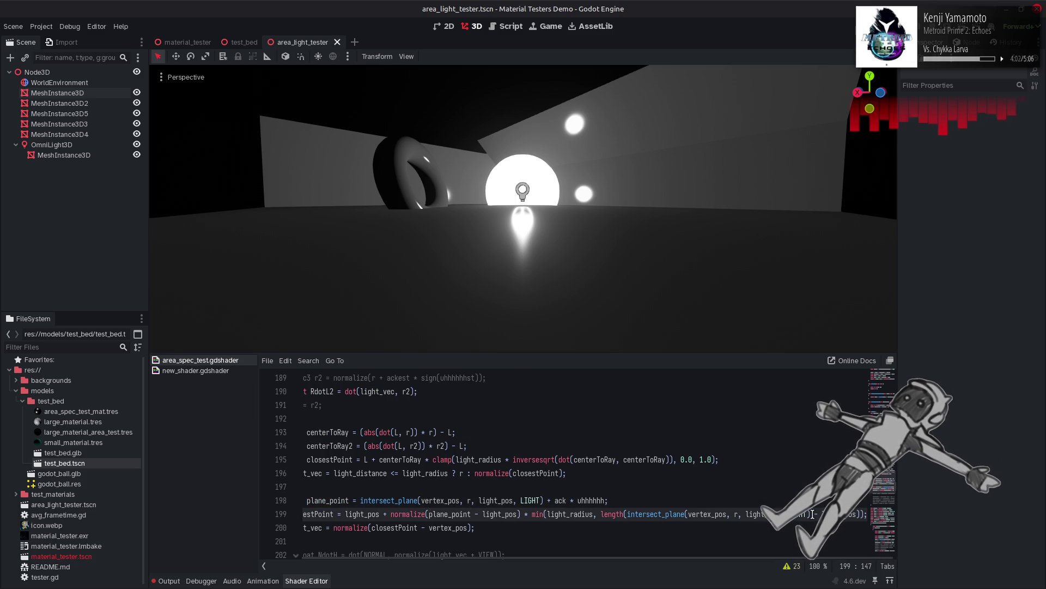
left_click_drag(811, 516, 627, 515)
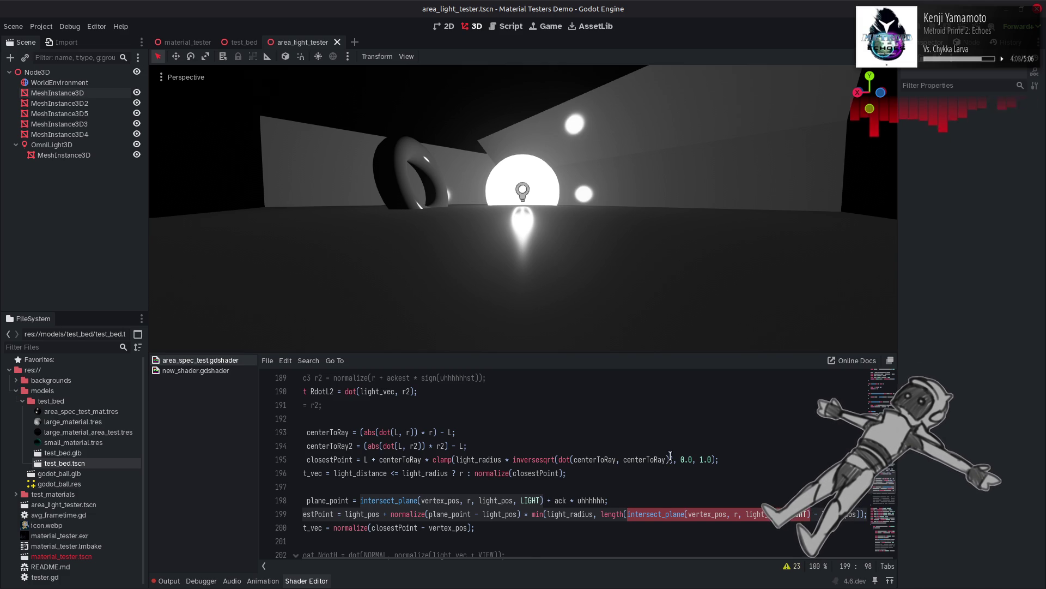
key("ctrl+v")
key("ctrl+s")
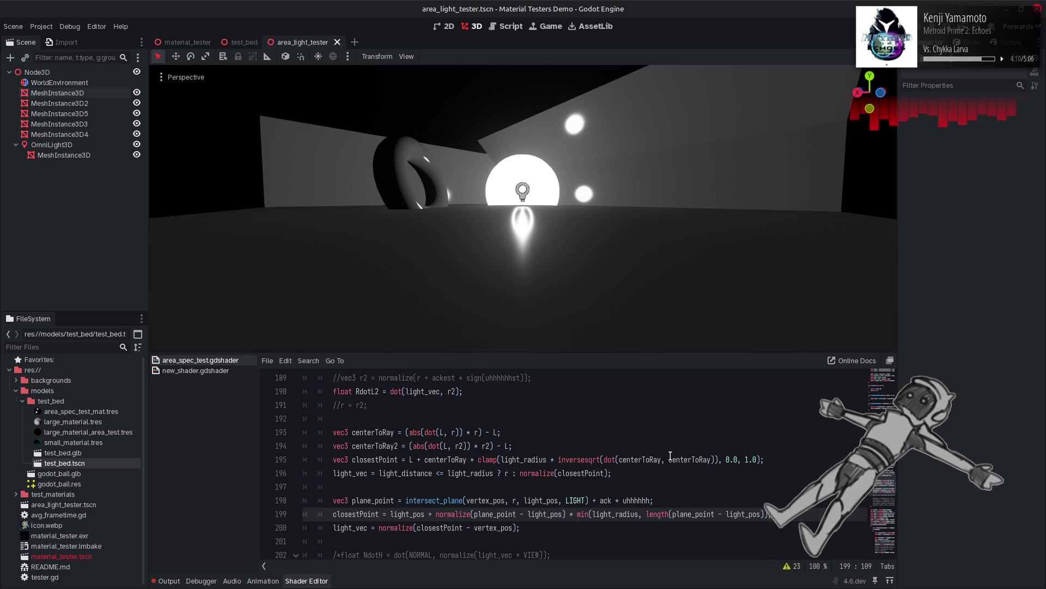
key("ctrl+z")
key("ctrl+s")
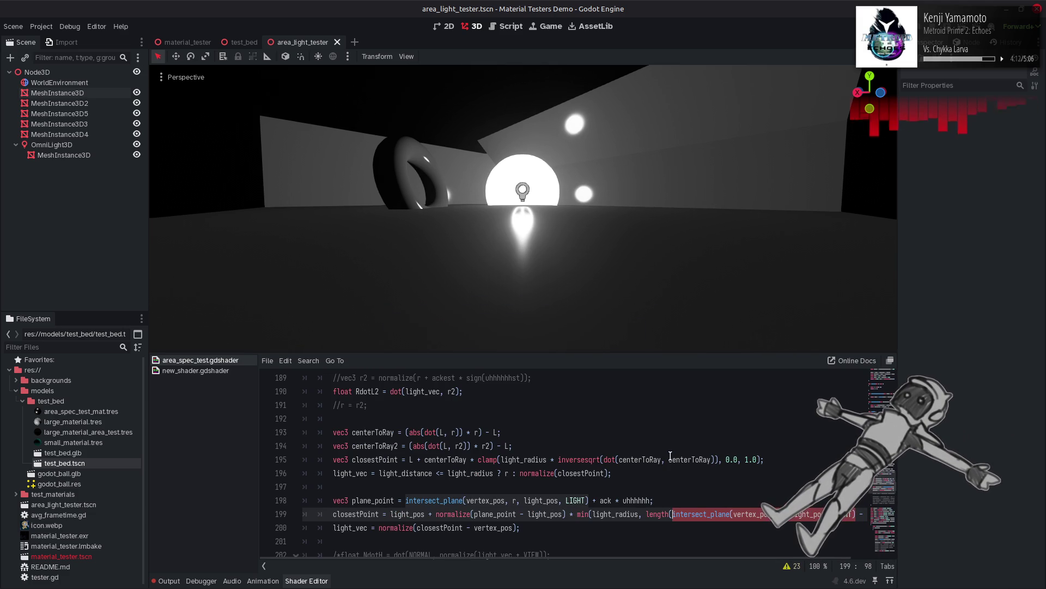
key("ctrl+shift+z")
key("ctrl+z")
key("ctrl+s")
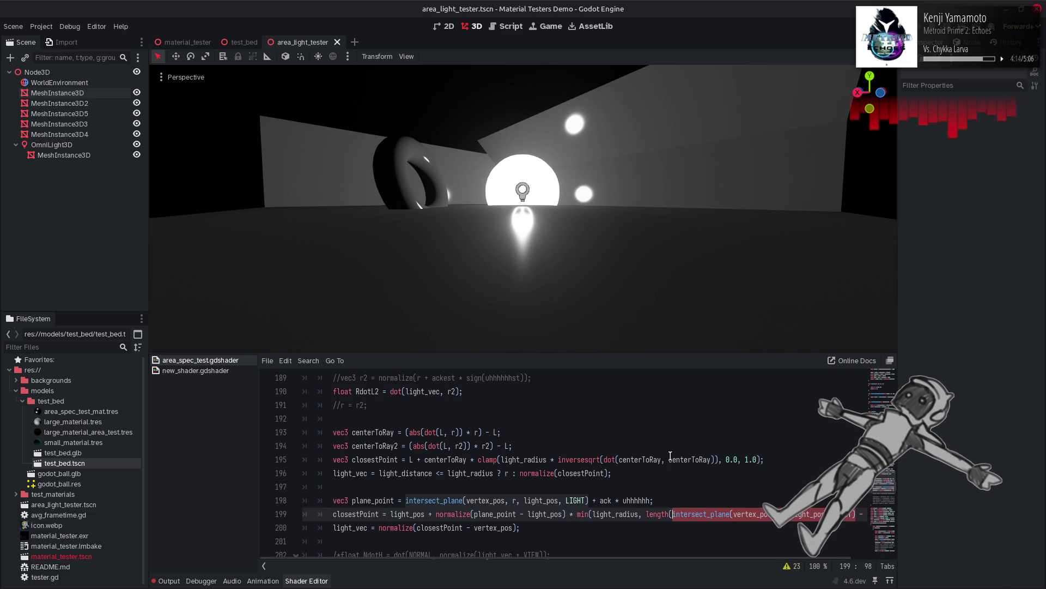
key("ctrl+shift+z")
key("ctrl+s")
key("ctrl+z")
key("ctrl+s")
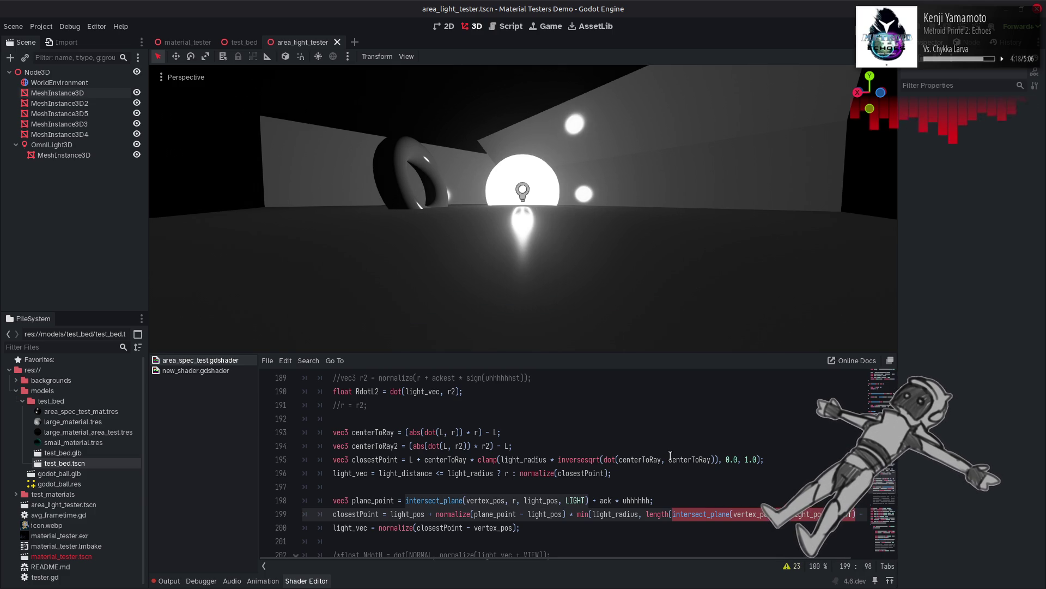
Step: Test a 0.5 scale factor before min, then drop ' * 2.0' after light_radius
left_click_drag(651, 553, 751, 553)
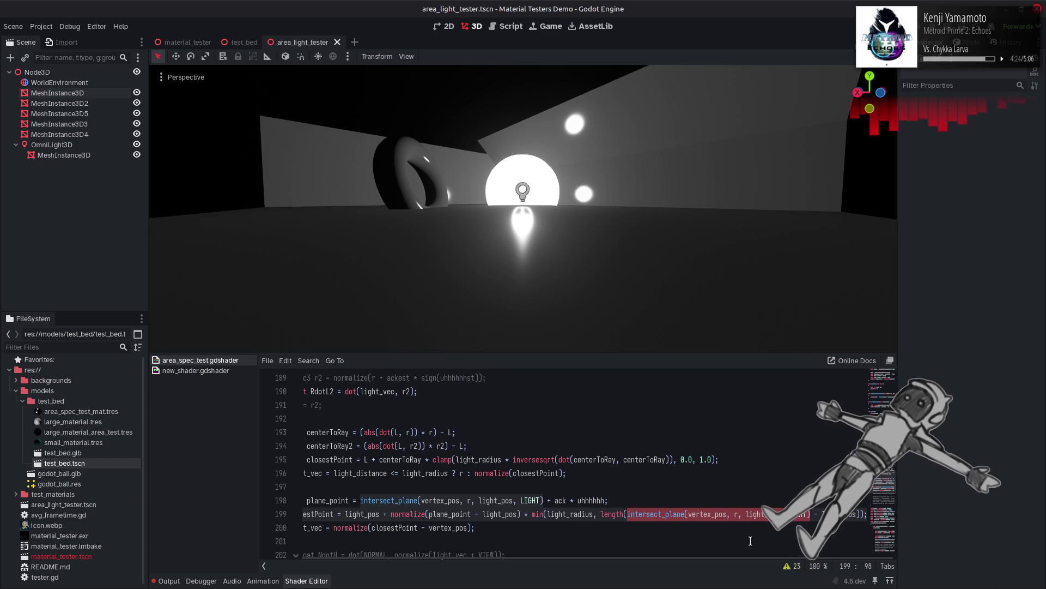
left_click(594, 515)
type("* 2.")
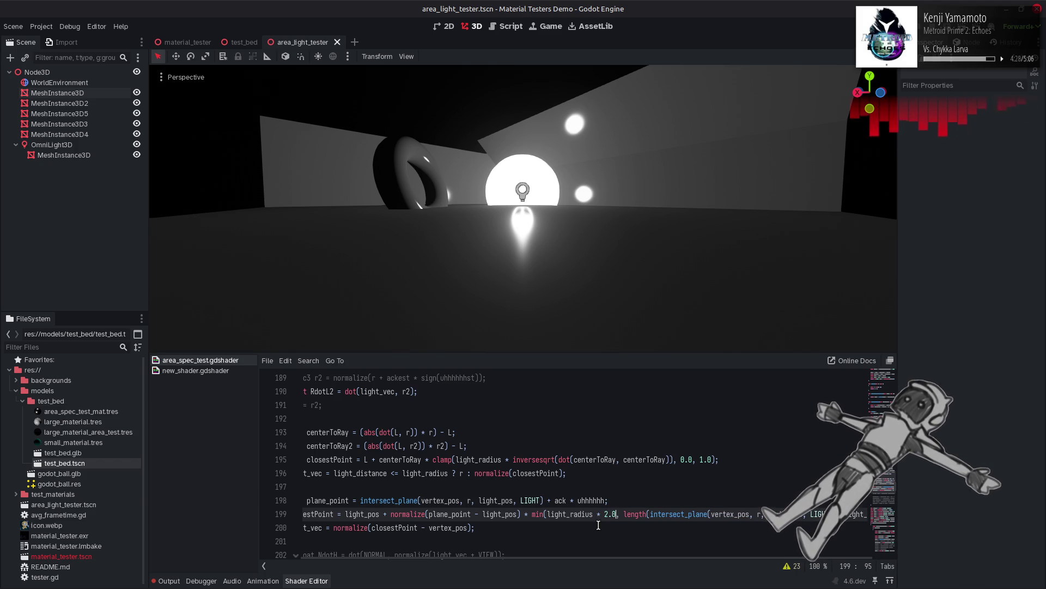
type("0")
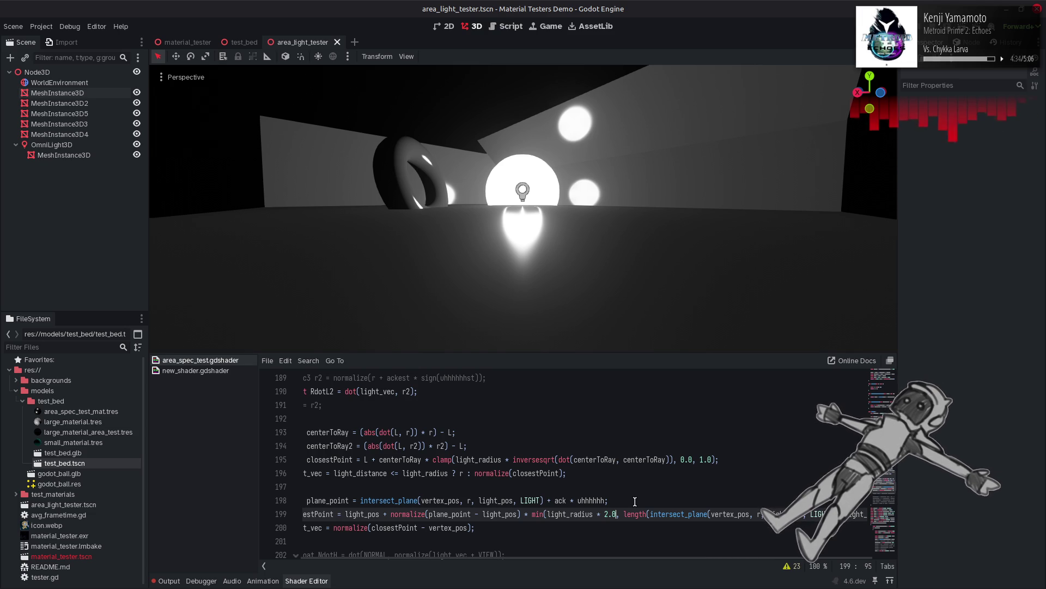
left_click(531, 514)
key("Right")
type("0.5 * ")
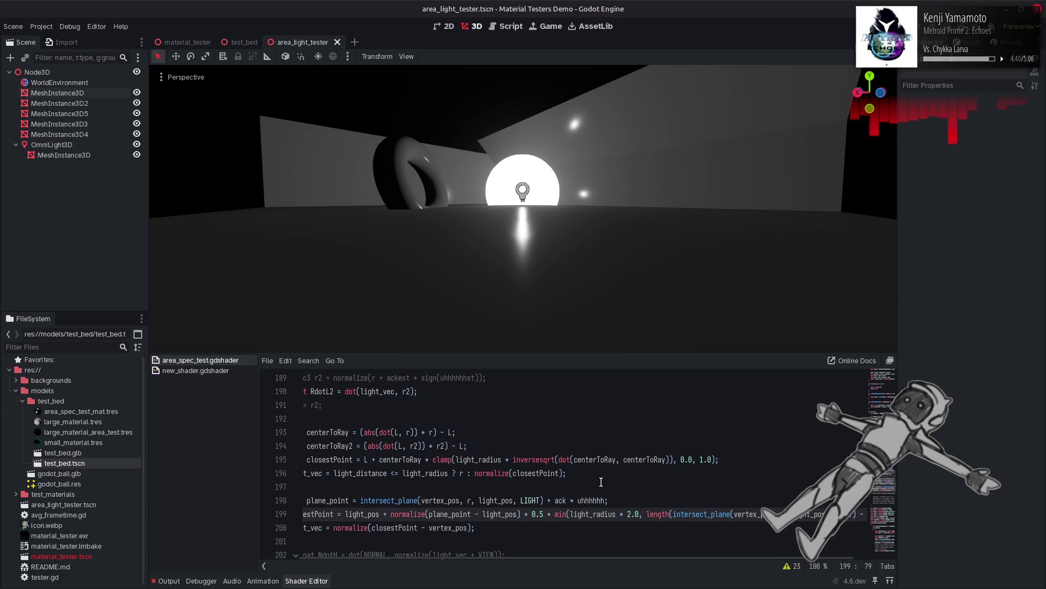
type("7")
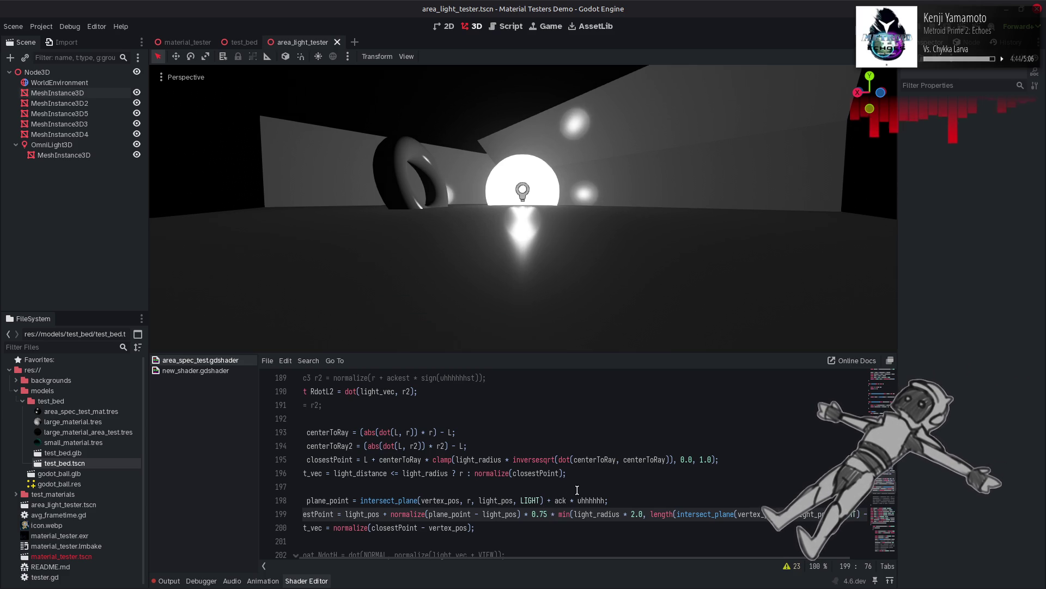
key("ctrl+z")
key("ctrl+z")
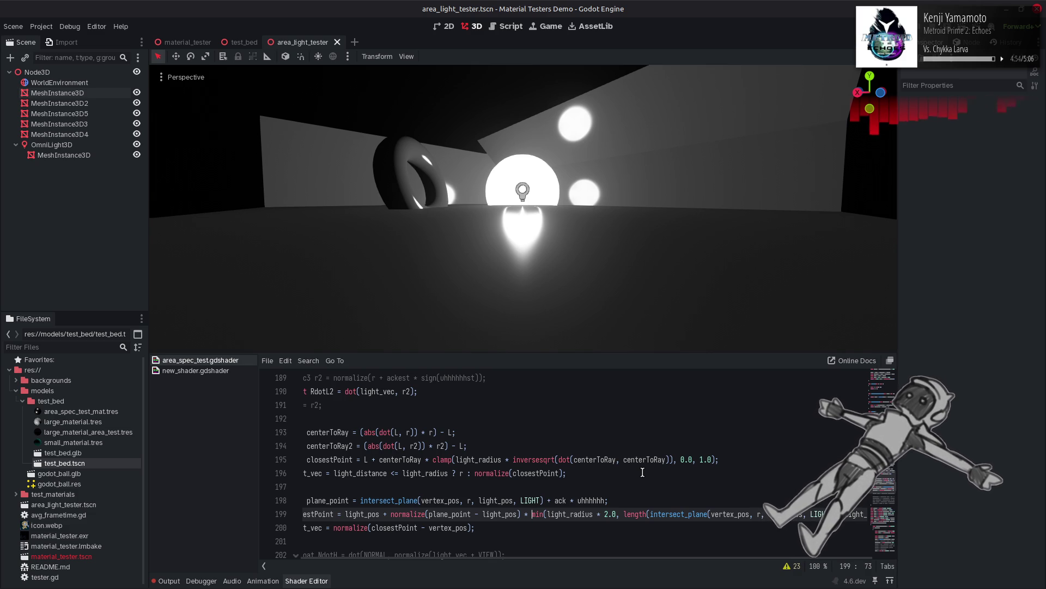
key("ctrl+Right")
key("ctrl+Right")
key("Delete")
key("Delete")
key("Delete")
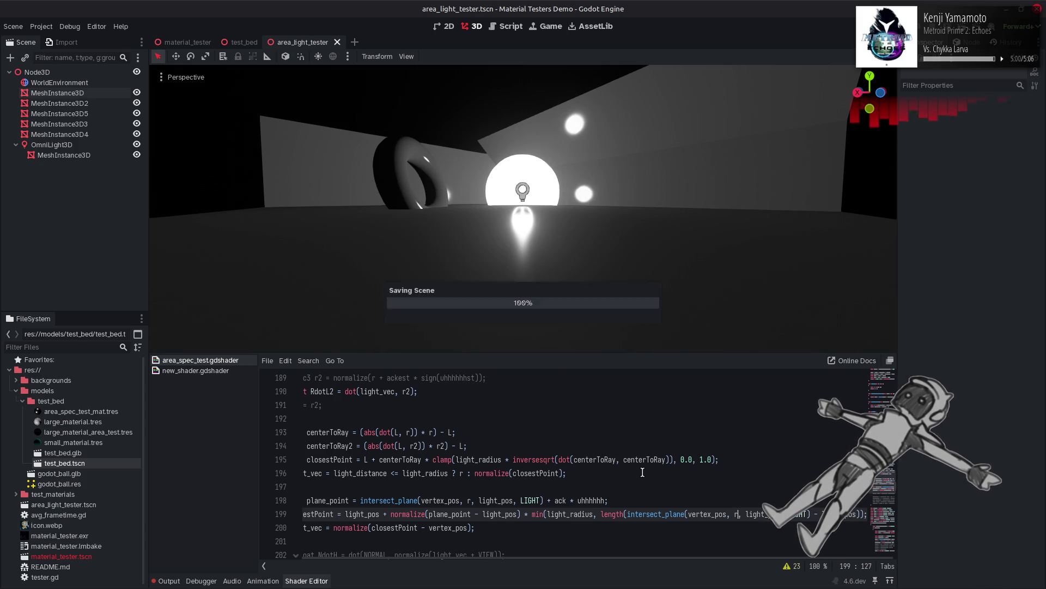
Step: Multiply the plane_point offset on line 198 by light_radius and save
left_click(564, 500)
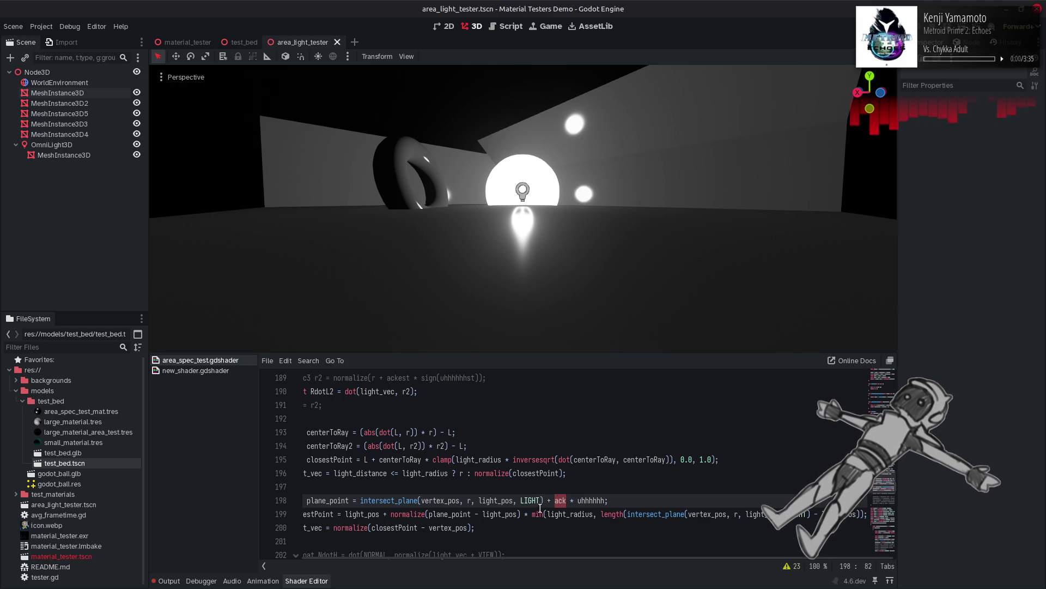
double_click(578, 507)
left_click(604, 500)
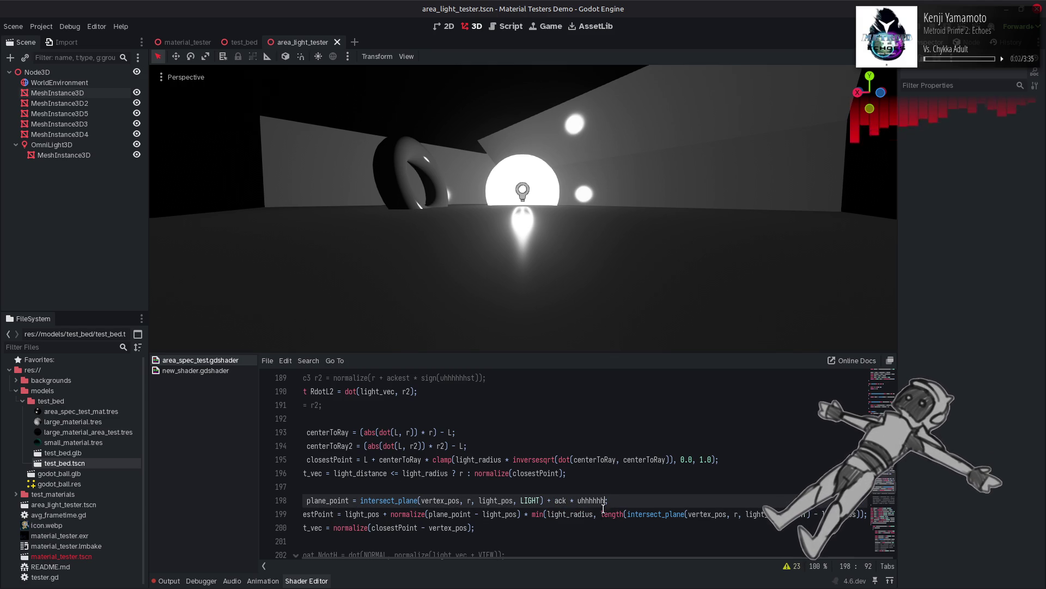
type(" * light_radius * 0.5")
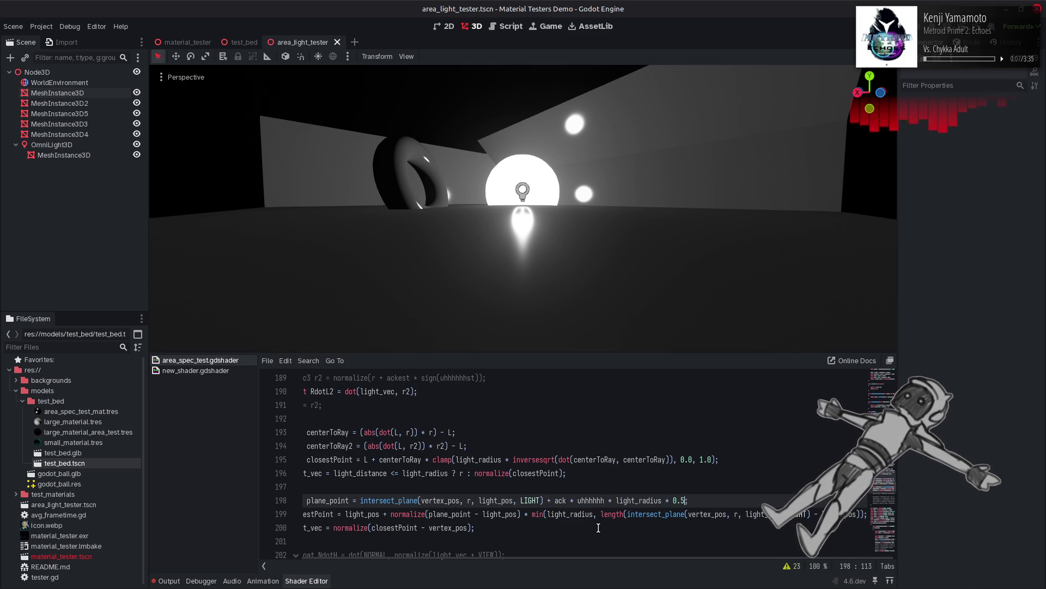
key("ctrl+s")
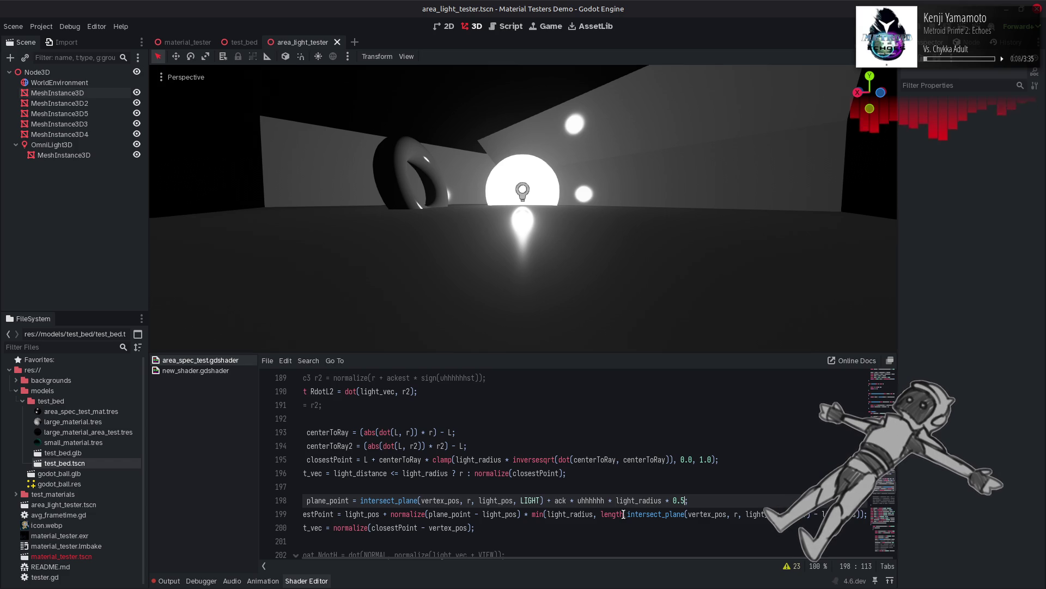
Step: Change the offset's scale factor from 0.5 to 2.0, then 4, saving each time
double_click(674, 500)
type("2.0")
key("ctrl+s")
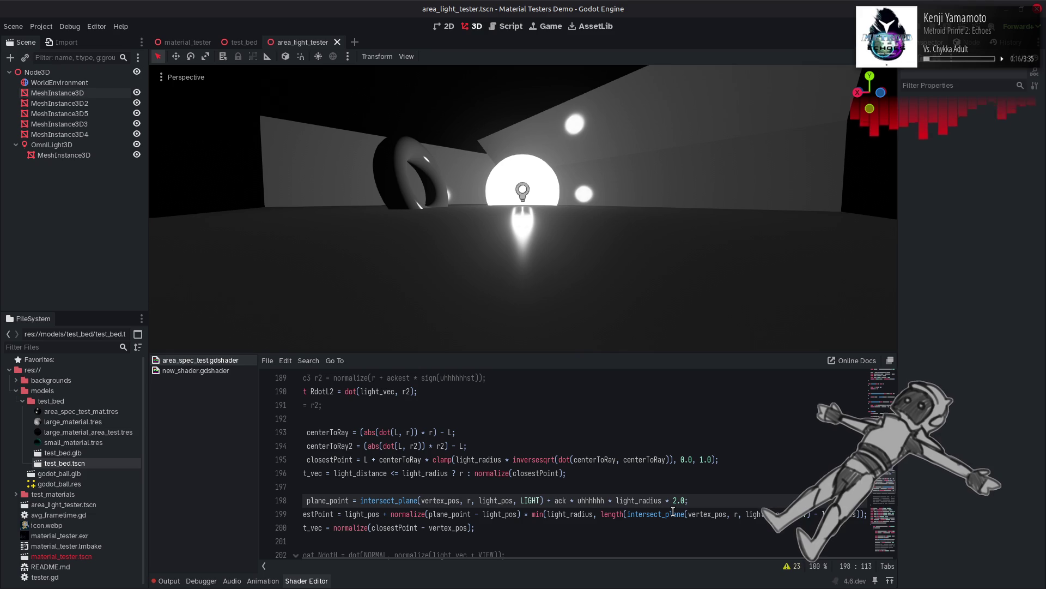
double_click(676, 500)
type("4")
key("ctrl+s")
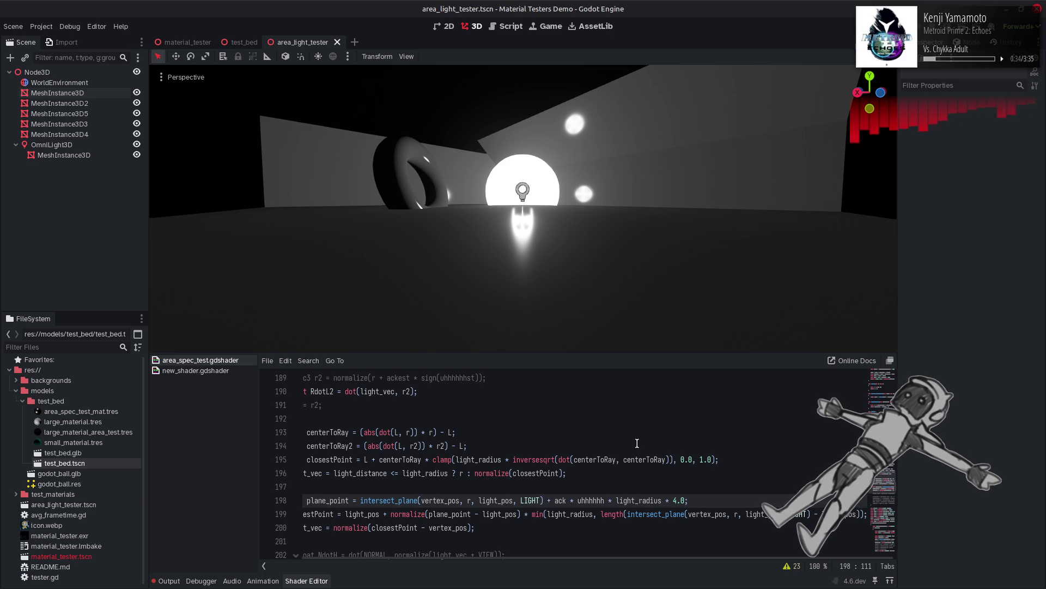
Step: Remove the light_radius scaling from line 198 and save
key("Delete")
key("Delete")
key("BackSpace")
key("BackSpace")
key("BackSpace")
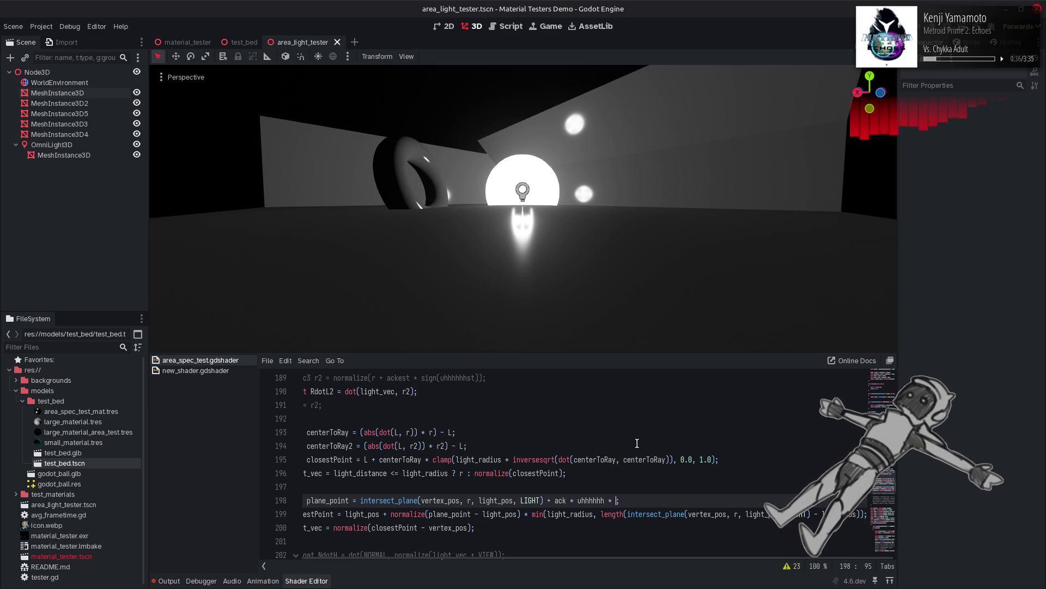
key("BackSpace")
key("BackSpace")
key("BackSpace")
key("ctrl+s")
scroll(430, 494, "down", 2)
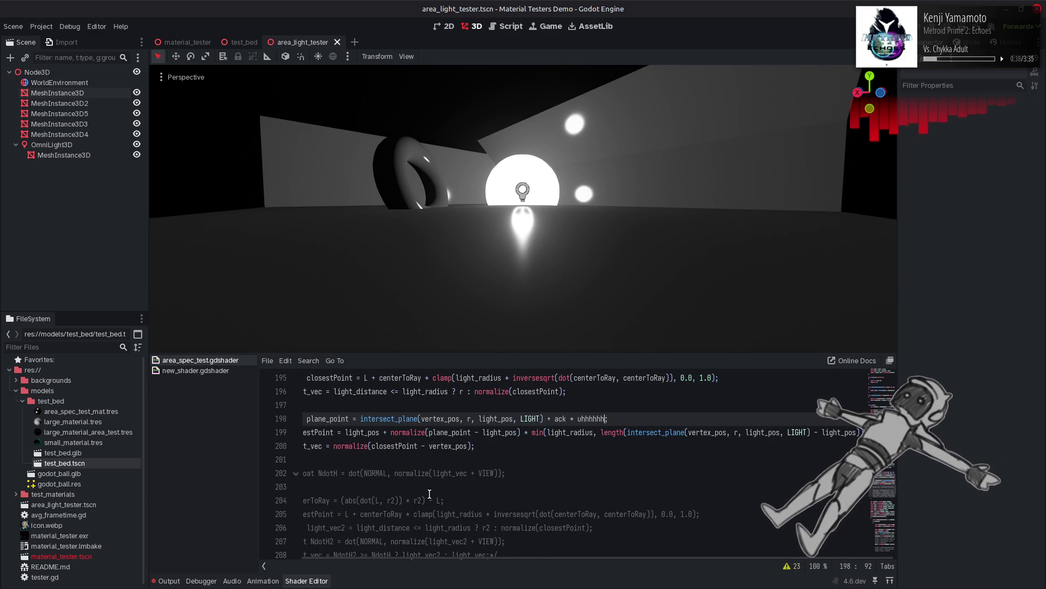
scroll(430, 493, "up", 1)
Step: Duplicate line 198's plane_point statement as a new line 199
left_click_drag(352, 460, 648, 459)
key("ctrl+c")
key("End")
key("Return")
key("ctrl+v")
Step: Turn line 199 into 'plane_point += ack * uhhhhhh' and strip that offset from line 198
left_click(379, 476)
type("+")
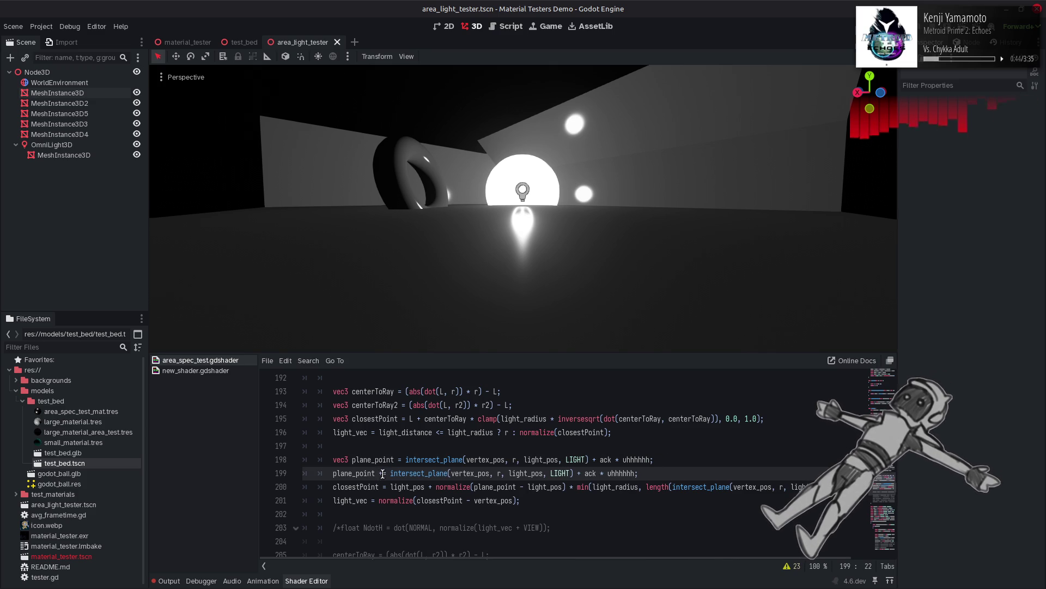
mouse_move(390, 473)
left_mouse_down()
mouse_move(590, 473)
mouse_move(595, 460)
mouse_move(647, 460)
left_mouse_up()
key("BackSpace")
key("BackSpace")
key("ctrl+s")
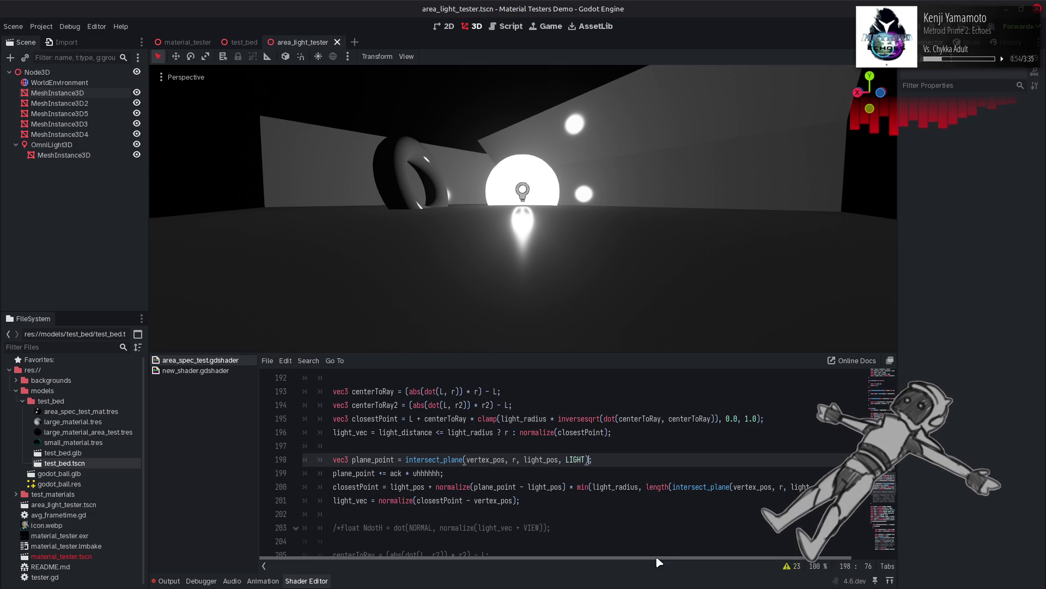
Step: Append line 200's length(intersect_plane(...) - light_pos) term to the += offset line
scroll(655, 557, "right", 2)
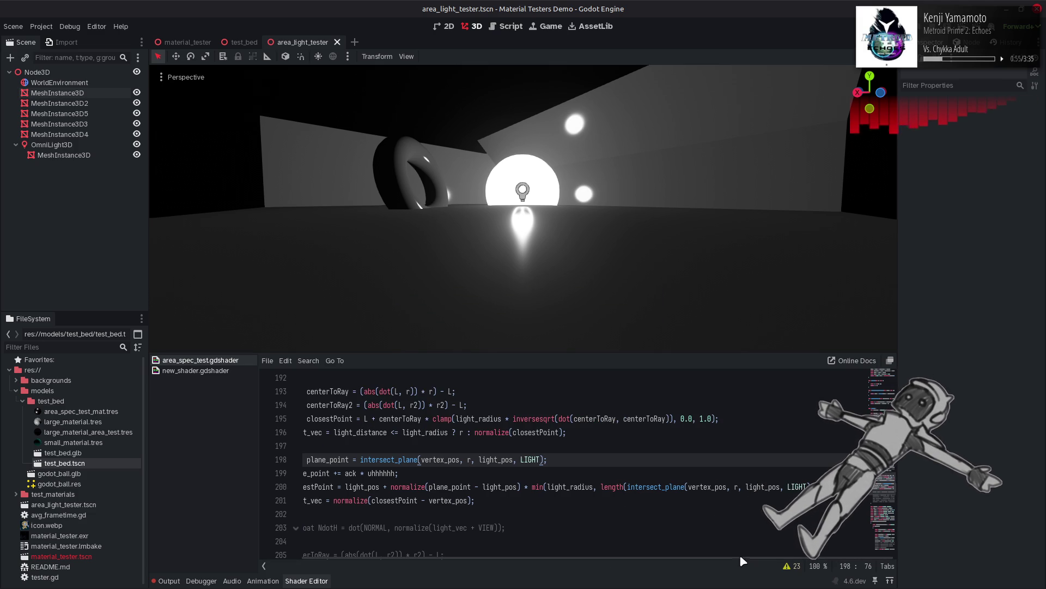
left_click(767, 493)
key("ctrl+shift+Left")
key("ctrl+shift+Left")
key("ctrl+shift+Left")
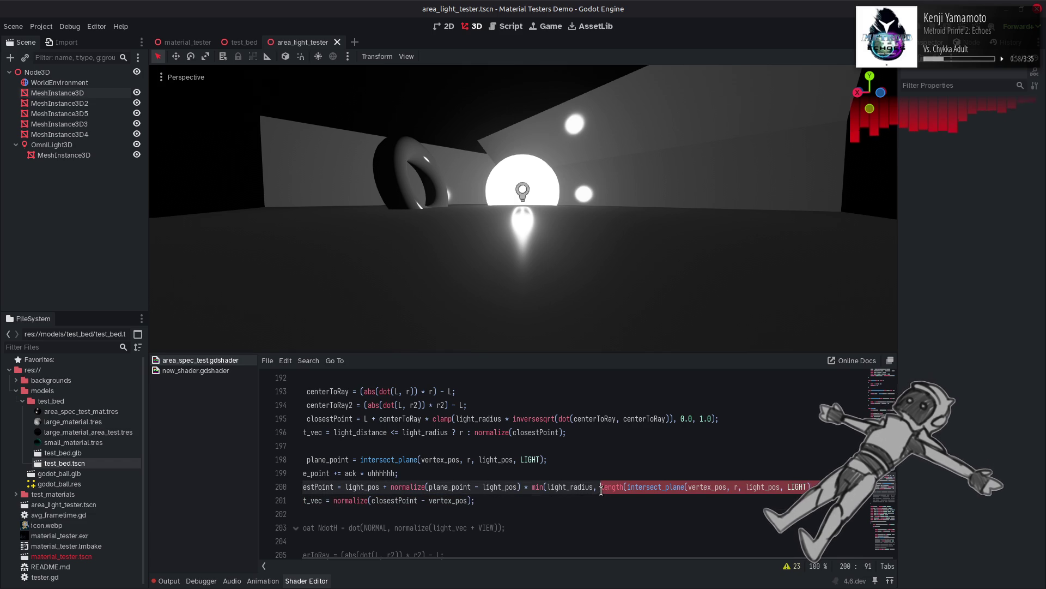
key("Up")
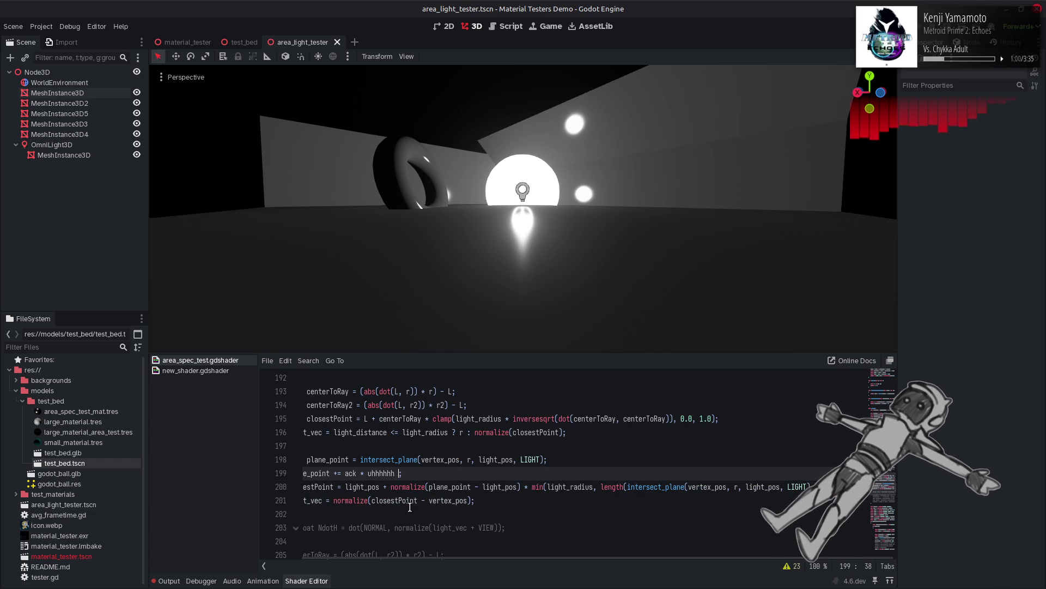
key("ctrl+v")
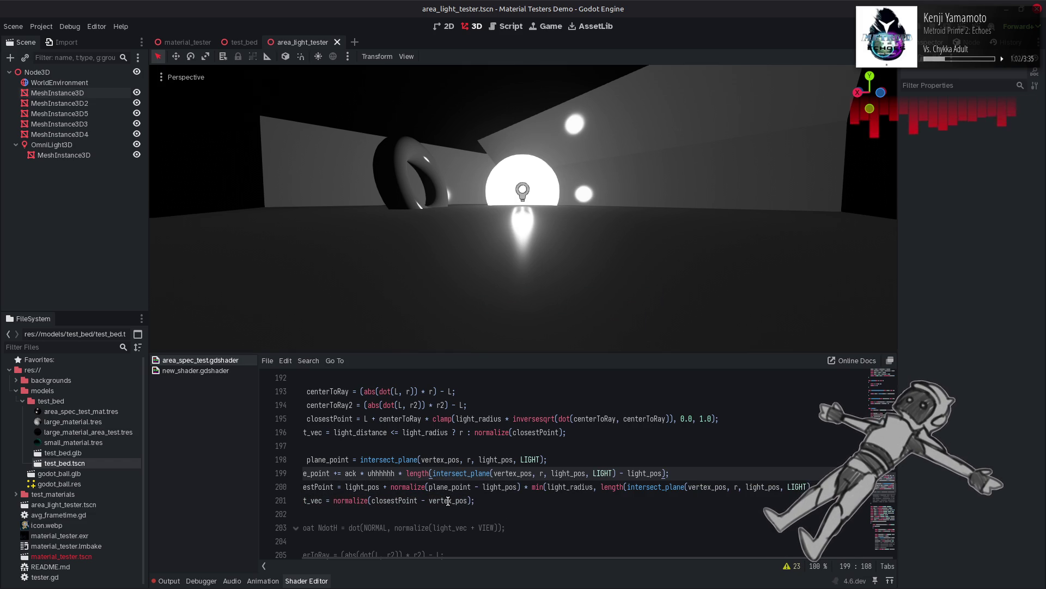
left_click_drag(491, 557, 410, 557)
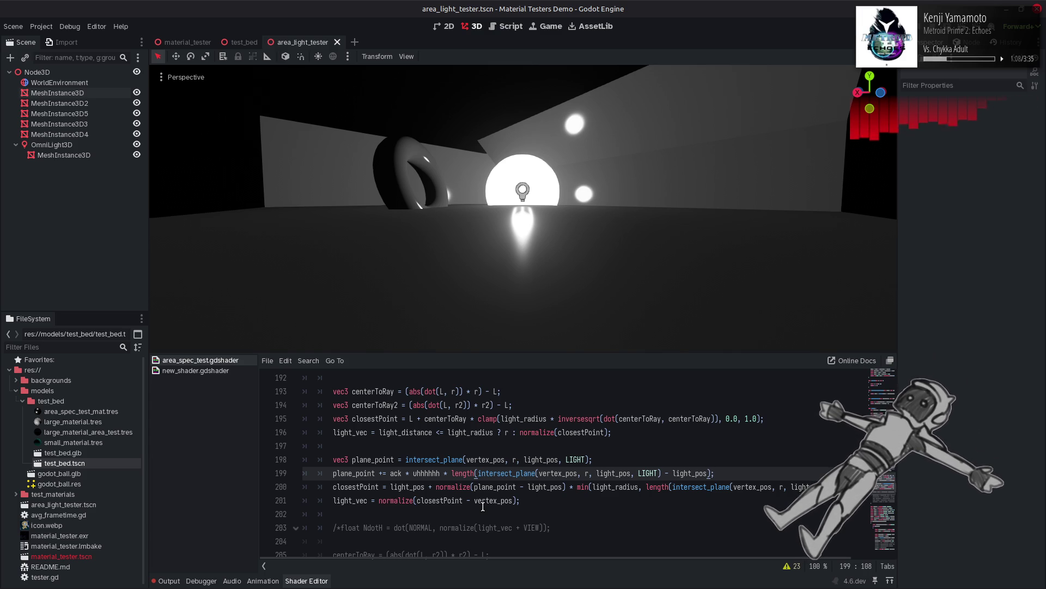
double_click(622, 485)
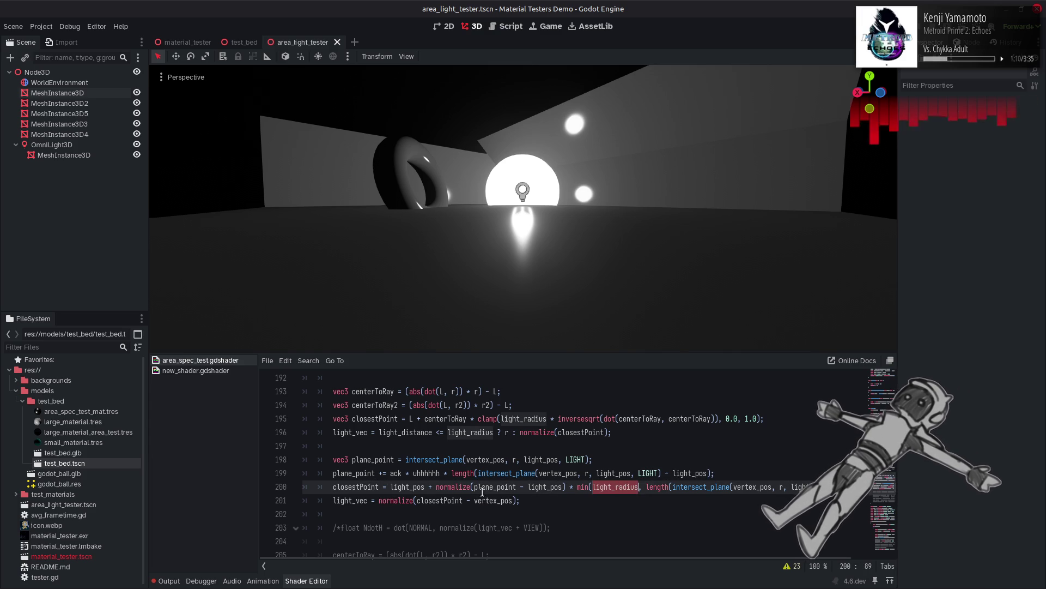
Step: Try light_radius * light_radius before the length term on line 199, then remove it and save
left_click(450, 474)
type("light_radius *")
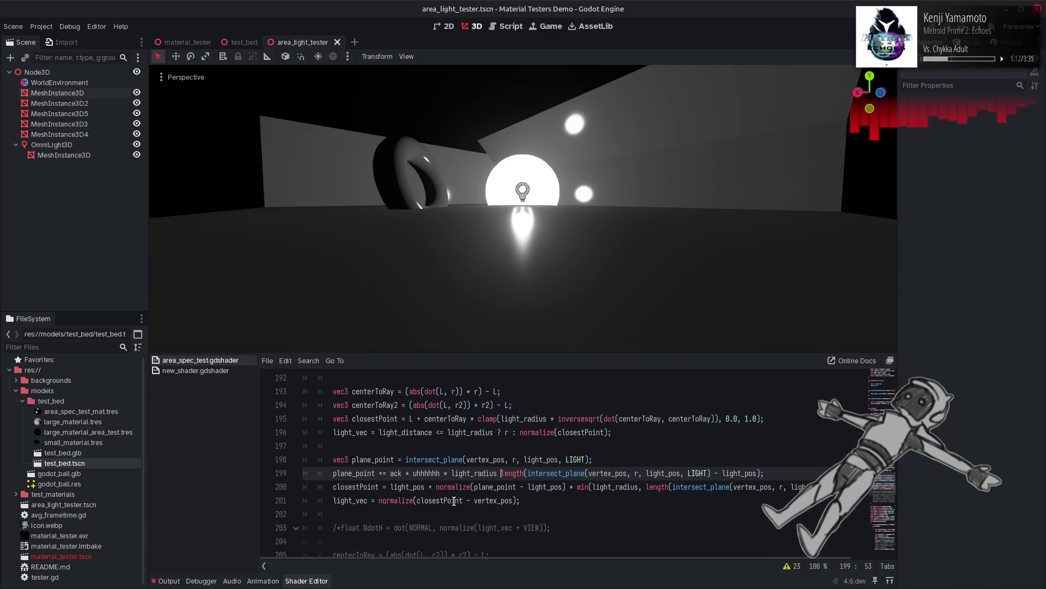
type(" light_radius")
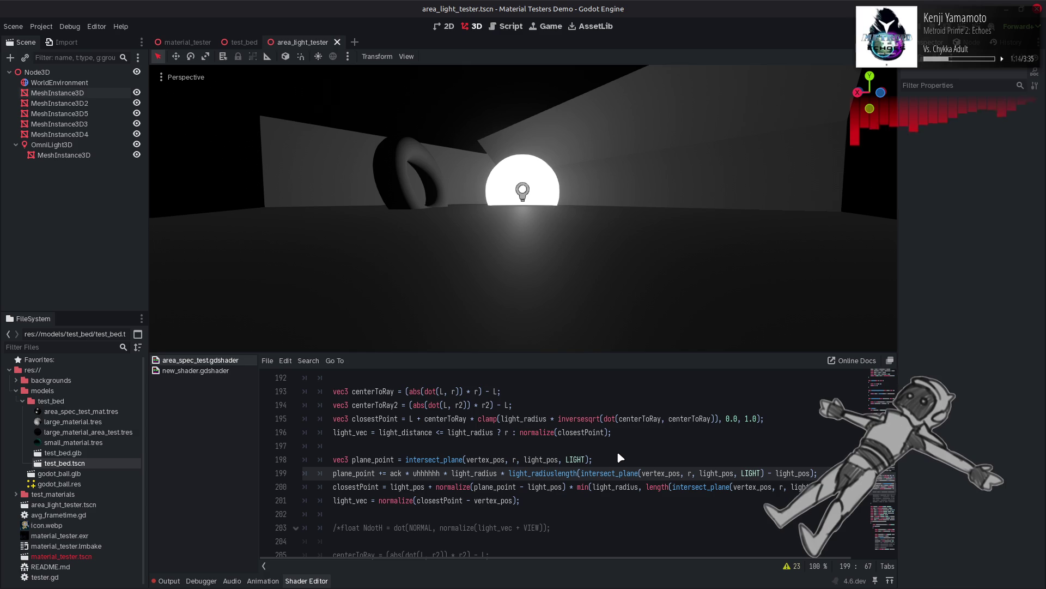
key("ctrl+BackSpace")
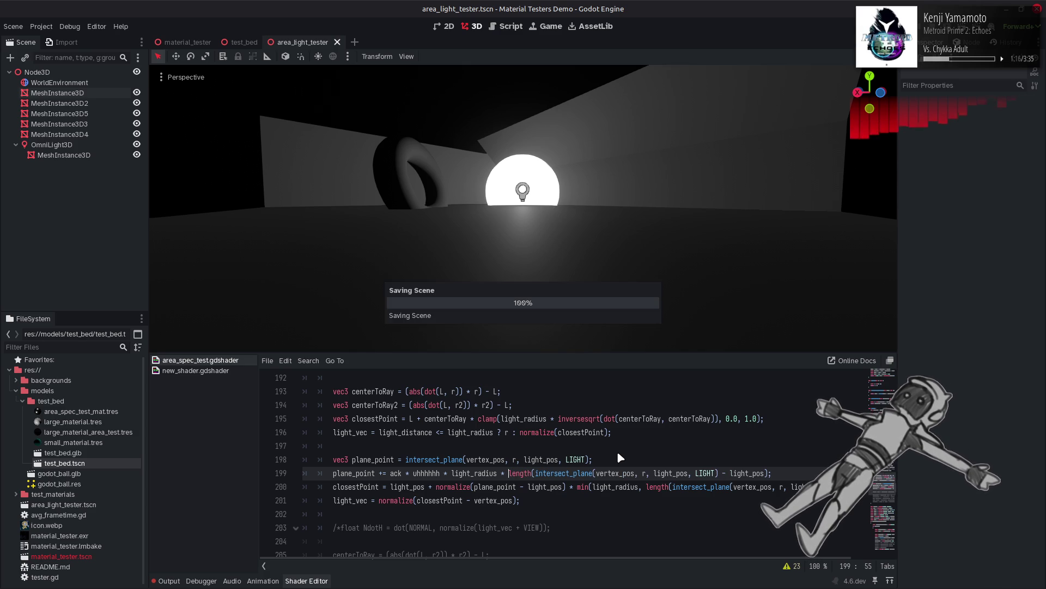
key("ctrl+BackSpace")
key("ctrl+BackSpace")
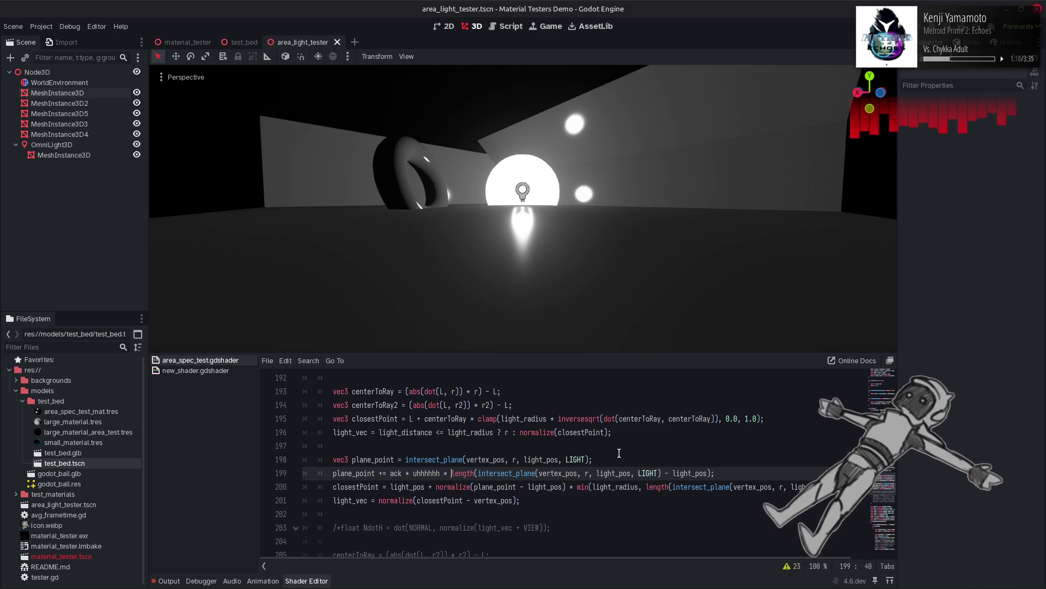
key("ctrl+s")
key("ctrl+s")
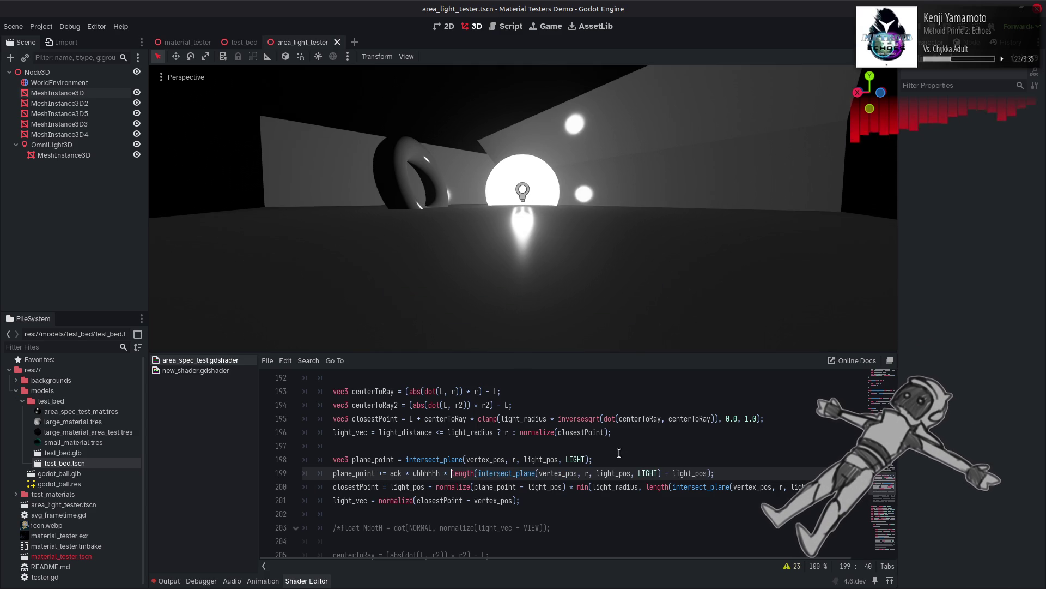
Step: Test line 199 without the length term, then restore it
key("shift+End")
key("Delete")
key("BackSpace")
key("BackSpace")
key("BackSpace")
type(";")
key("ctrl+z")
key("ctrl+s")
key("ctrl+shift+z")
key("BackSpace")
key("BackSpace")
key("BackSpace")
key("ctrl+z")
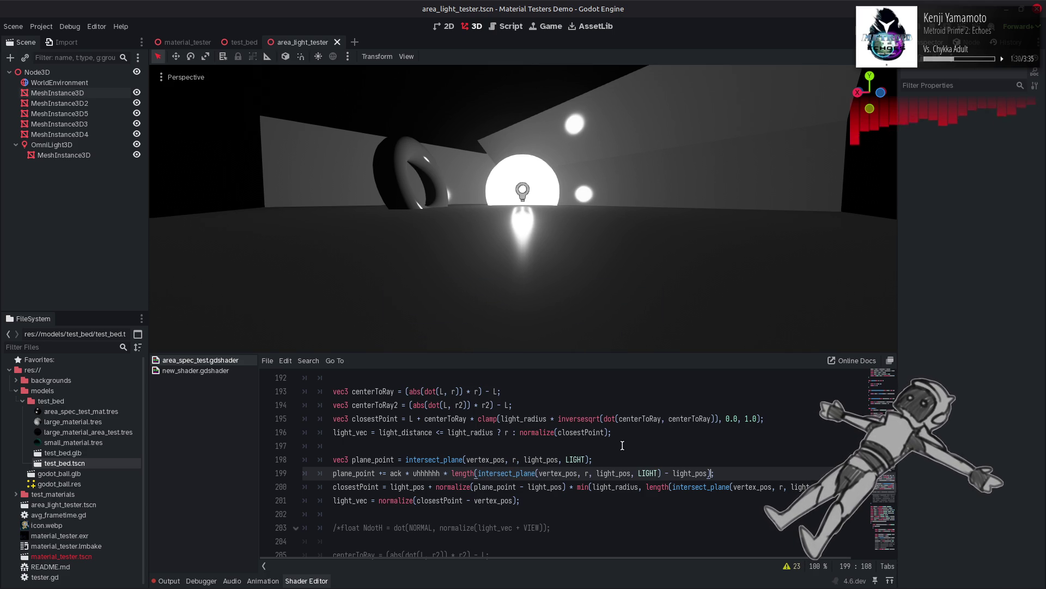
Step: Comment out line 201's light_vec = normalize(closestPoint - vertex_pos) with Ctrl+K and save
left_click(334, 502)
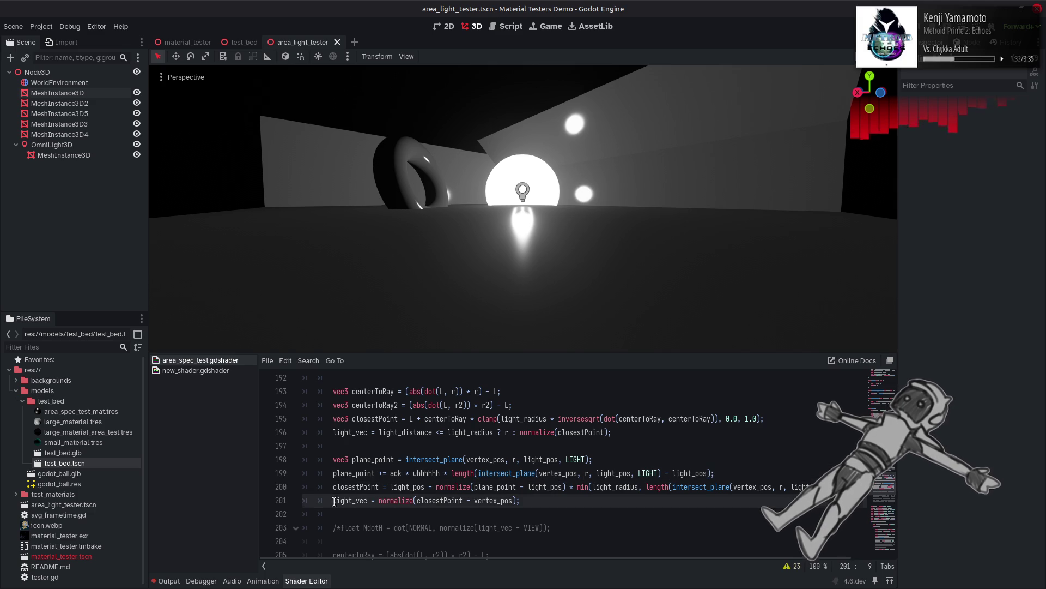
key("ctrl+k")
key("ctrl+s")
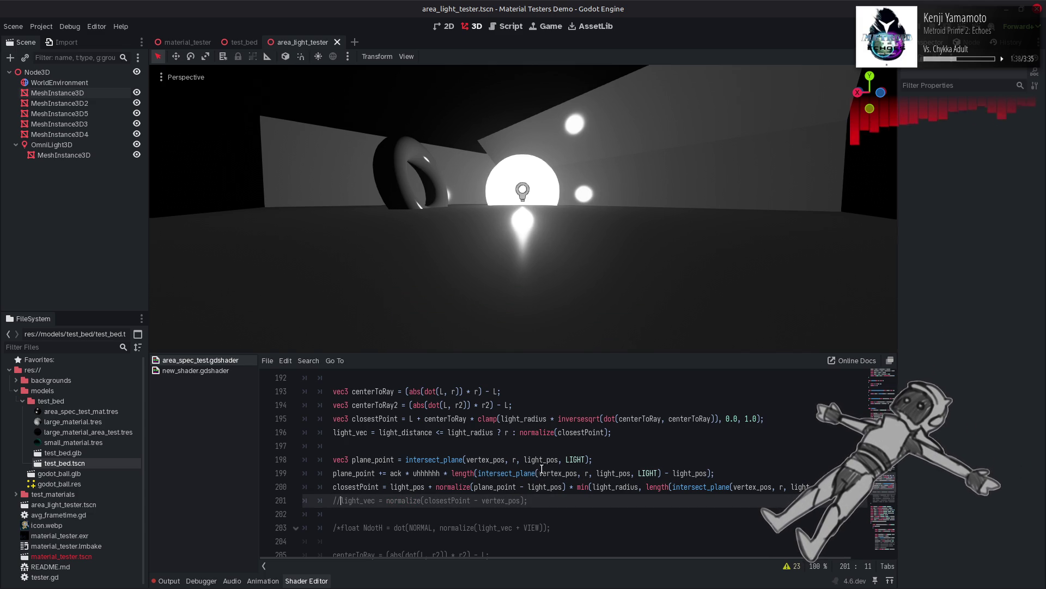
left_click(712, 419)
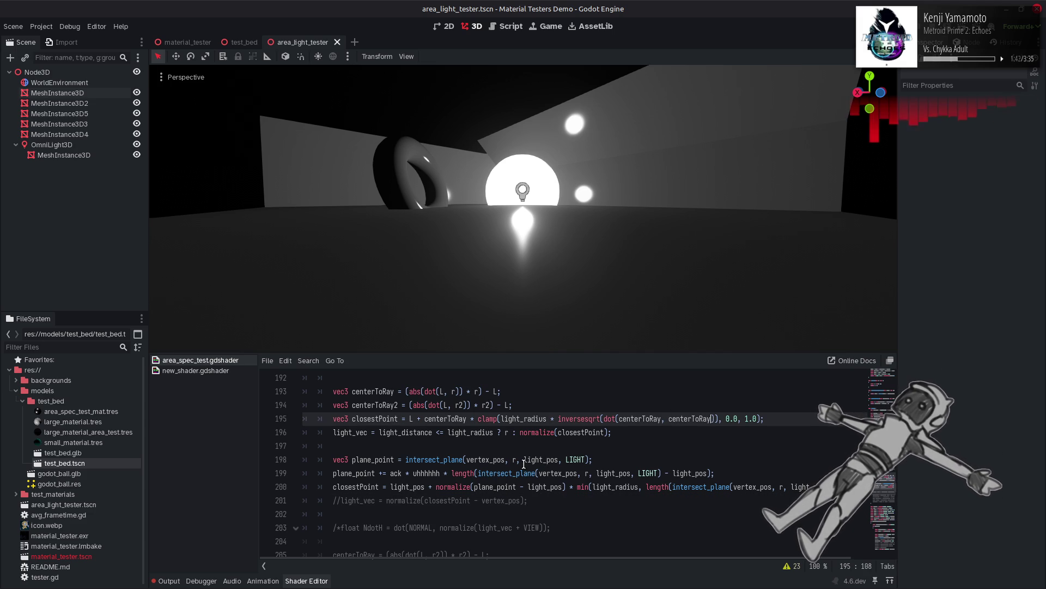
Step: Save, briefly set the maximize flag on line 155 to true, revert it to false
key("ctrl+z")
key("ctrl+s")
scroll(497, 468, "up", 7)
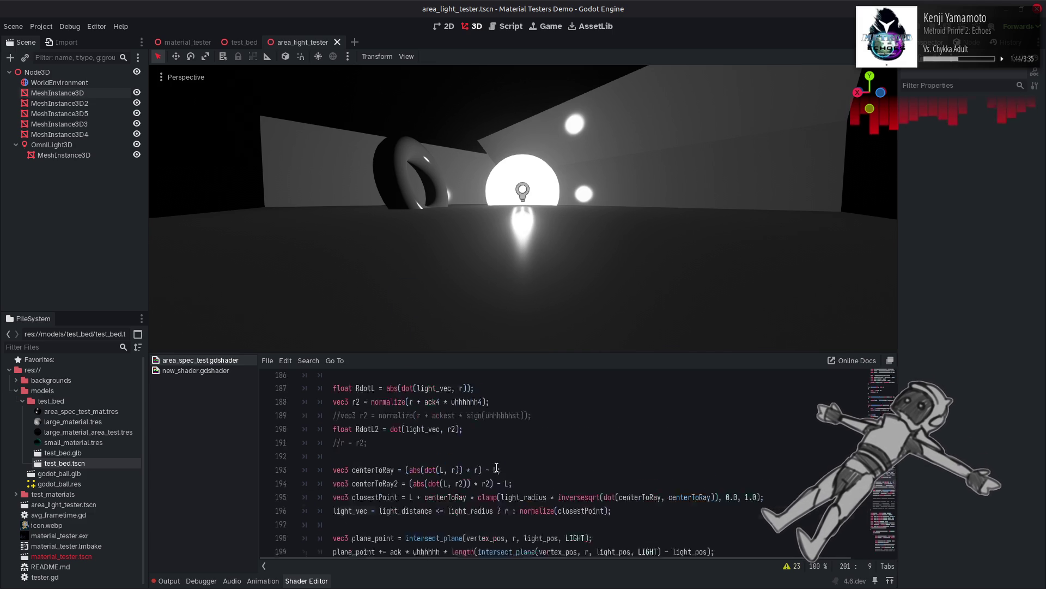
scroll(496, 467, "up", 5)
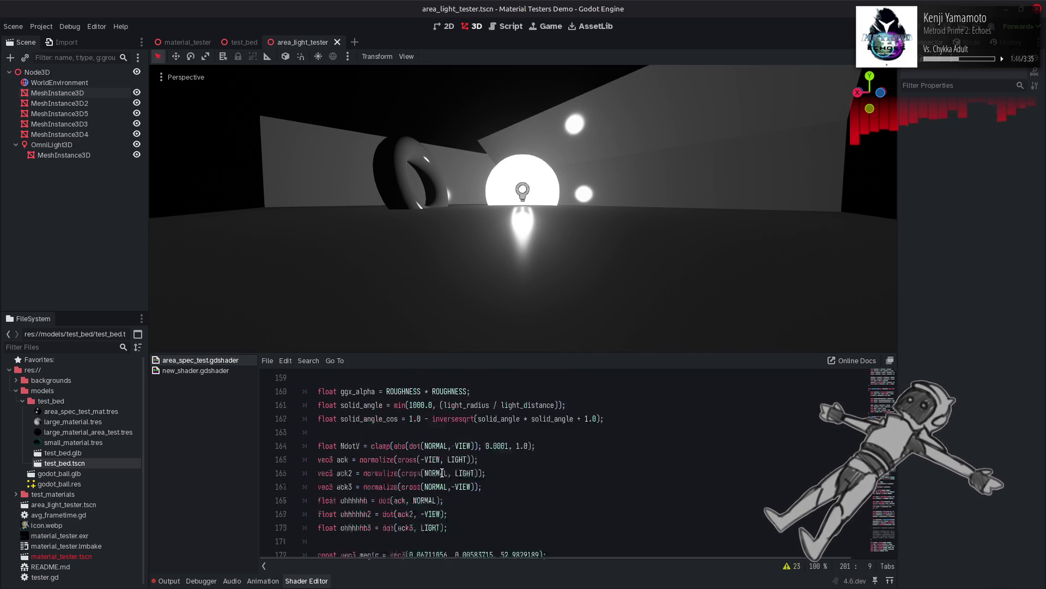
scroll(408, 460, "up", 2)
double_click(390, 446)
type("tru")
key("ctrl+z")
key("ctrl+s")
key("ctrl+s")
key("ctrl+s")
key("ctrl+s")
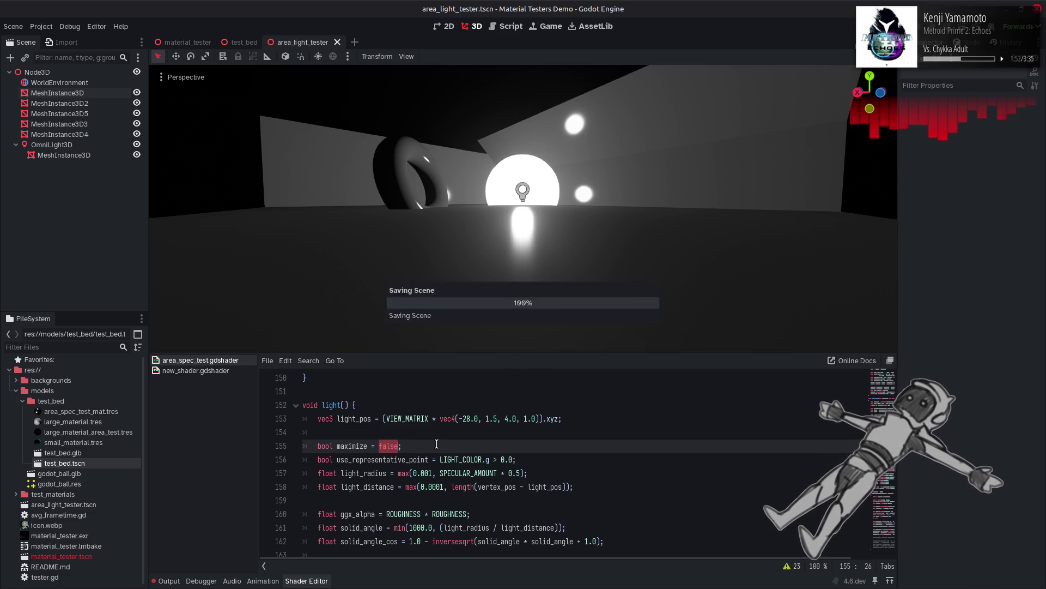
key("ctrl+z")
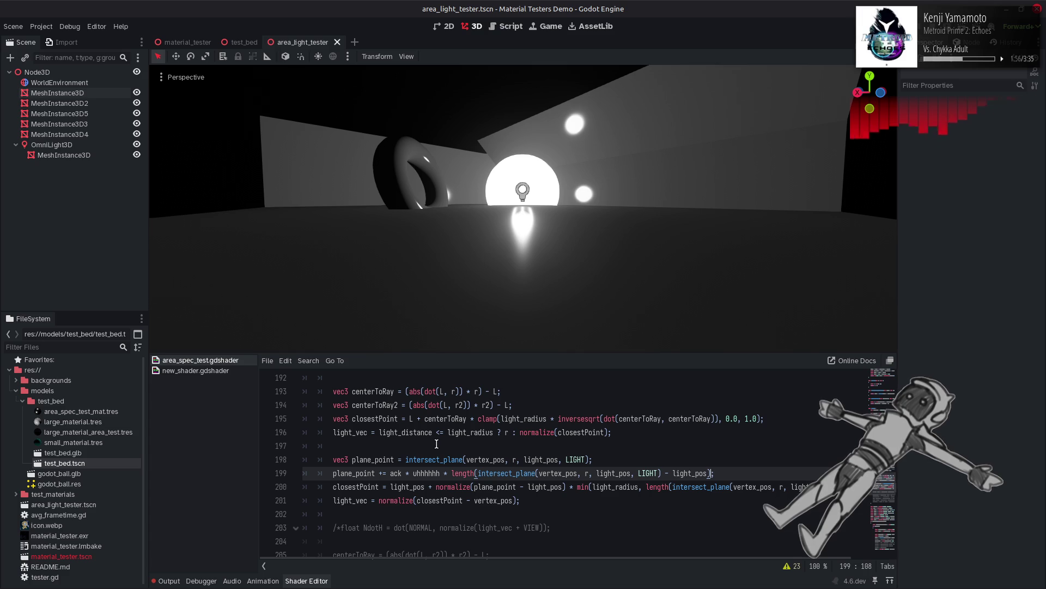
Step: Try ack4 and uhhhhhh4 on line 199, then undo the 4 suffixes
left_click(440, 474)
type("4")
left_click(402, 473)
type("4")
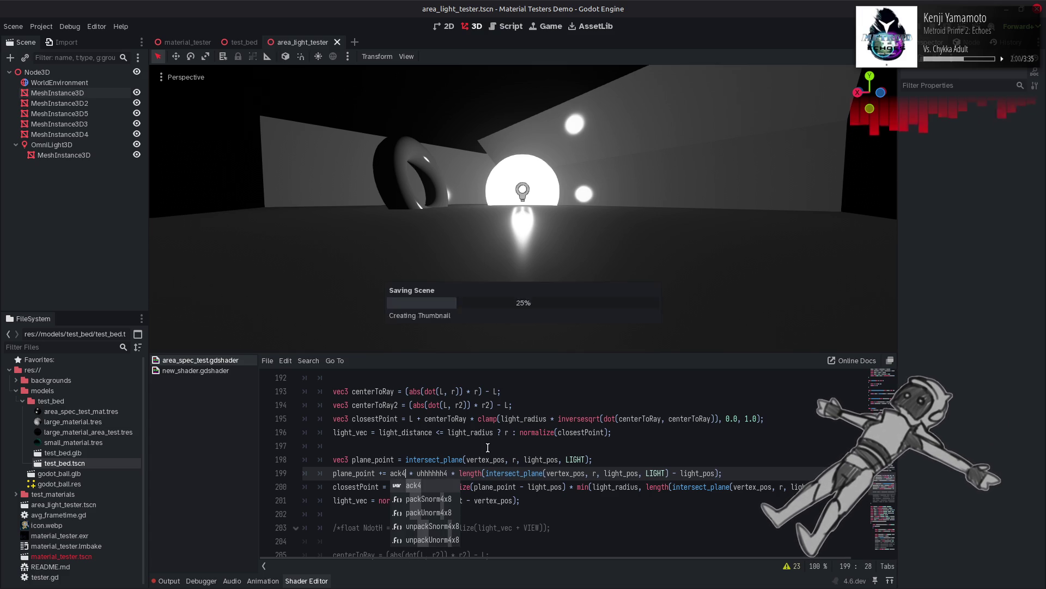
left_click(564, 443)
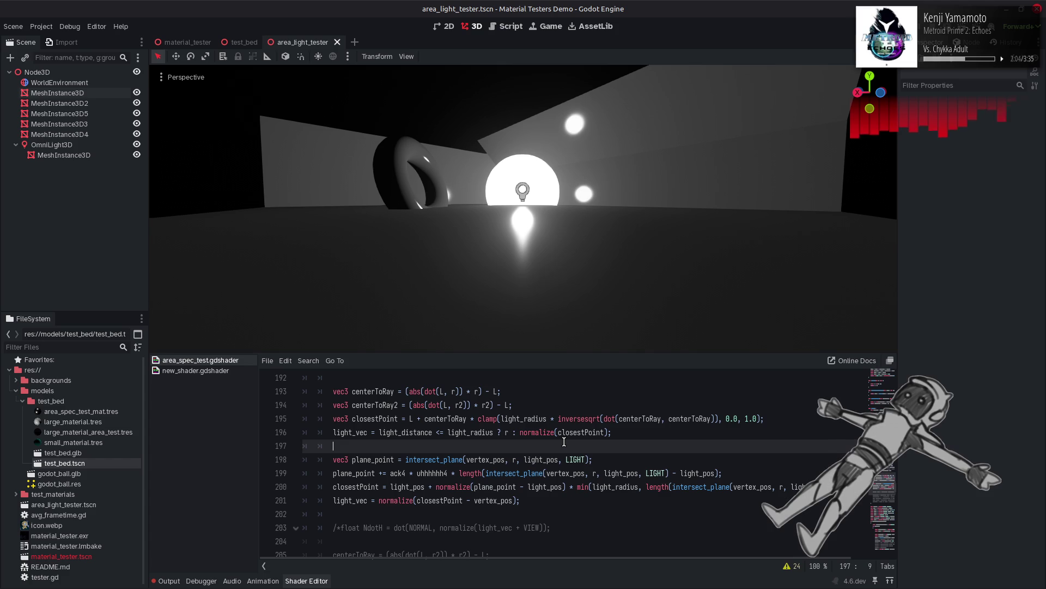
key("ctrl+z")
key("ctrl+z")
key("ctrl+z")
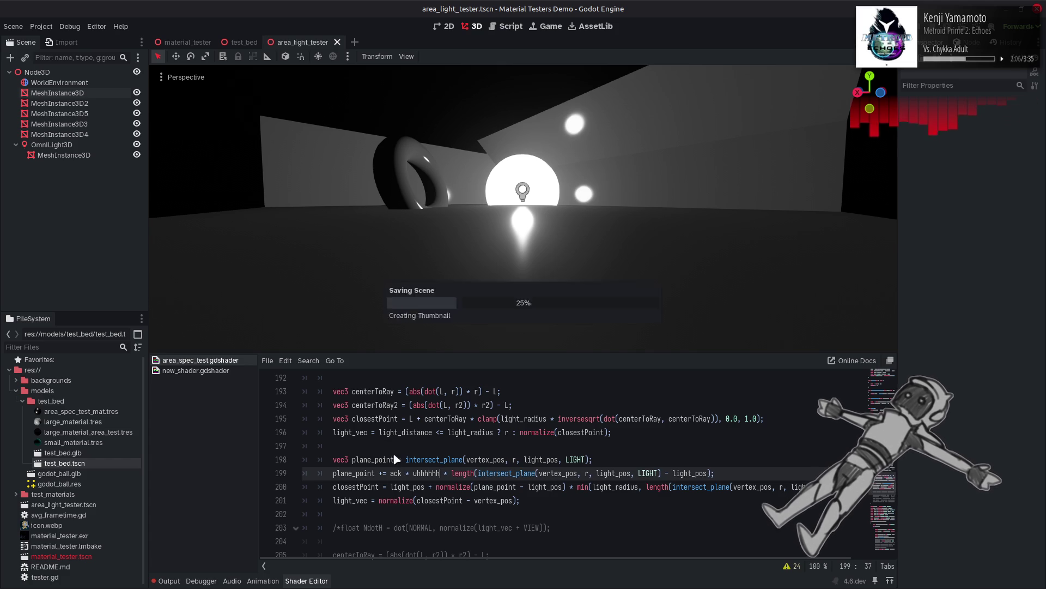
Step: Replace the intersect_plane call inside length on line 199 with plane_point and save
left_click_drag(662, 474, 478, 474)
type("plane_point")
key("ctrl+s")
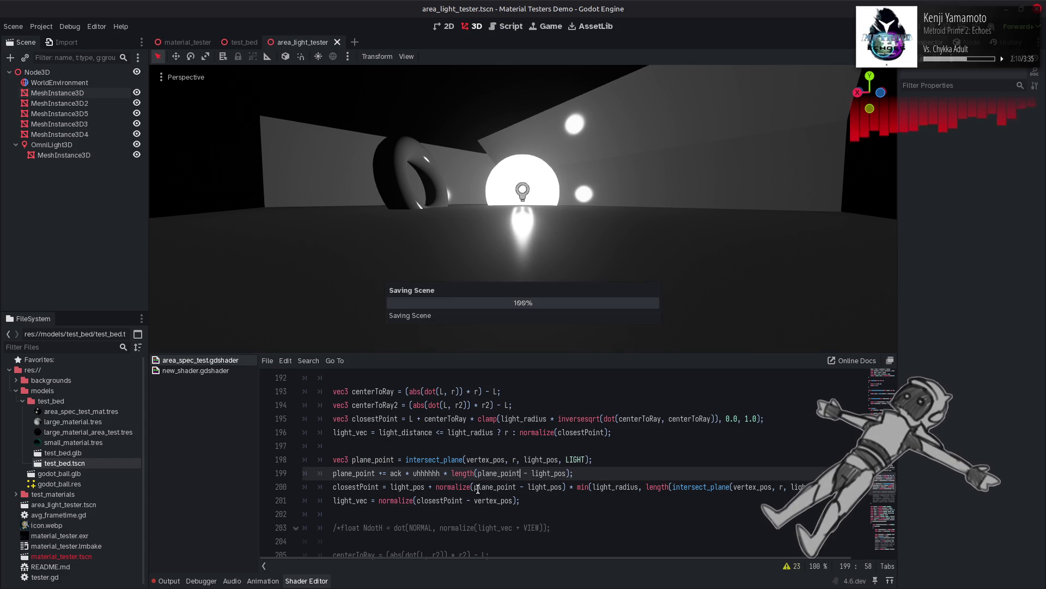
Step: Change length to dot(plane_point - light_pos, plane_point - light_pos) and save
double_click(463, 471)
type("dot")
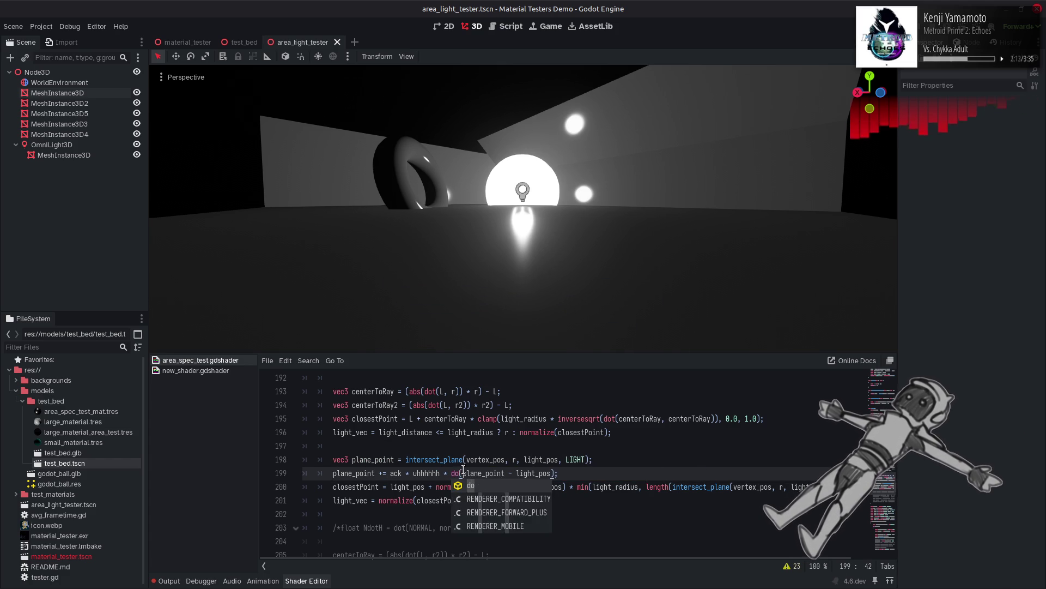
left_click_drag(467, 473, 549, 474)
left_click(553, 473)
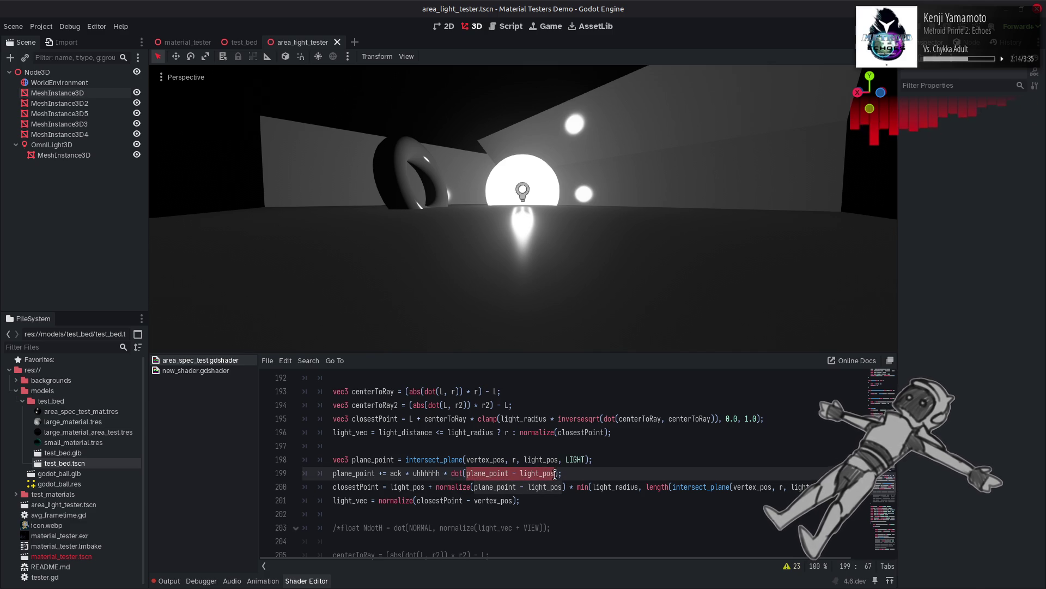
type(",")
type("plane_point - light_pos")
key("ctrl+s")
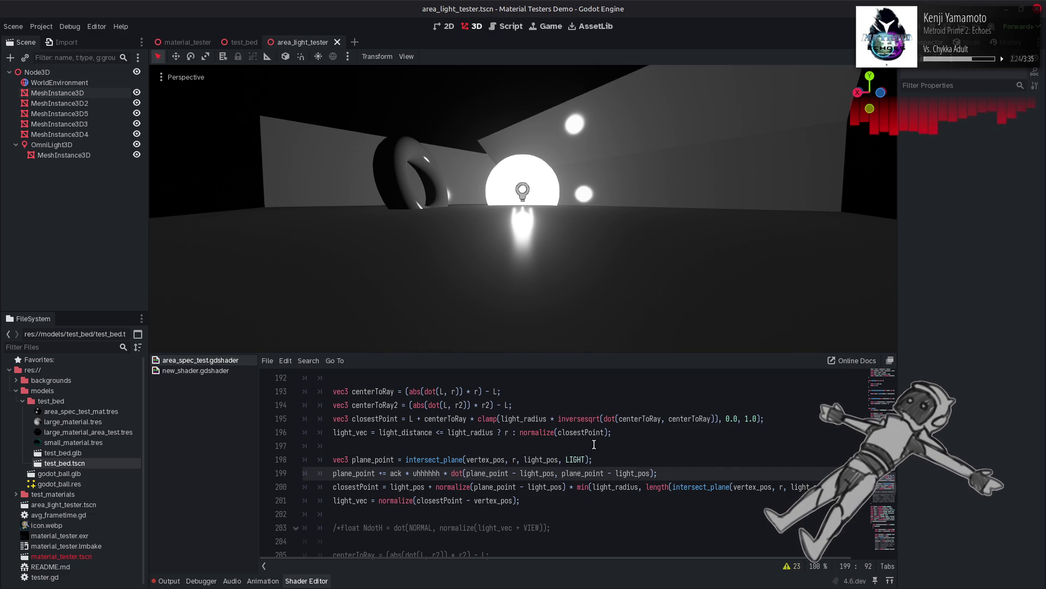
scroll(568, 452, "up", 13)
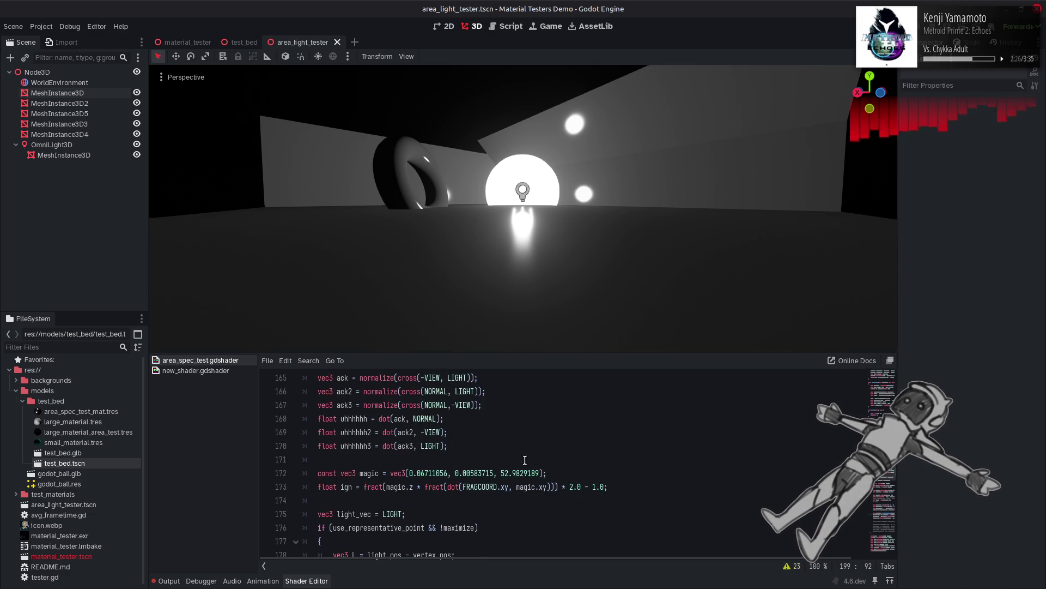
Step: Change maximize from false to true, saving and undoing/redoing to compare both results
left_click_drag(378, 405, 401, 405)
type("true;")
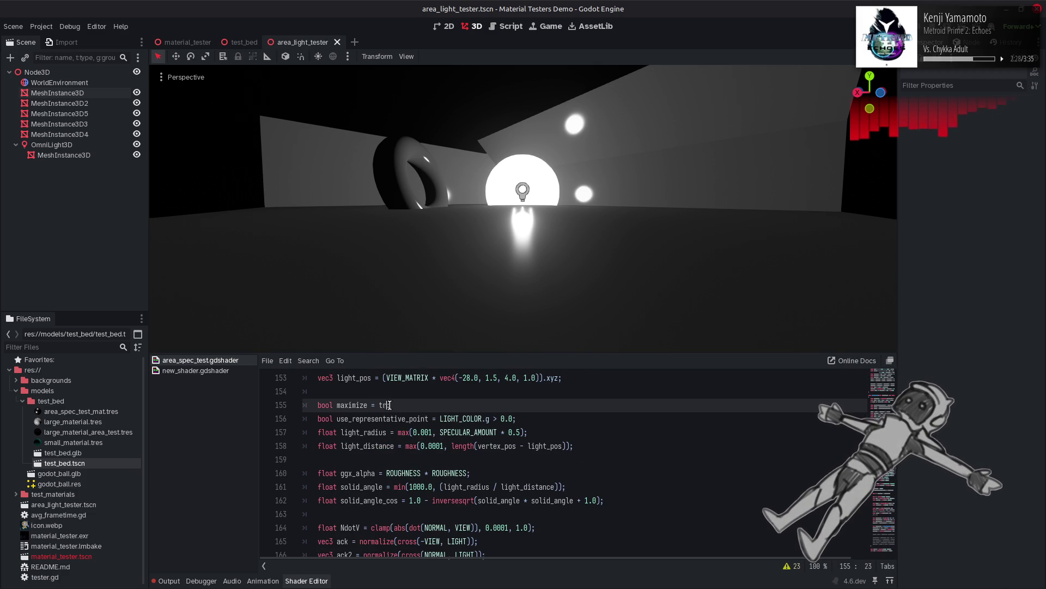
key("ctrl+s")
key("Left")
key("ctrl+s")
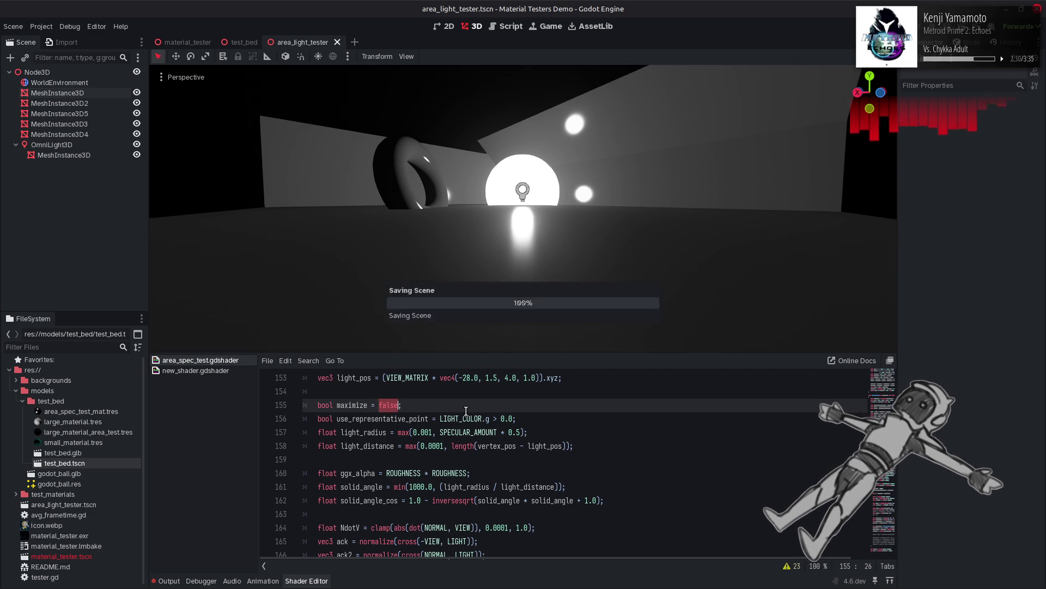
key("ctrl+z")
key("ctrl+s")
key("ctrl+shift+z")
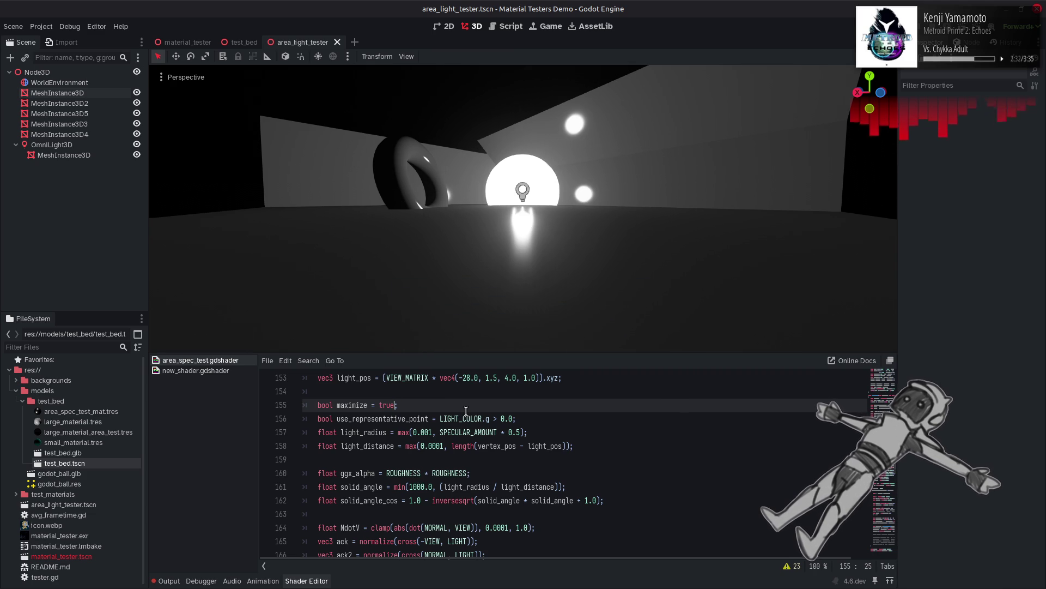
key("ctrl+z")
key("ctrl+shift+z")
key("ctrl+s")
key("ctrl+z")
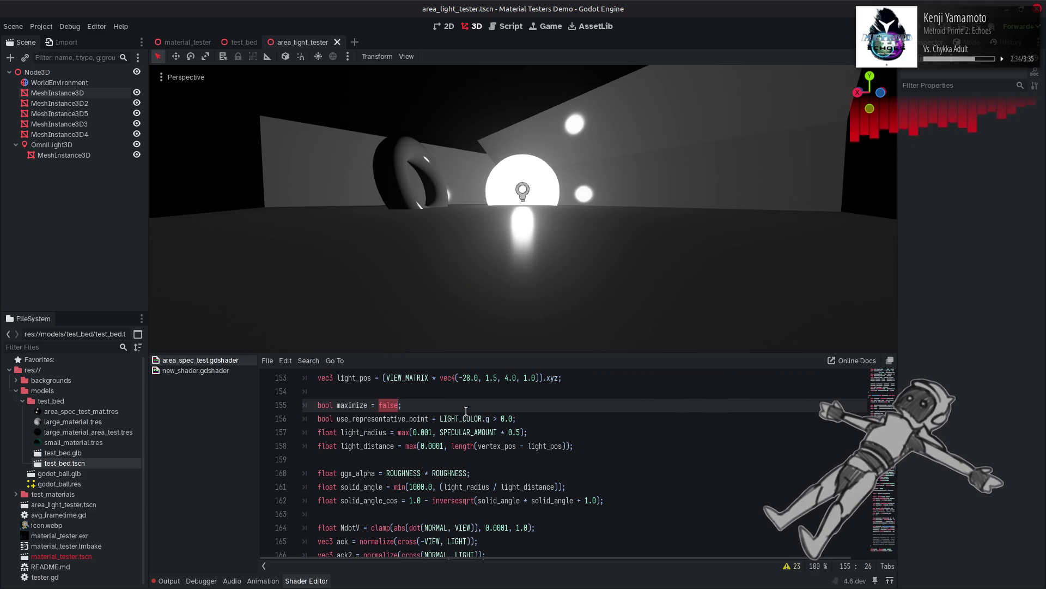
key("ctrl+z")
Step: Make line 199's offset pow(length(plane_point - light_pos), 2.0) and save to test it
scroll(537, 432, "down", 2)
key("ctrl+z")
key("ctrl+z")
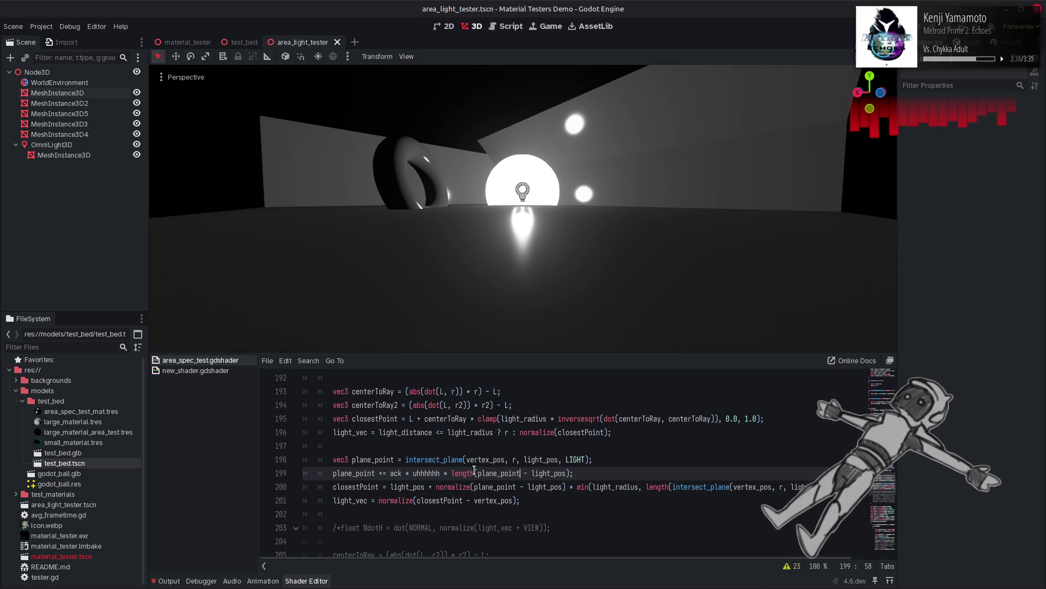
left_click(450, 473)
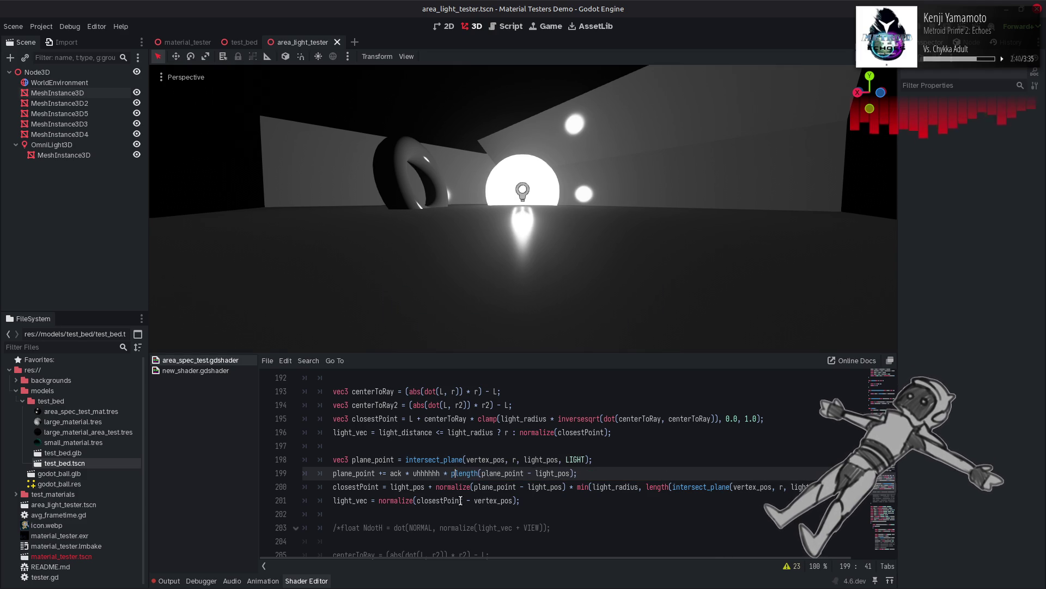
type("pow(")
left_click(587, 473)
type("), 2.0")
key("ctrl+s")
Step: Change the pow exponent to 3.0 and save to test the cubed-length offset
key("Left")
key("Left")
key("BackSpace")
type("3")
key("ctrl+s")
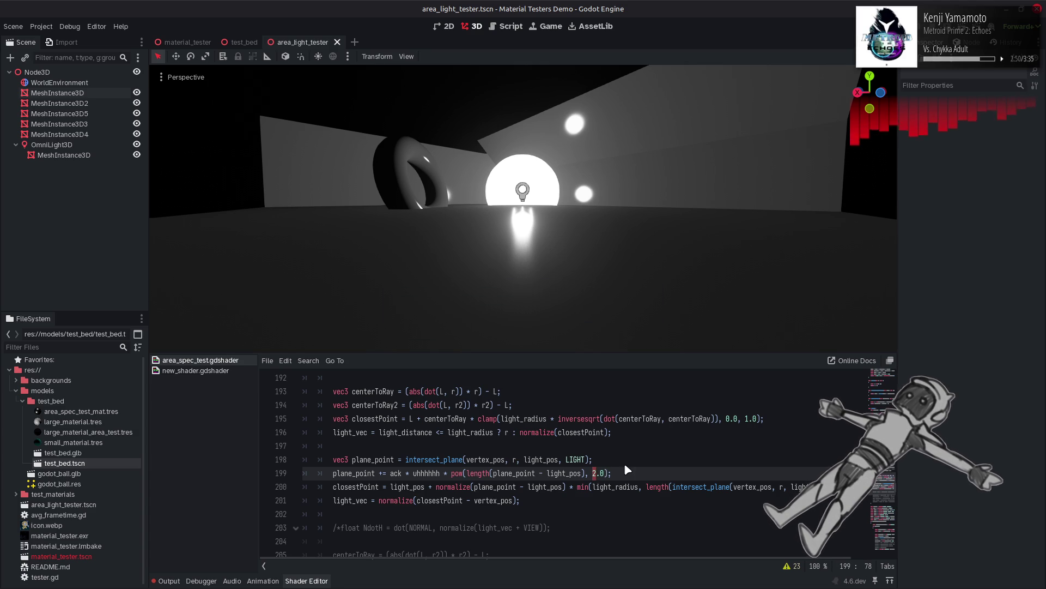
Step: Restore the offset to dot(plane_point - light_pos, plane_point - light_pos) on line 199
key("ctrl+z")
key("ctrl+z")
type("dot(")
left_click_drag(466, 473, 559, 473)
key("ctrl+c")
key("Right")
type(",")
key("ctrl+v")
left_click(656, 464)
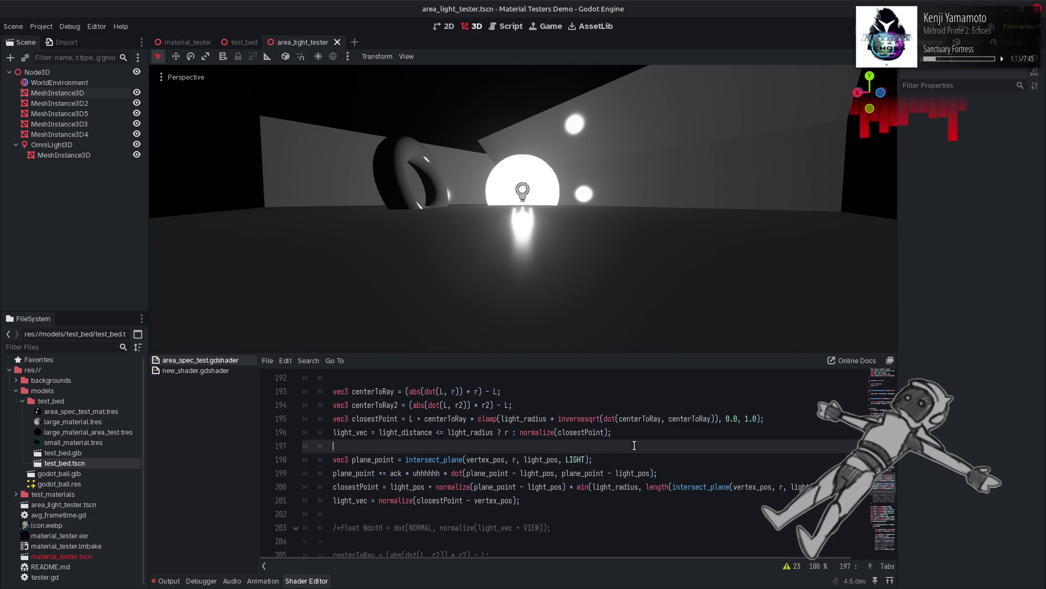
Step: Prefix line 199's plane_point += ack * uhhhhhh * dot(...) with // and save
key("Down")
key("End")
key("Left")
key("ctrl+s")
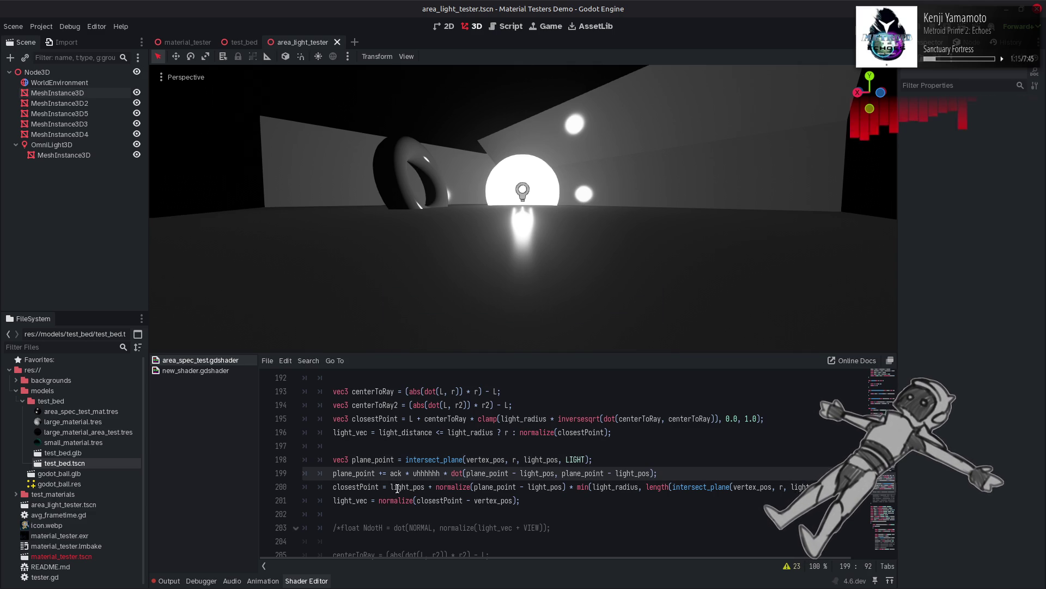
type("//")
key("ctrl+s")
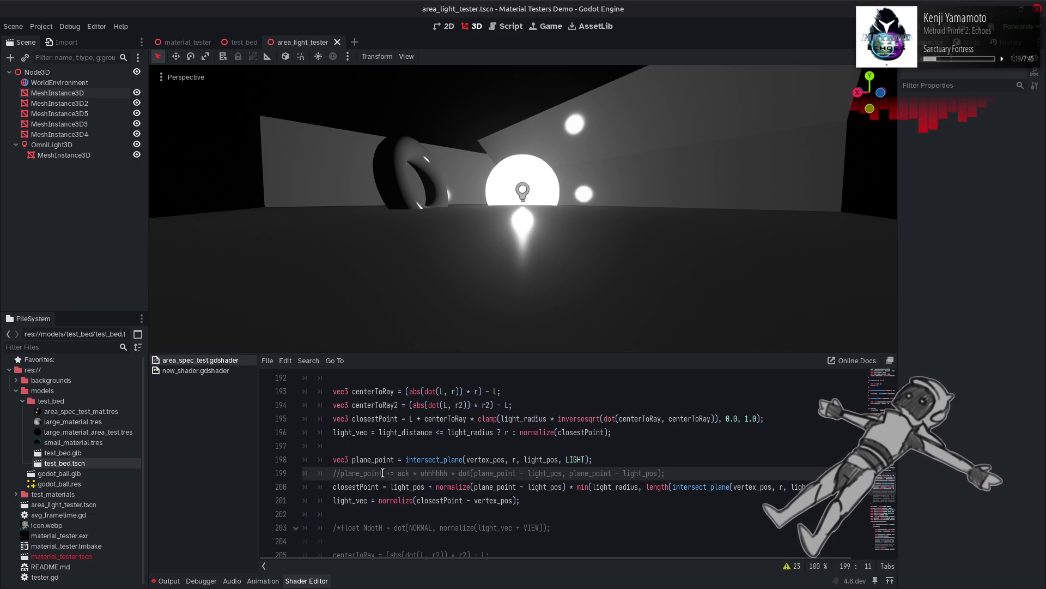
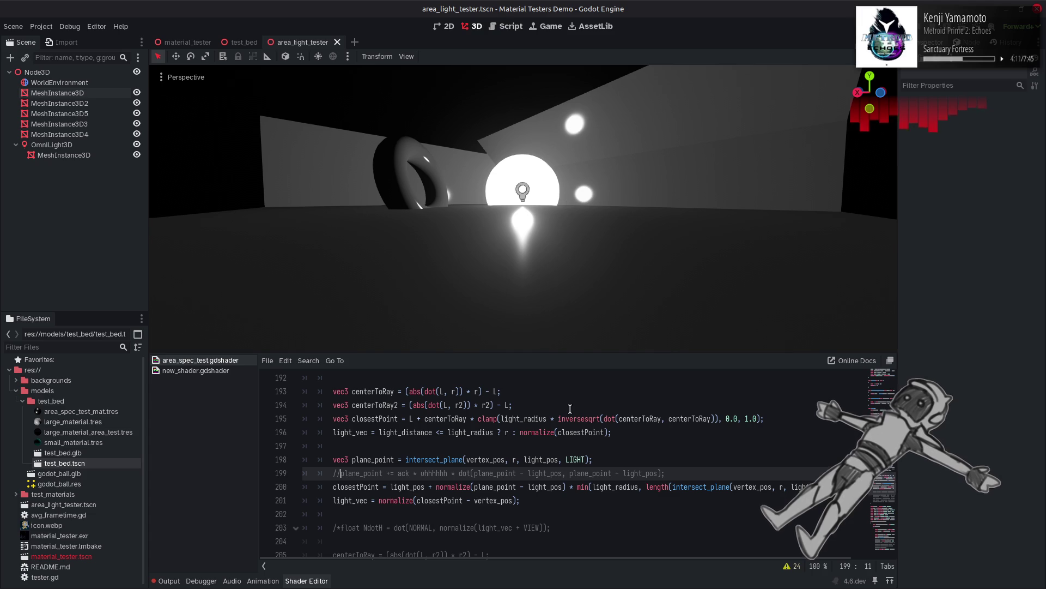
Step: Append + (-NORMAL * light_radius * 0.5) after the intersect_plane call on line 198
left_click(589, 461)
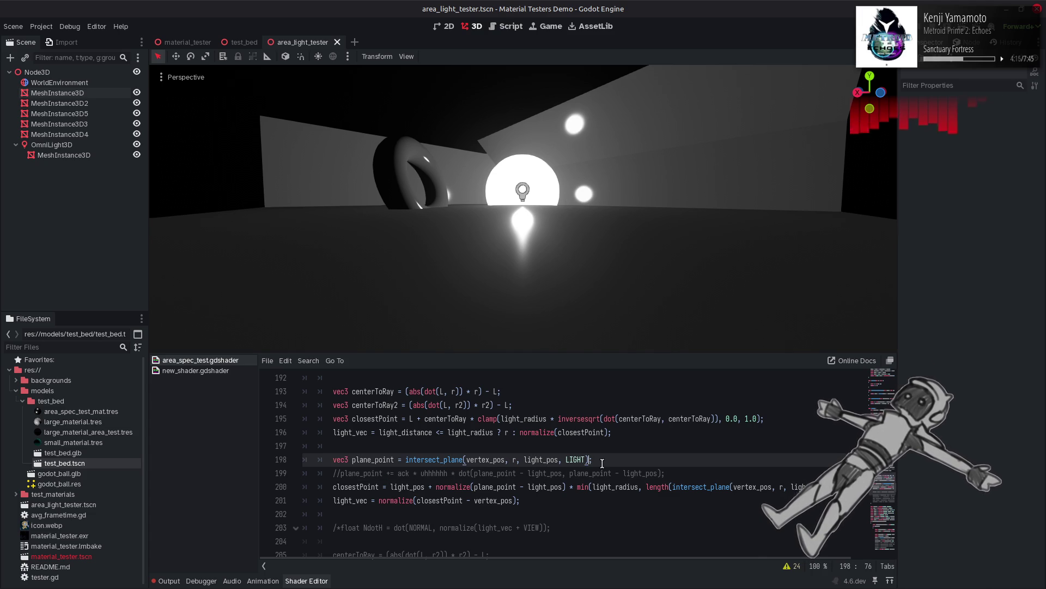
type("+ ")
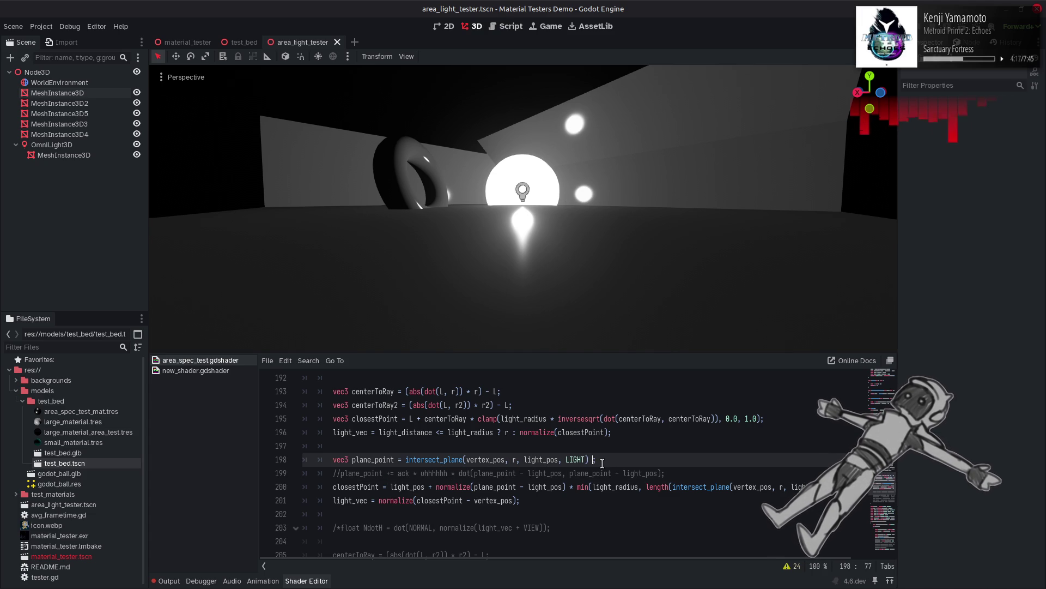
type("NORMAL")
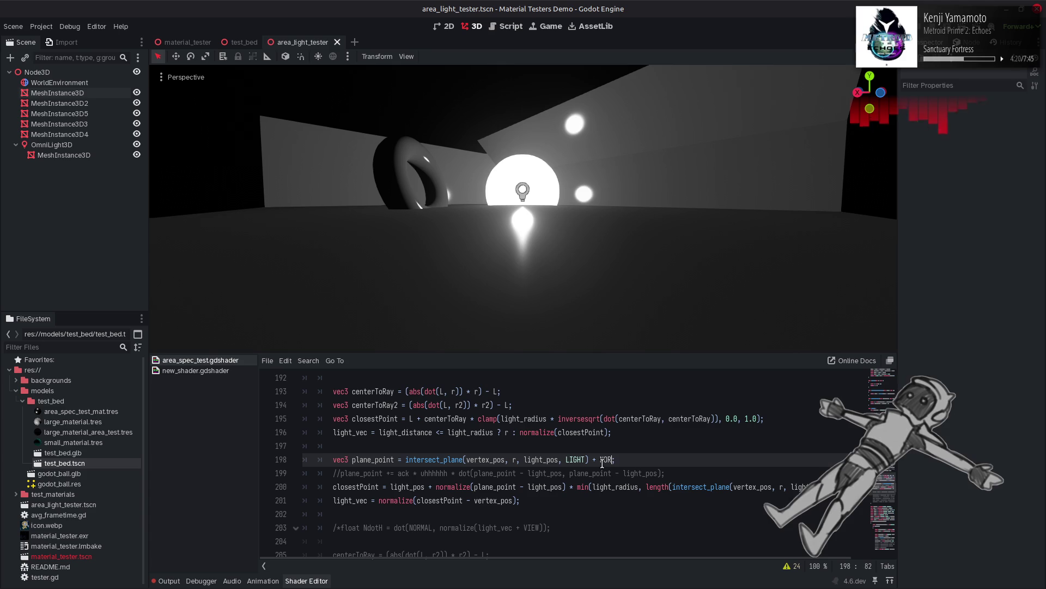
left_click(615, 446)
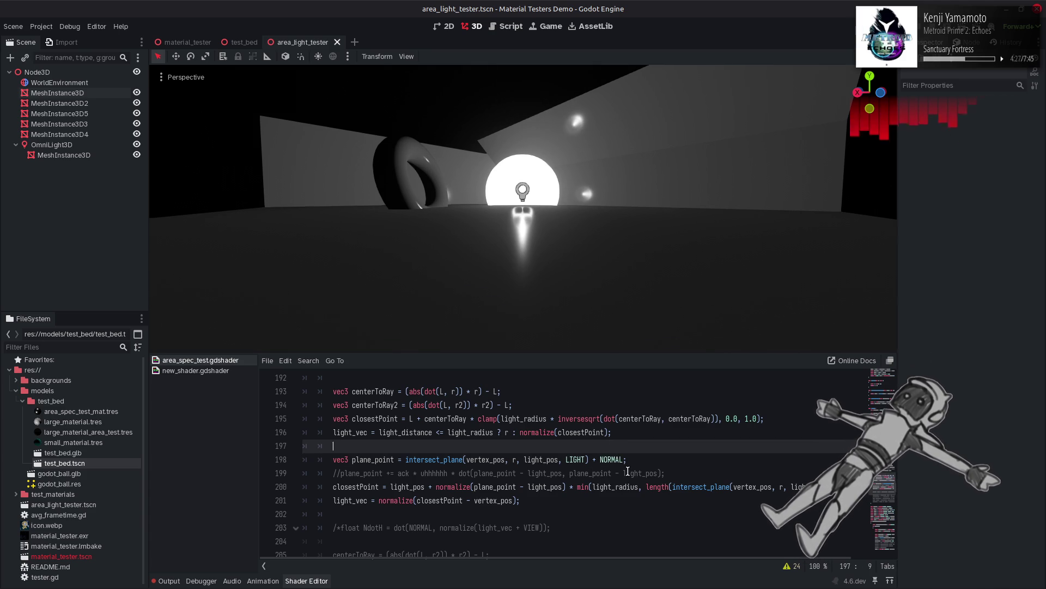
left_click(615, 487)
left_click(624, 460)
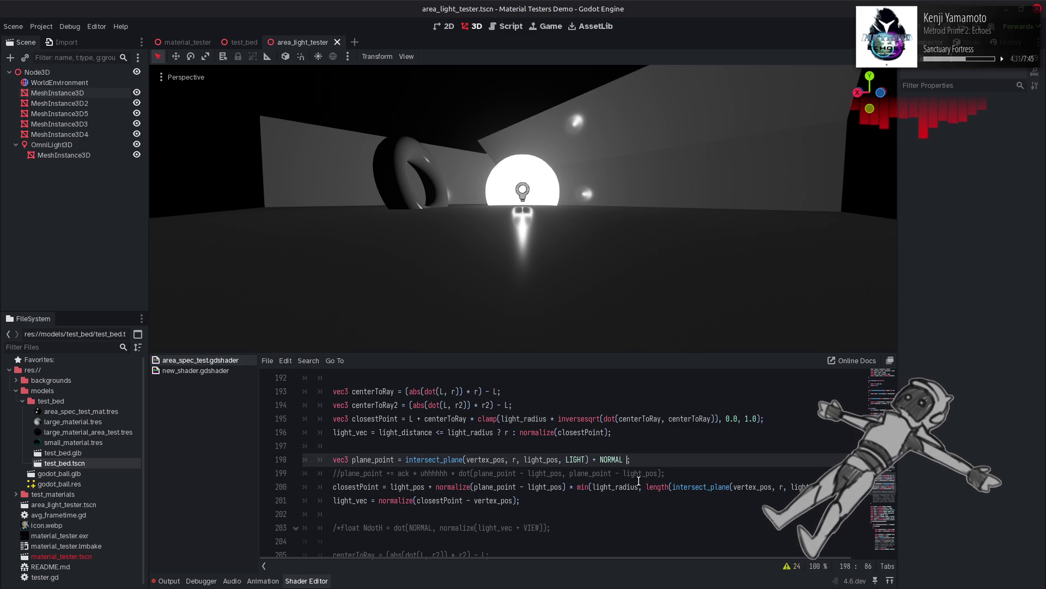
type("* light_radius * ")
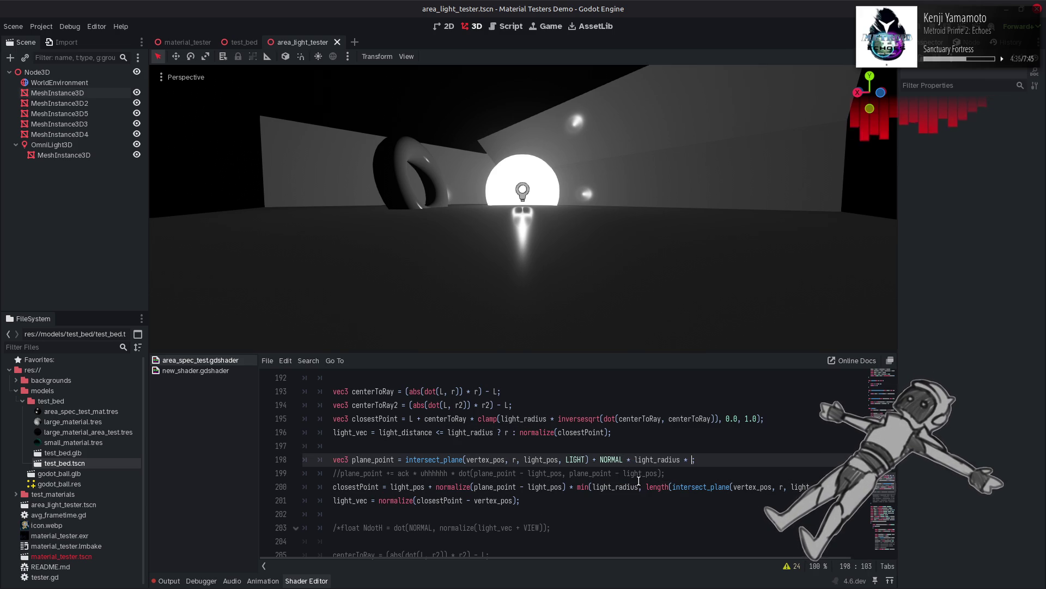
type("0.5")
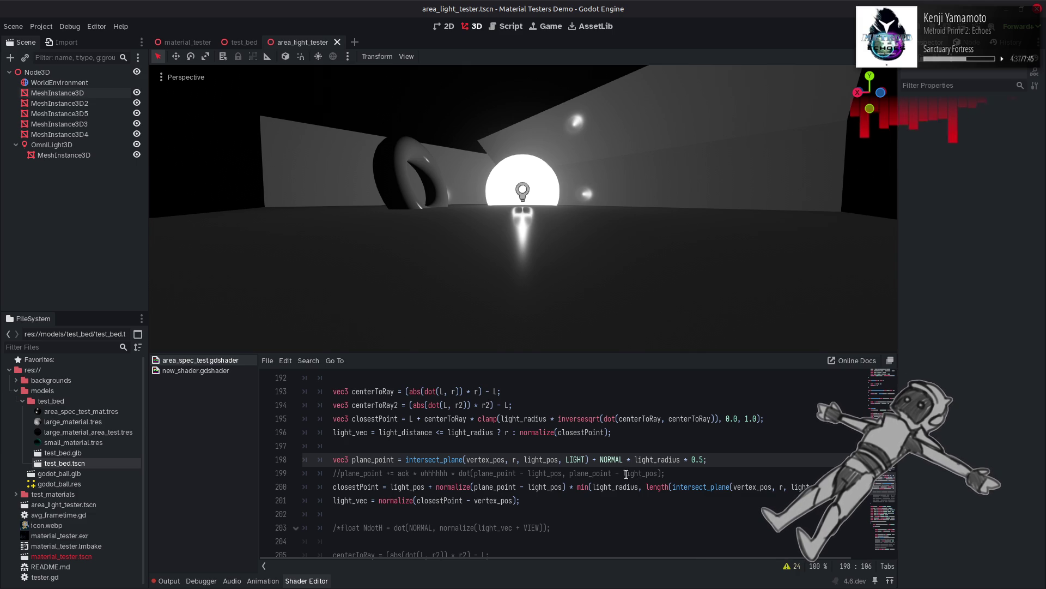
type(")")
left_click(599, 459)
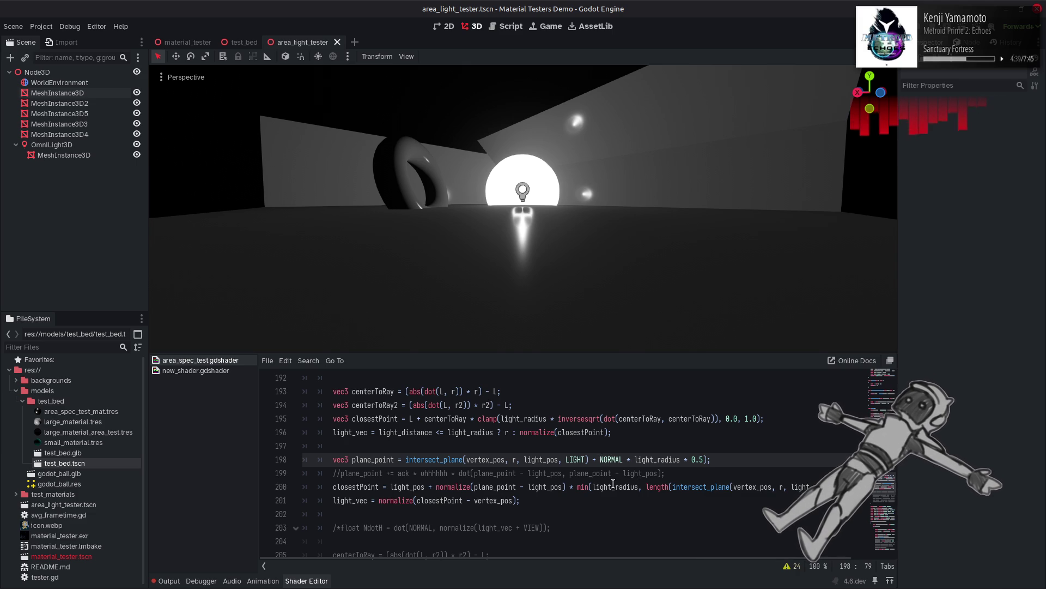
type("(")
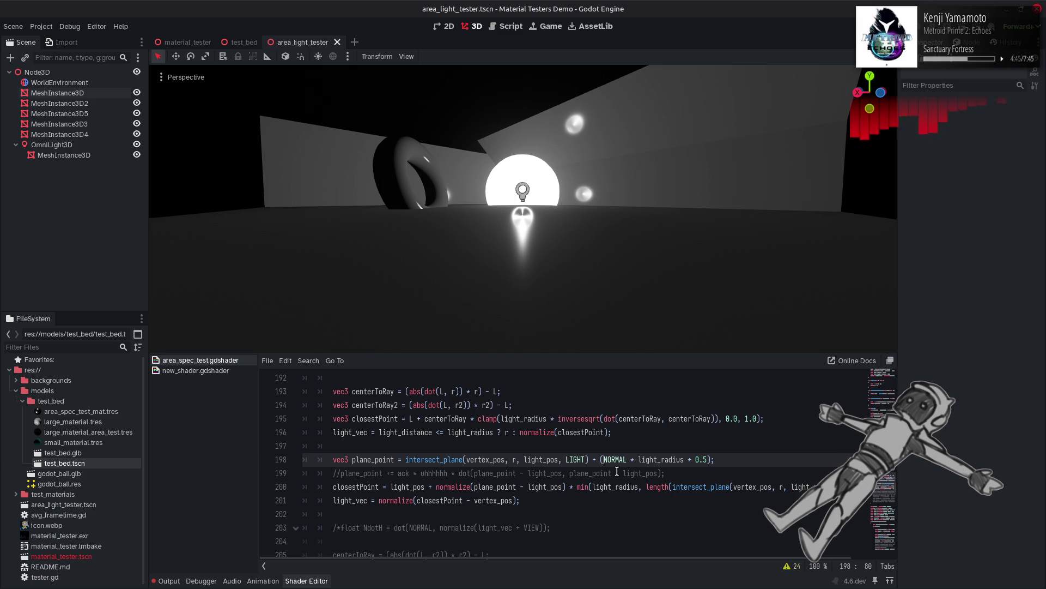
type("-")
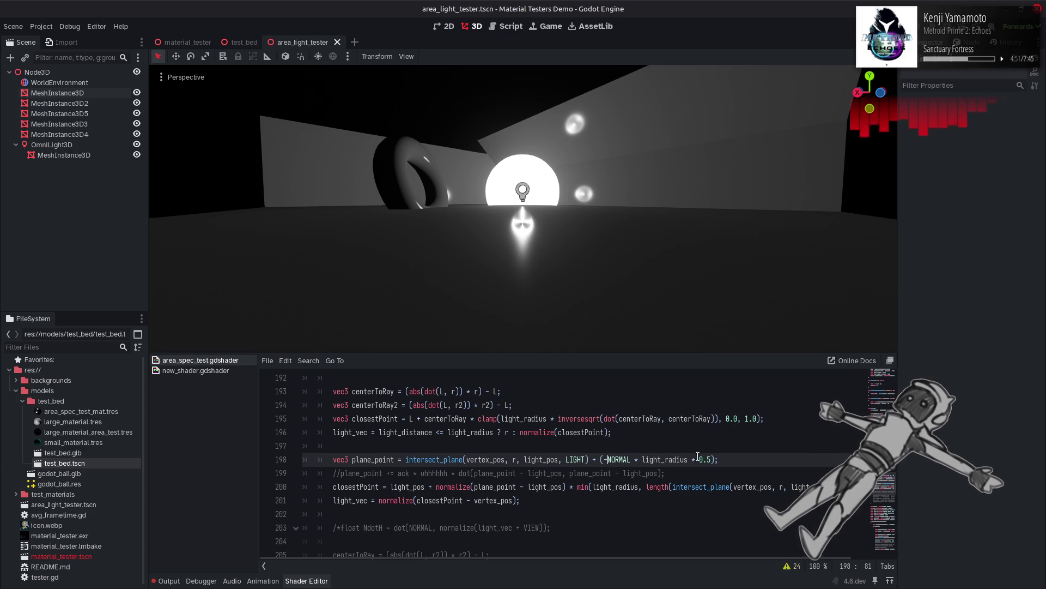
Step: Cut the -NORMAL offset term back out of line 198
mouse_move(718, 460)
left_mouse_down()
mouse_move(594, 459)
mouse_move(713, 462)
left_mouse_up()
left_click(591, 473)
key("ctrl+x")
left_click(616, 460)
Step: Paste the offset term onto a new line 199, prefixed with plane_point
key("Return")
key("ctrl+v")
type(";")
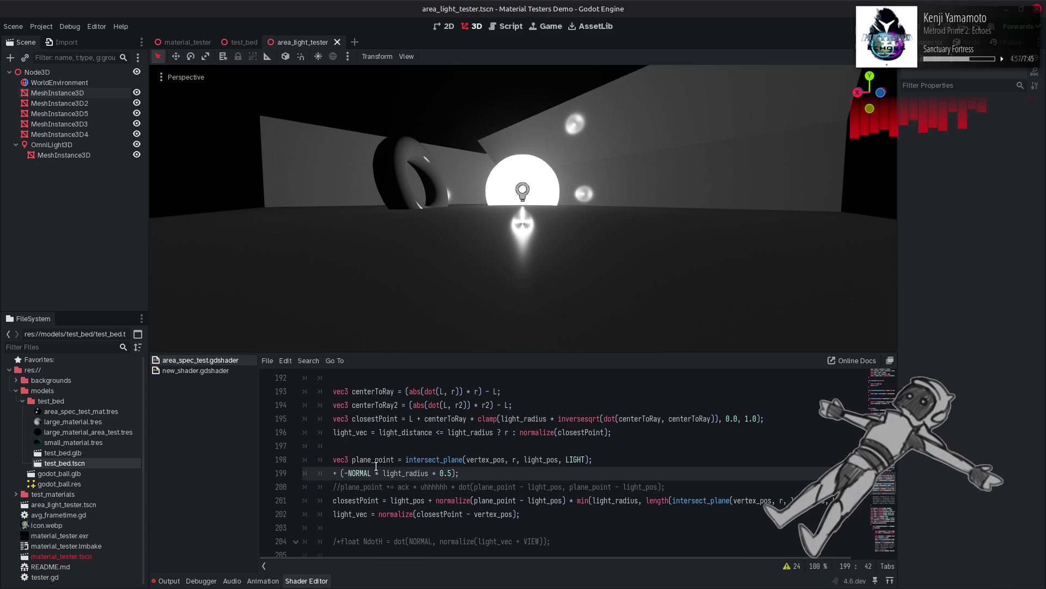
double_click(374, 460)
key("ctrl+c")
left_click(333, 473)
key("ctrl+v")
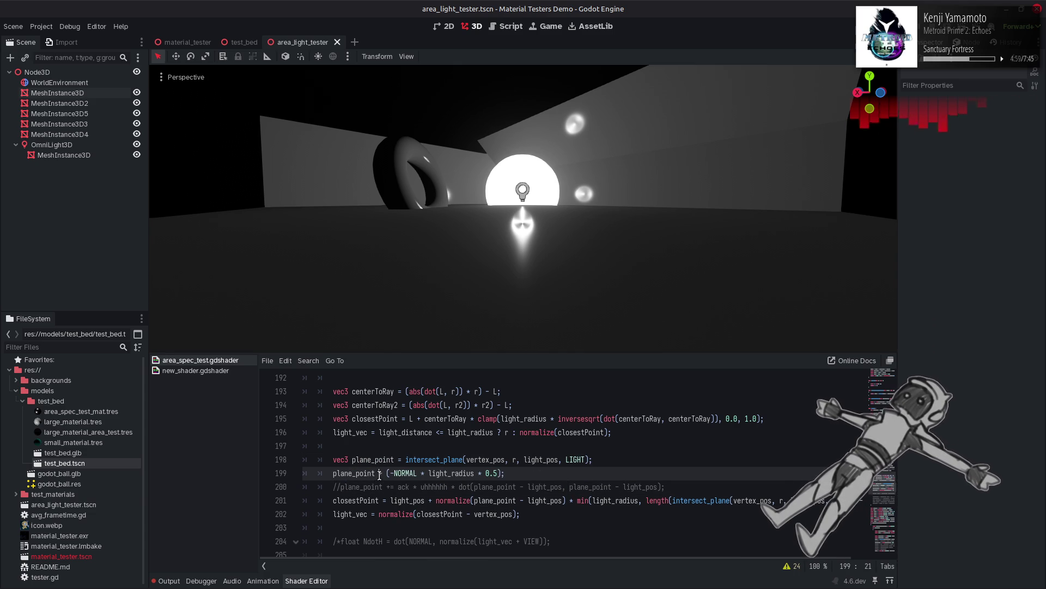
Step: Make line 199 read plane_point += -NORMAL * light_radius * 0.5; and save
key("Right")
type("=")
key("Right")
key("Delete")
left_click(502, 474)
key("BackSpace")
type(";")
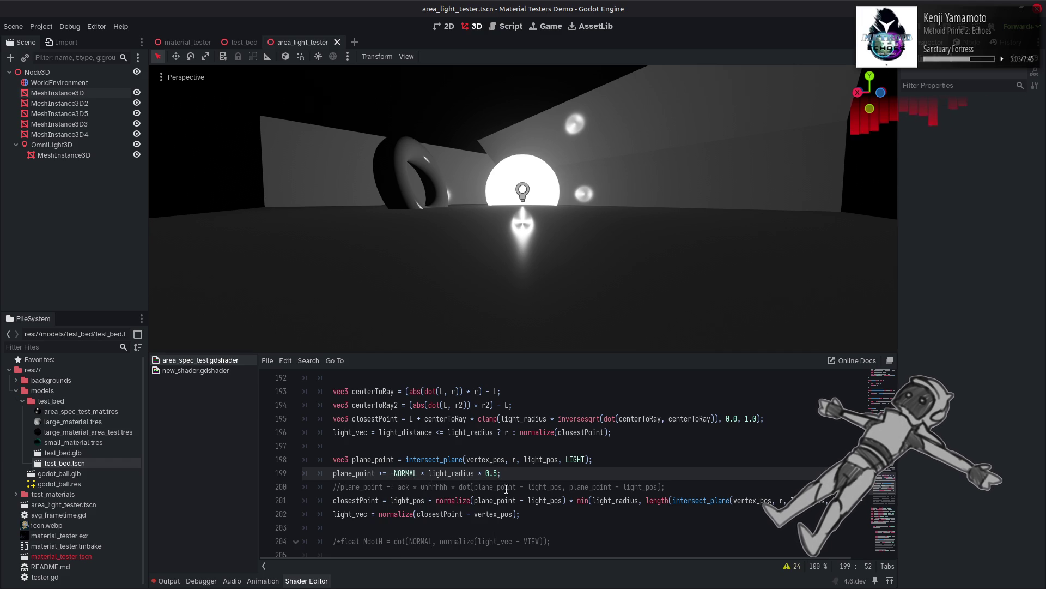
key("ctrl+s")
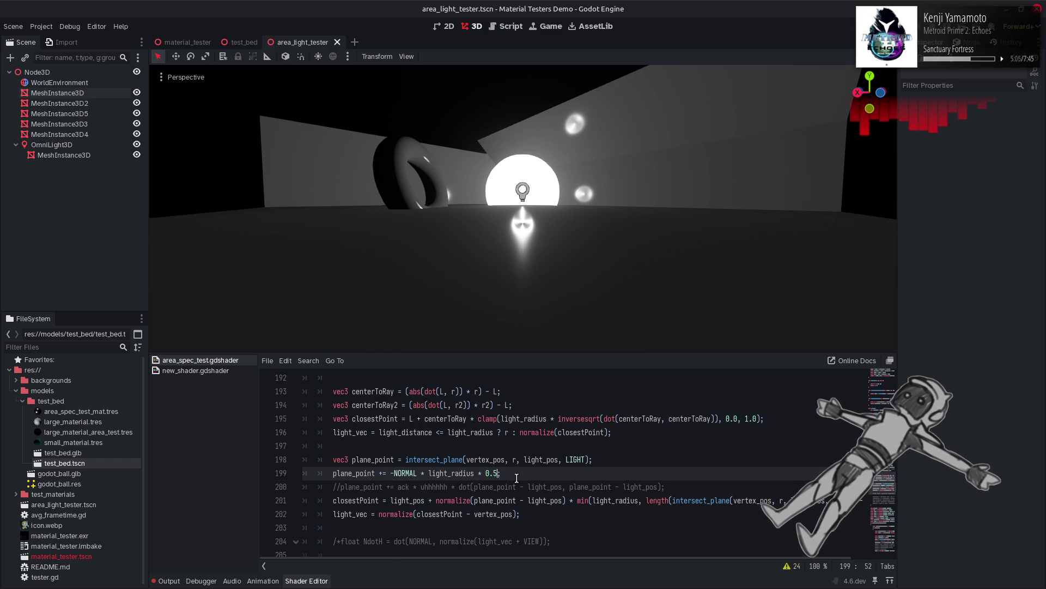
Step: Multiply the offset by length(plane_point - light_pos) and save to recompile
left_click(380, 459)
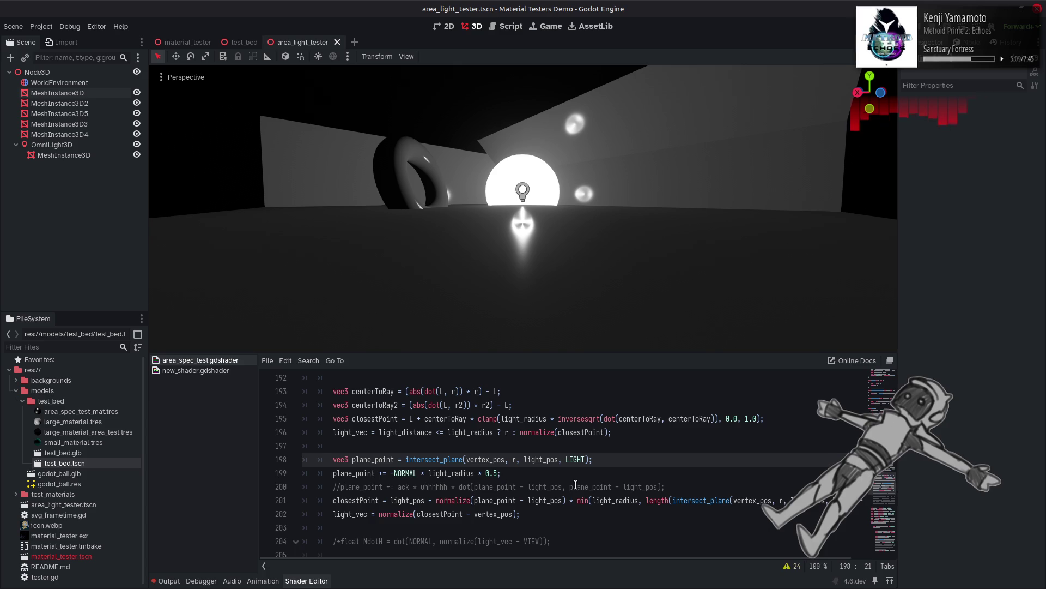
left_click_drag(447, 486, 661, 487)
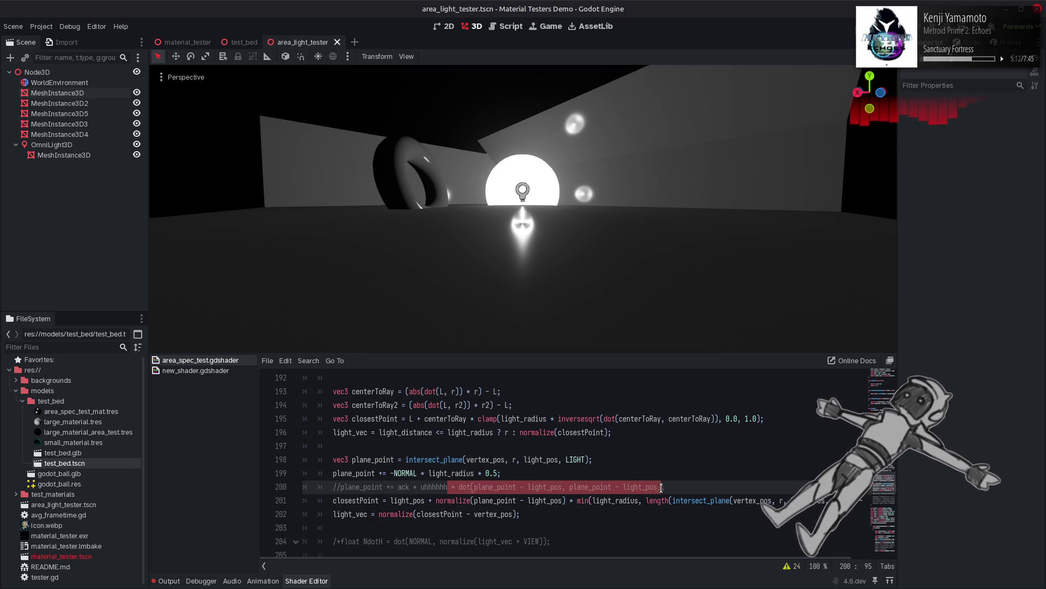
left_click(498, 473)
key("ctrl+v")
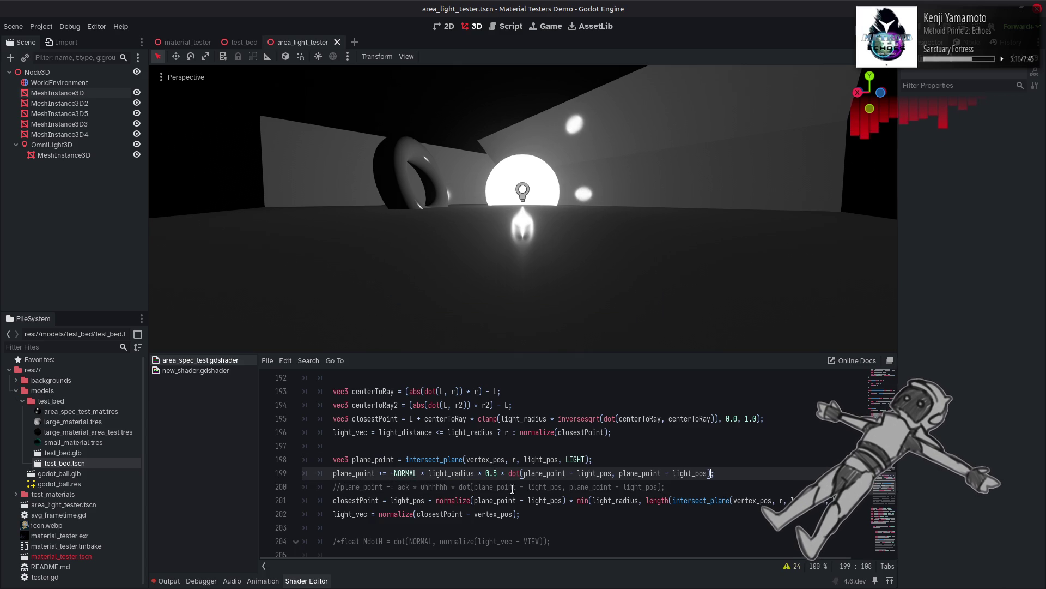
double_click(515, 474)
type("len")
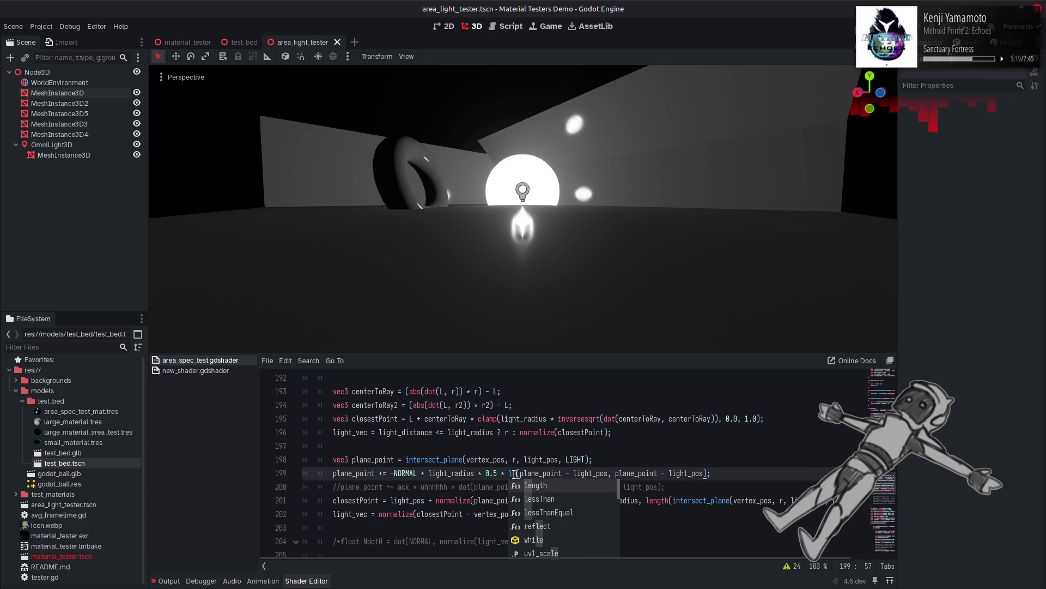
key("Return")
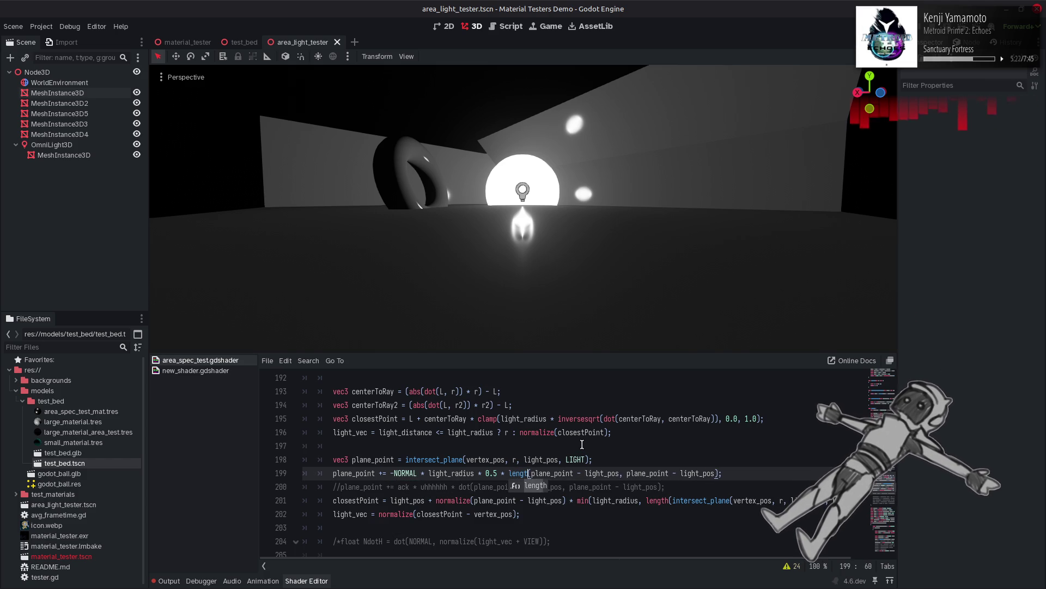
left_click_drag(622, 473, 719, 473)
key("BackSpace")
key("ctrl+s")
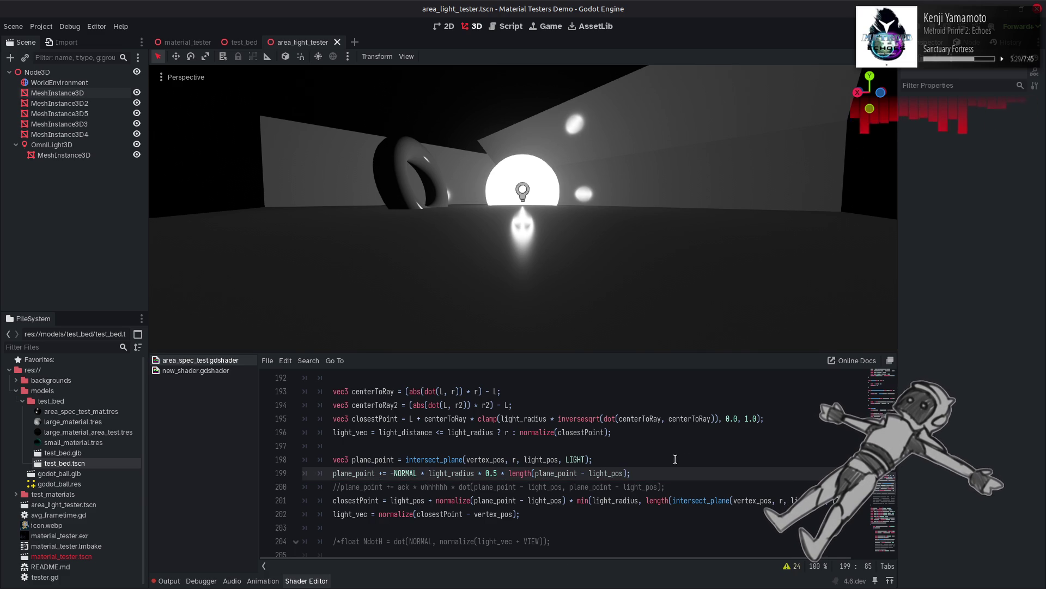
Step: Briefly comment out the light_vec line to preview the highlight, then restore it
left_click(334, 514)
key("ctrl+k")
key("ctrl+s")
key("ctrl+k")
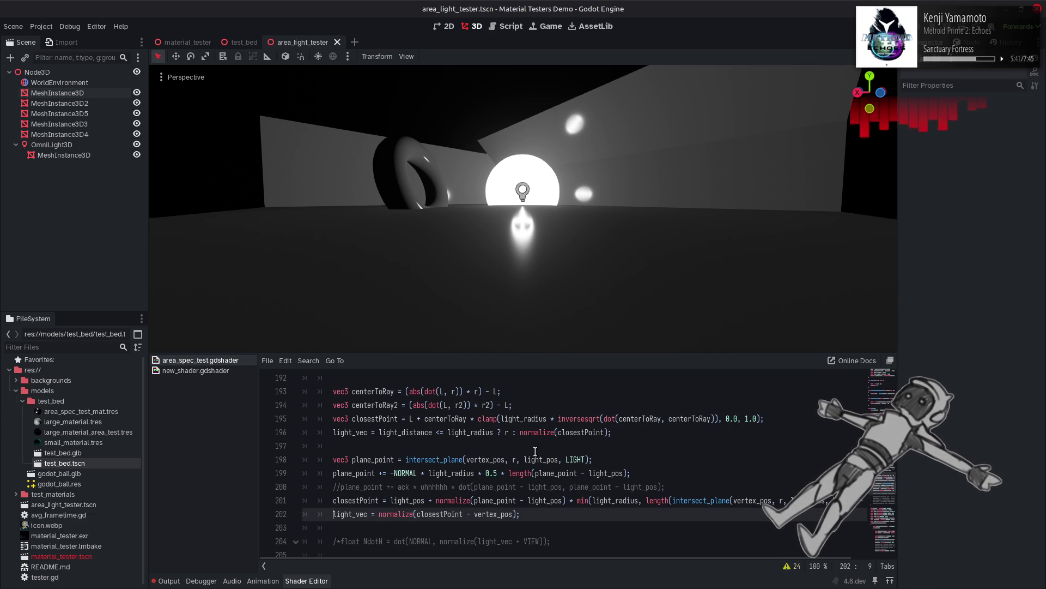
scroll(541, 448, "up", 2)
Step: Move line 199's 0.5 to the end, after a new (1.0 - abs(uhhhhhh4)) factor
left_click(485, 412)
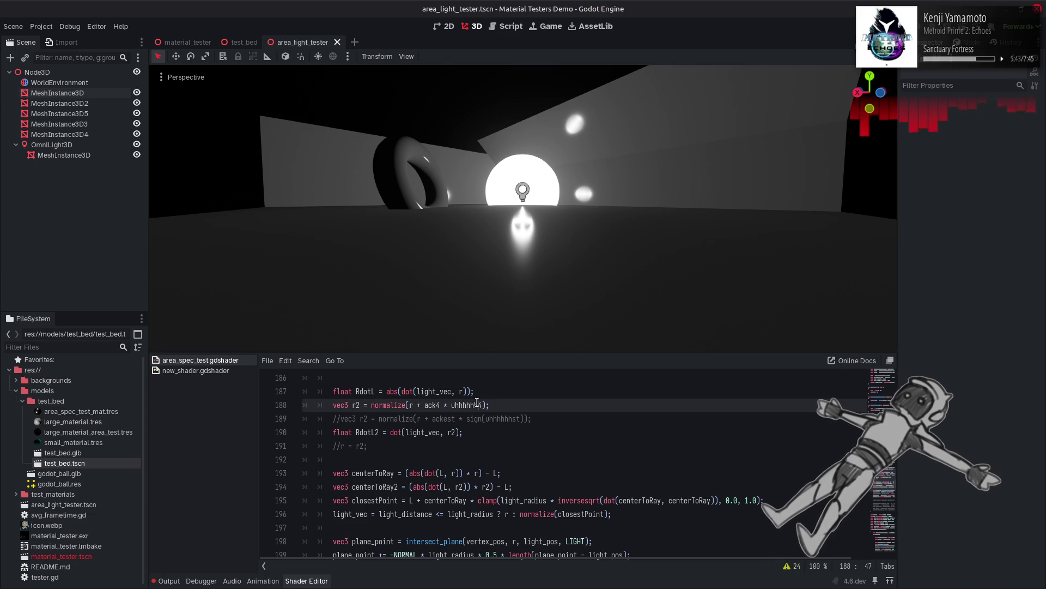
scroll(500, 413, "down", 2)
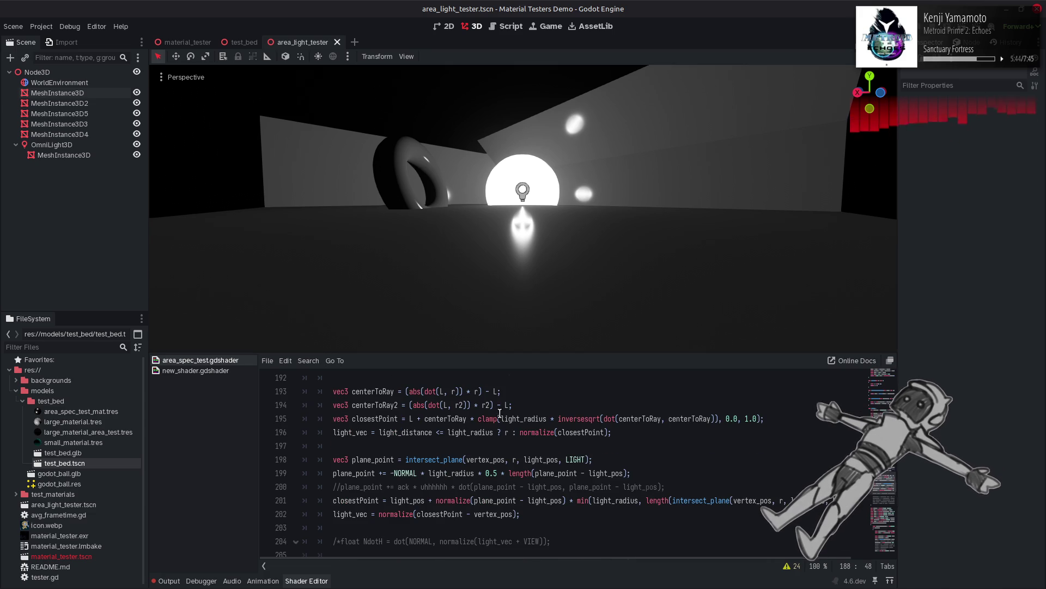
left_click(499, 473)
key("BackSpace")
key("BackSpace")
key("BackSpace")
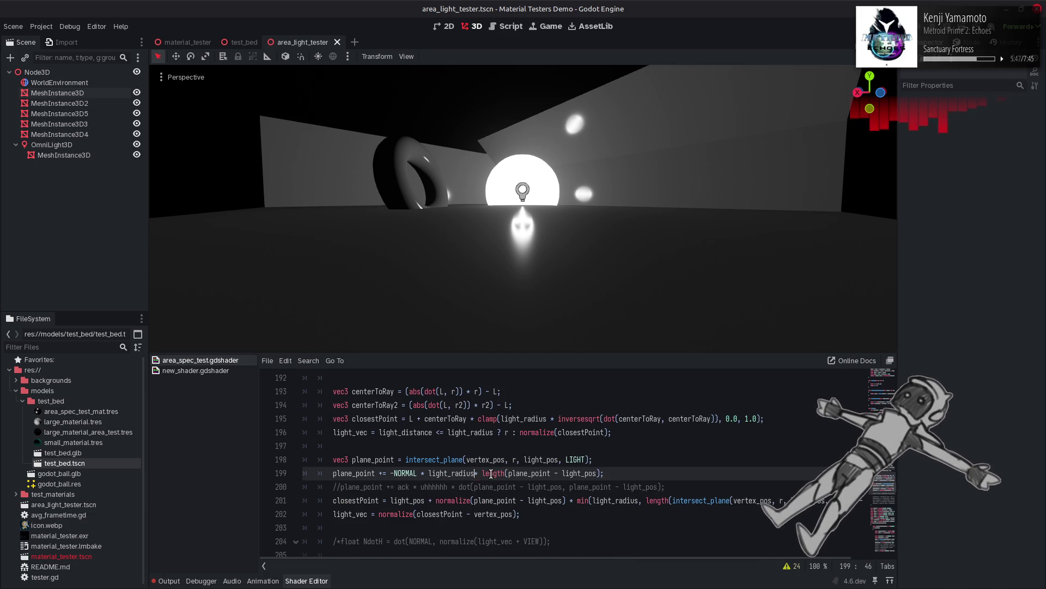
left_click(604, 473)
type("* ")
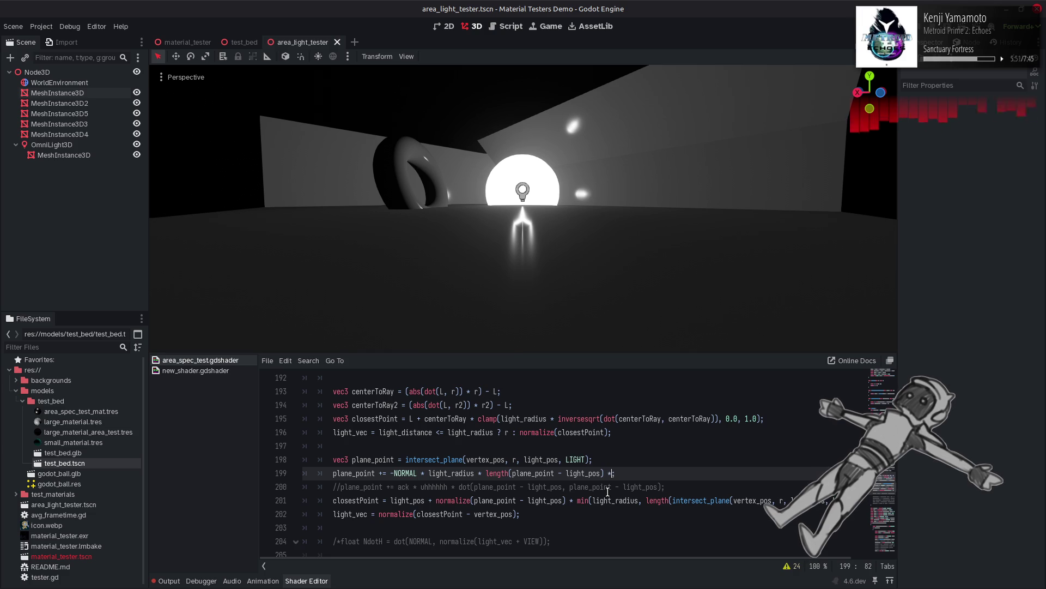
type("abs(")
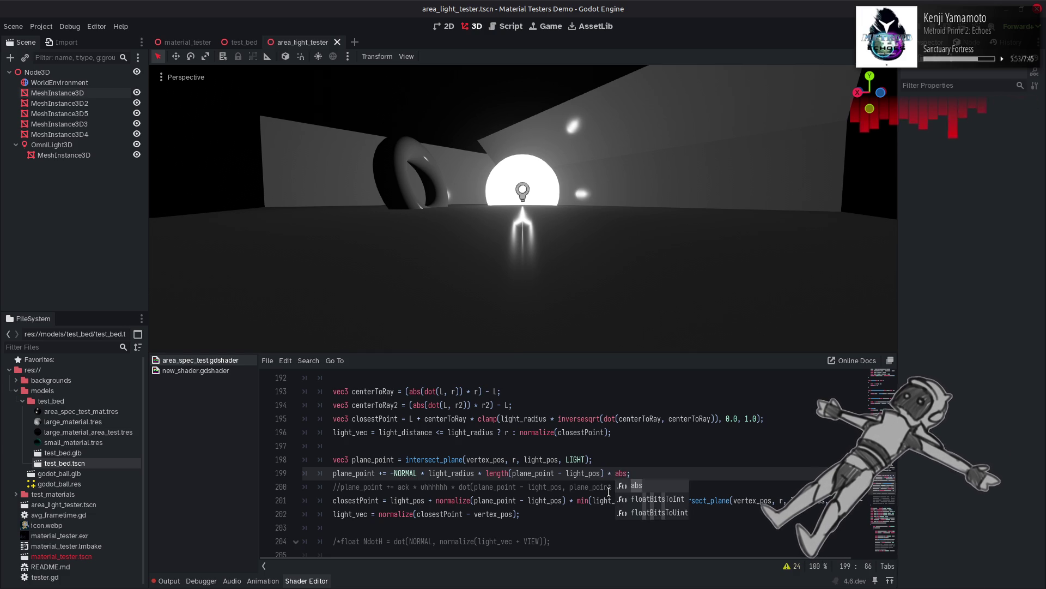
type("uhhhhhh4")
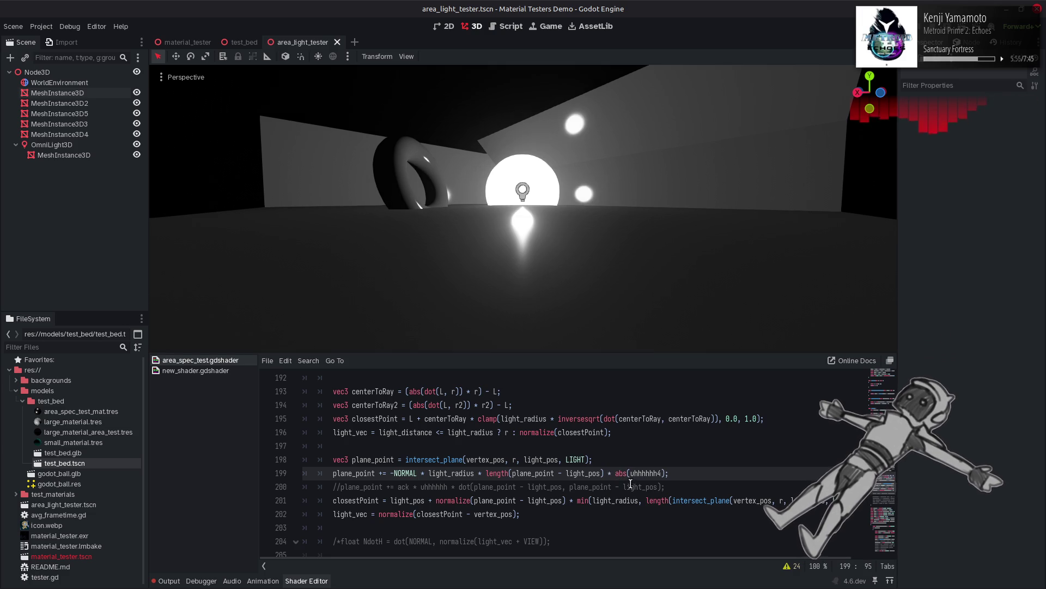
left_click(618, 477)
type("1.0")
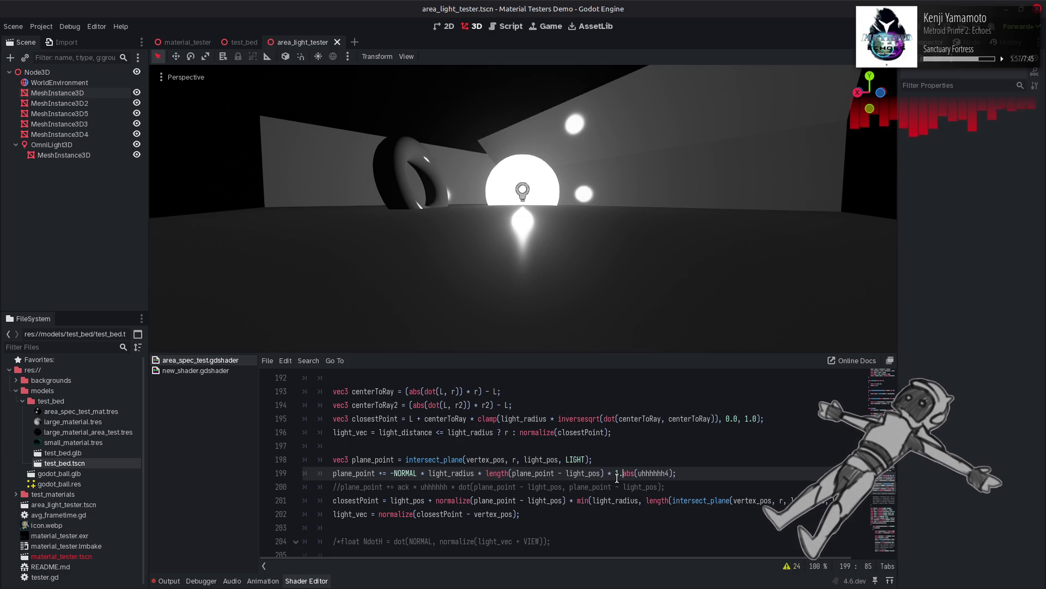
type(" -")
left_click(618, 478)
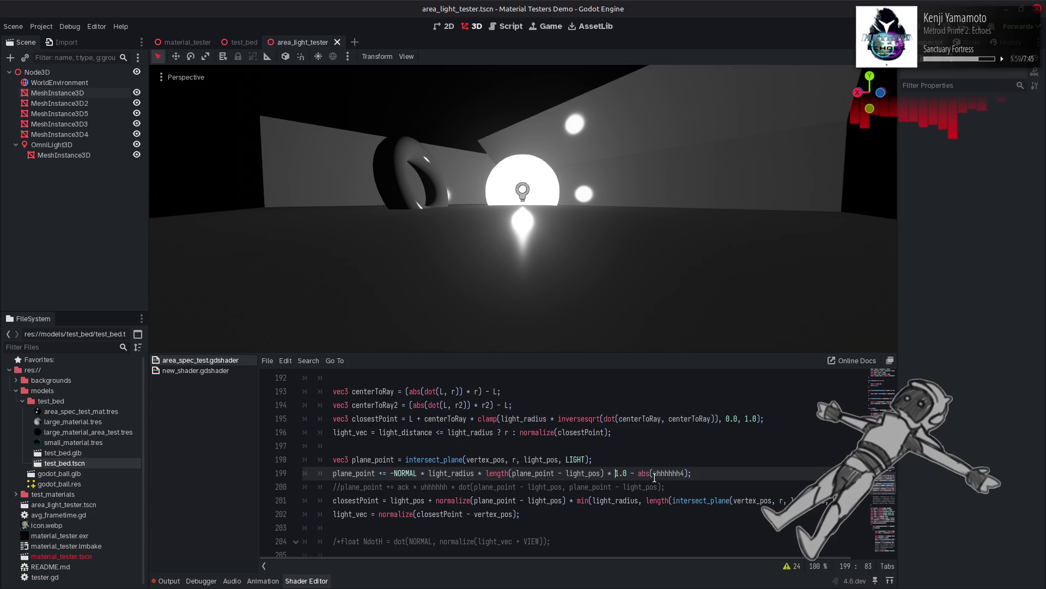
type("(")
left_click(690, 473)
type(")")
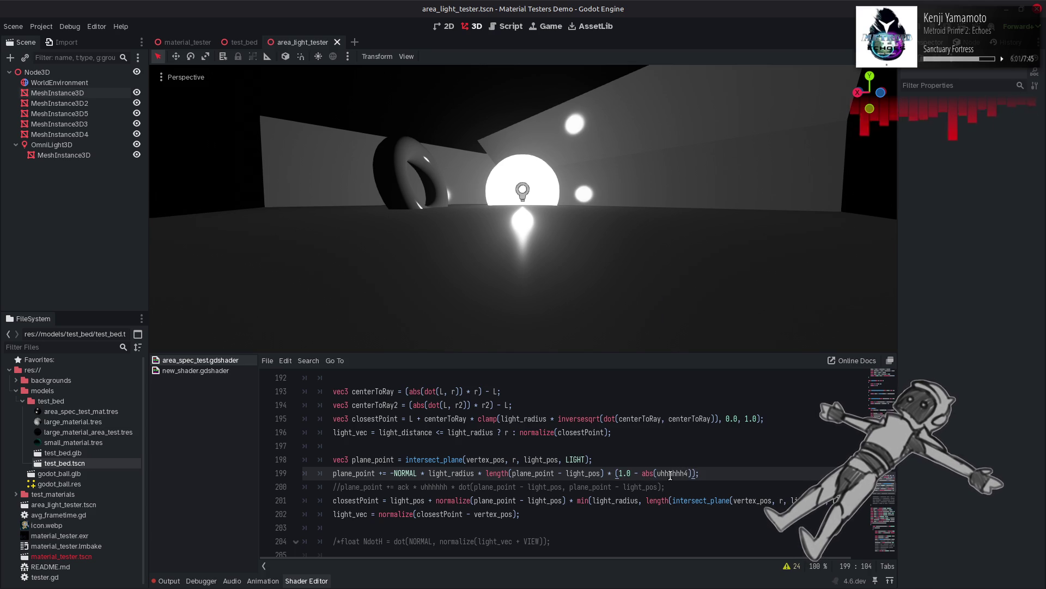
type(" * 0.5")
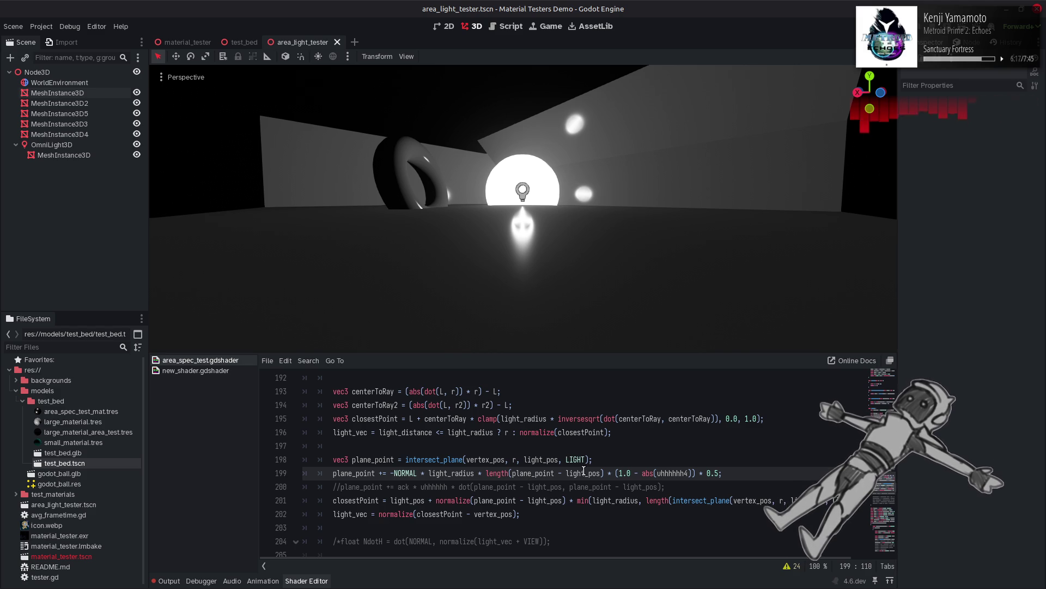
Step: Swap NORMAL for VIEW on line 199, comparing with and without the minus sign
double_click(399, 474)
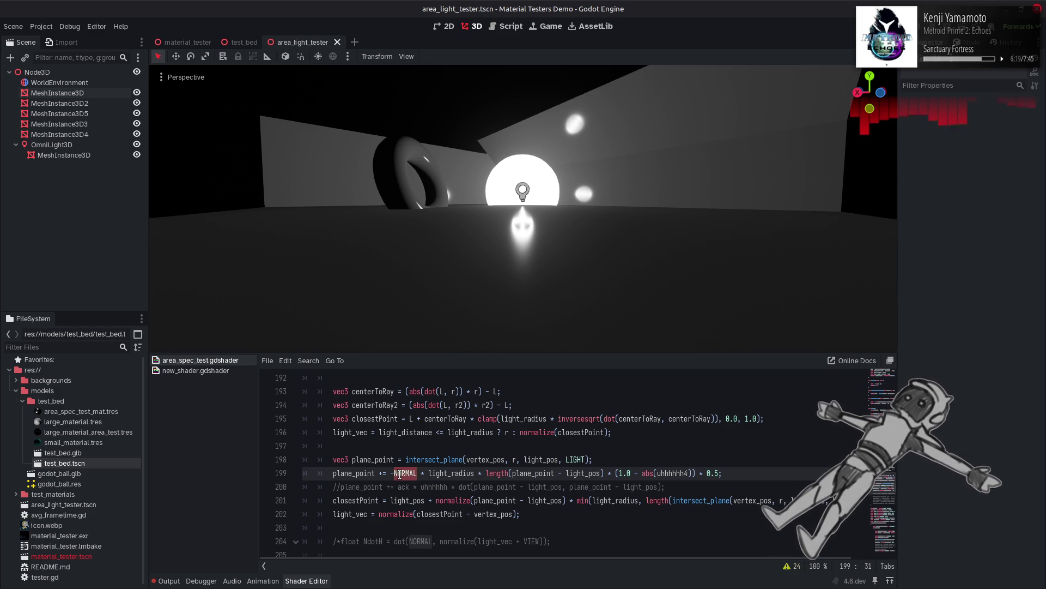
type("VIEW")
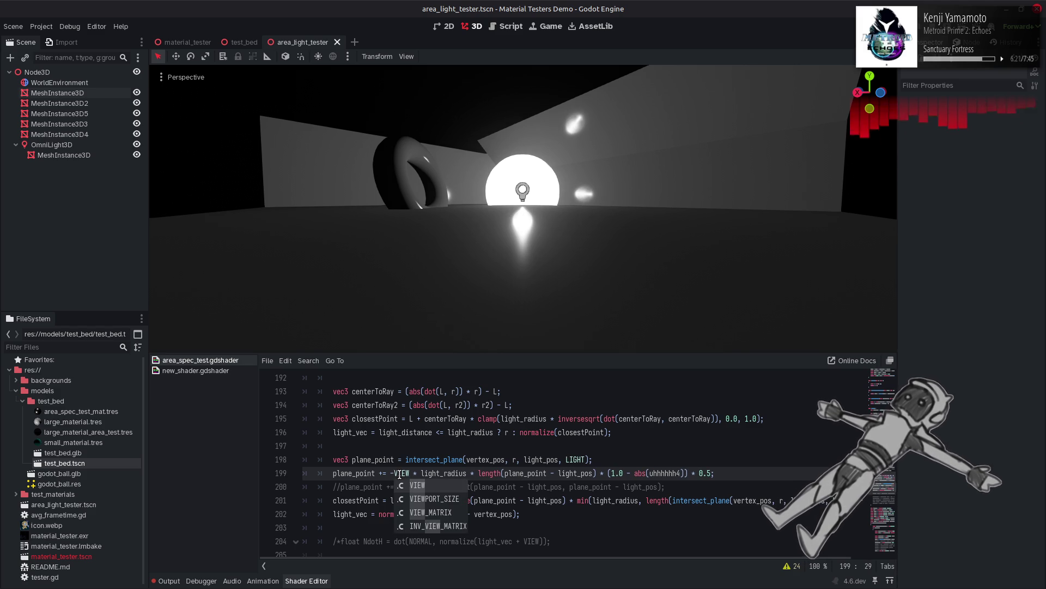
left_click(394, 473)
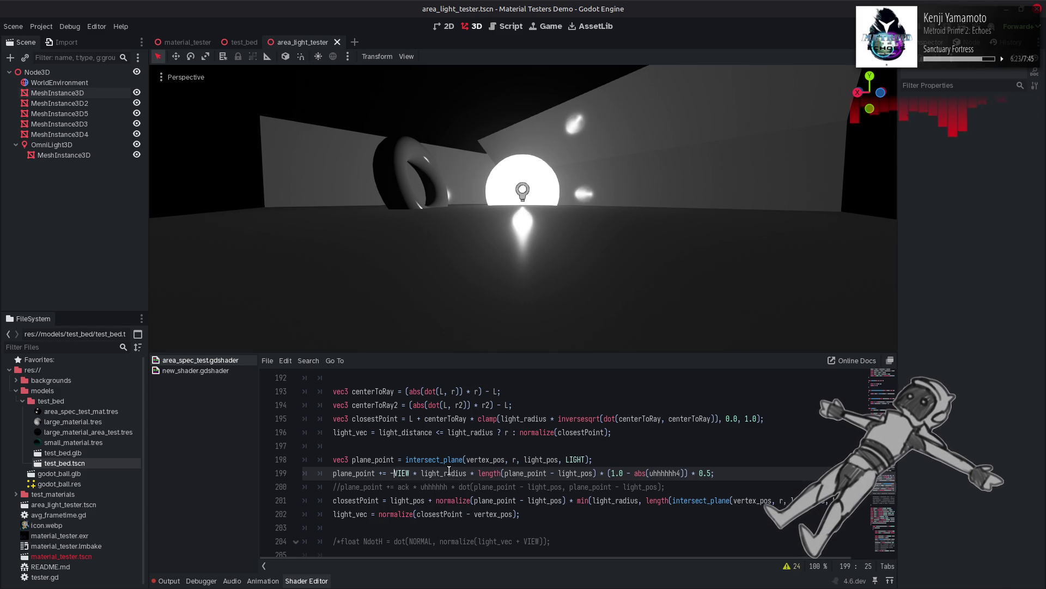
key("BackSpace")
key("ctrl+s")
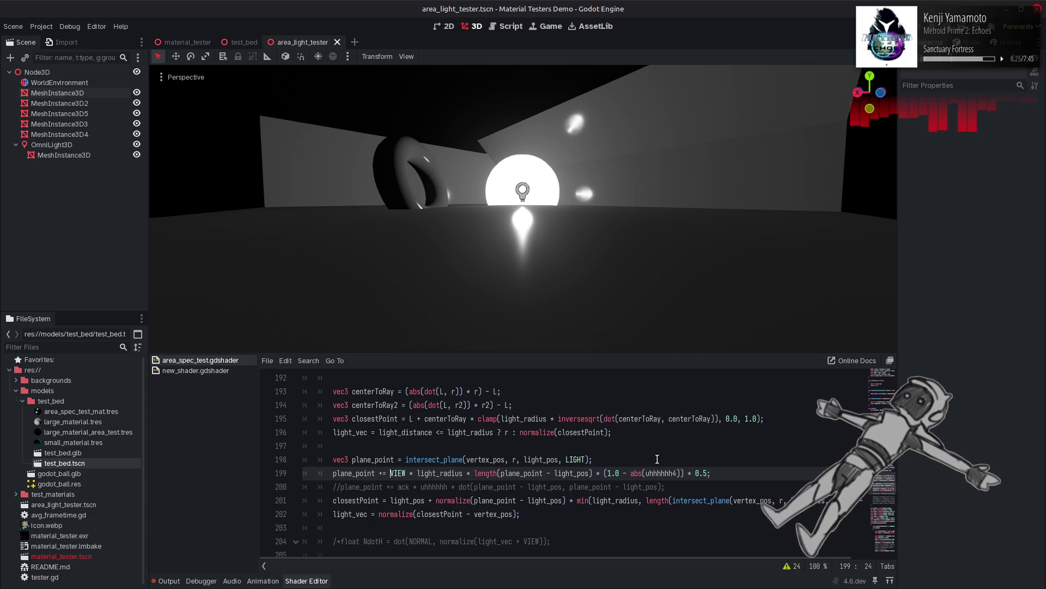
type("-")
key("BackSpace")
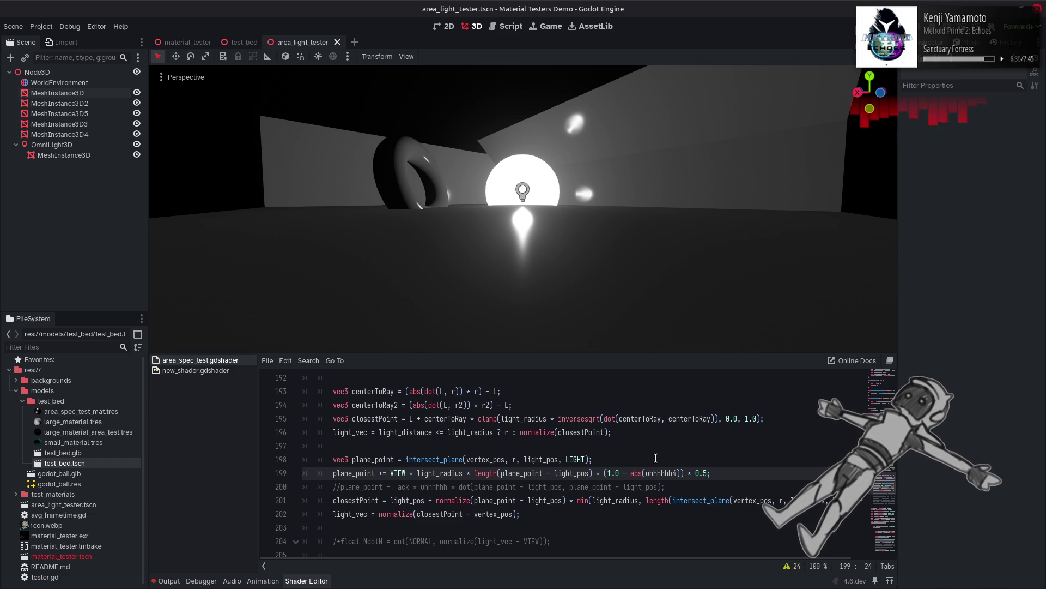
Step: Replace VIEW with project(r, LIGHT) on line 199 and save
double_click(403, 473)
type("r")
key("ctrl+s")
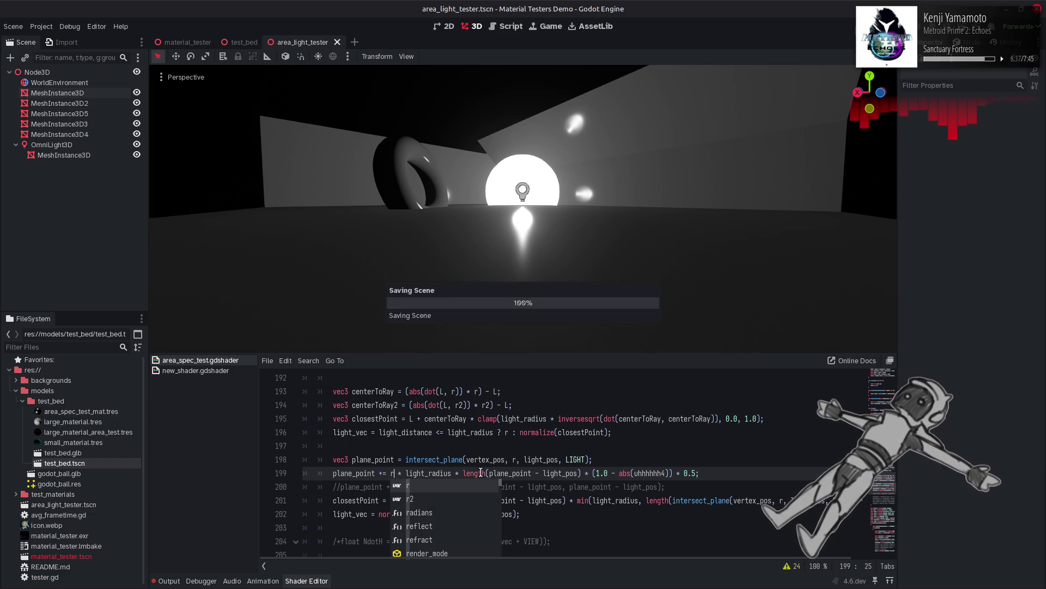
key("ctrl+z")
key("ctrl+z")
key("ctrl+z")
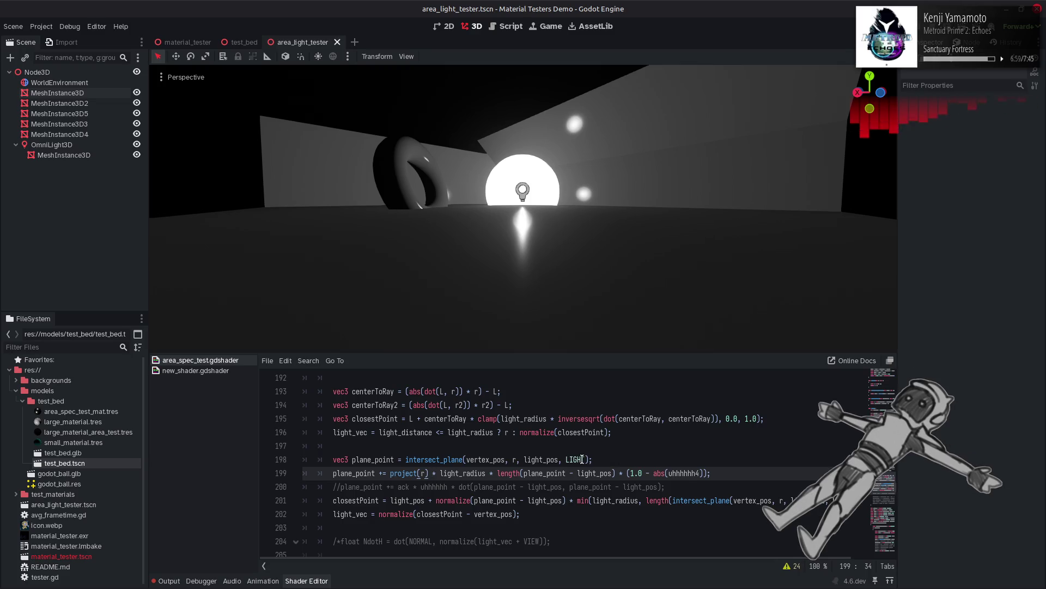
left_click(428, 473)
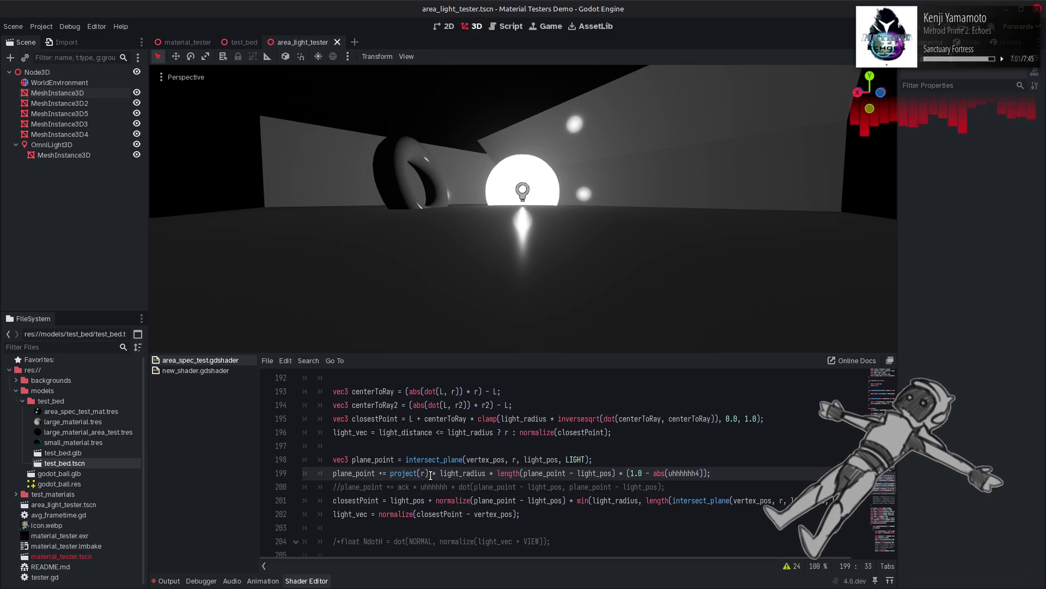
type(", LIGHT")
key("ctrl+s")
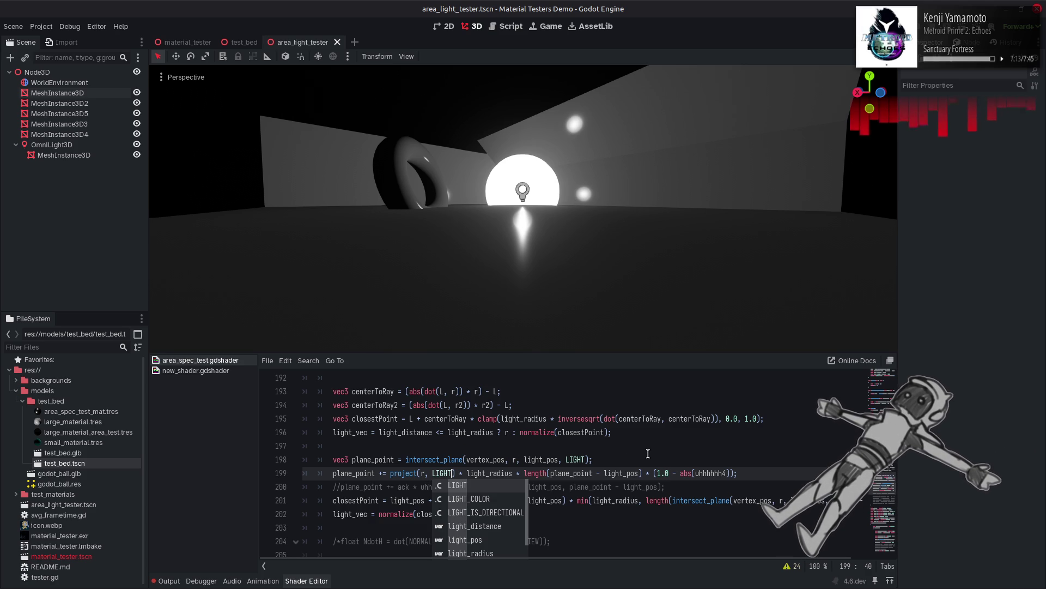
Step: Drop the (1.0 - abs(uhhhhhh4)) factor and append * 0.5 to line 199
left_click_drag(642, 473, 737, 472)
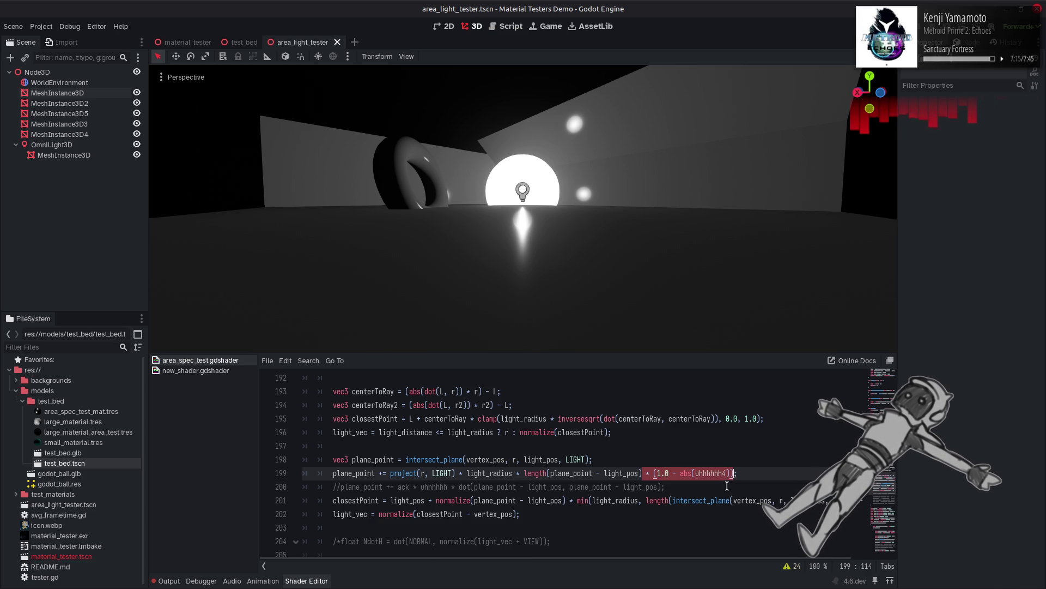
key("BackSpace")
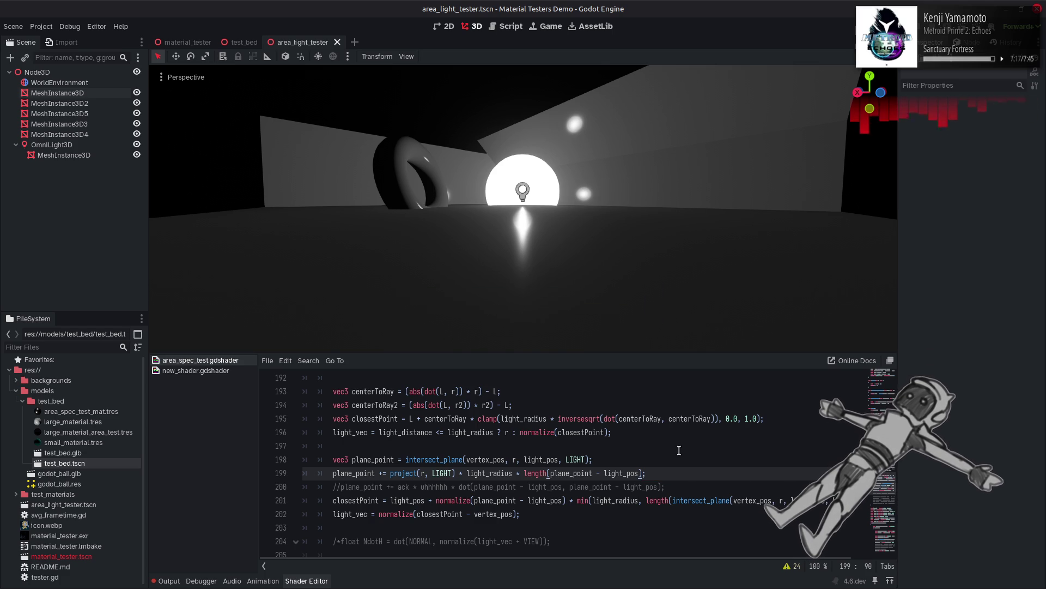
type("* 0.")
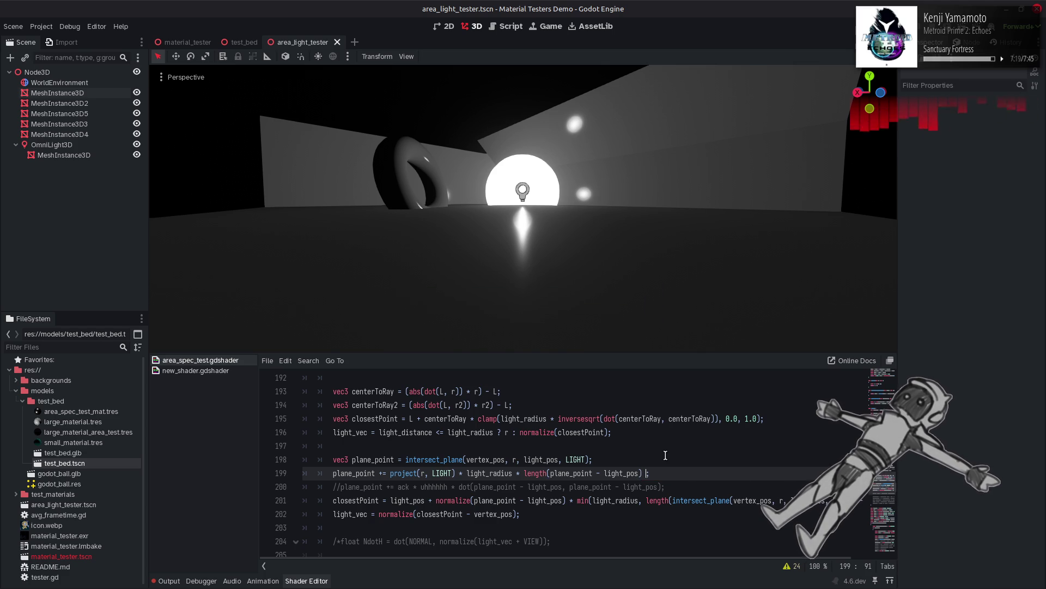
type("5")
key("ctrl+s")
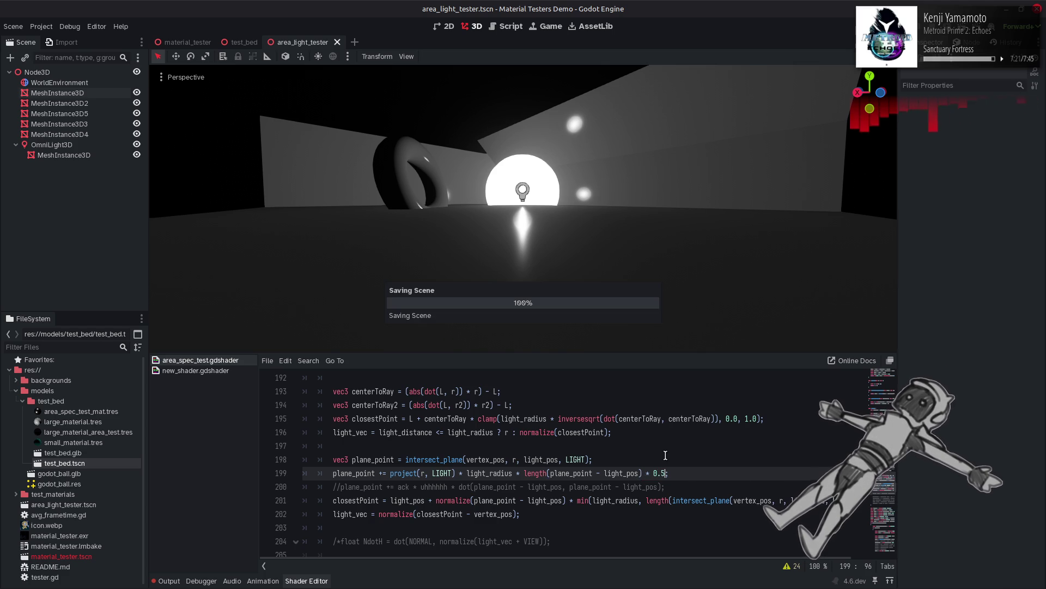
Step: Temporarily comment out the light_vec line 202 to preview, then uncomment it
left_click(333, 514)
type("//")
key("ctrl+s")
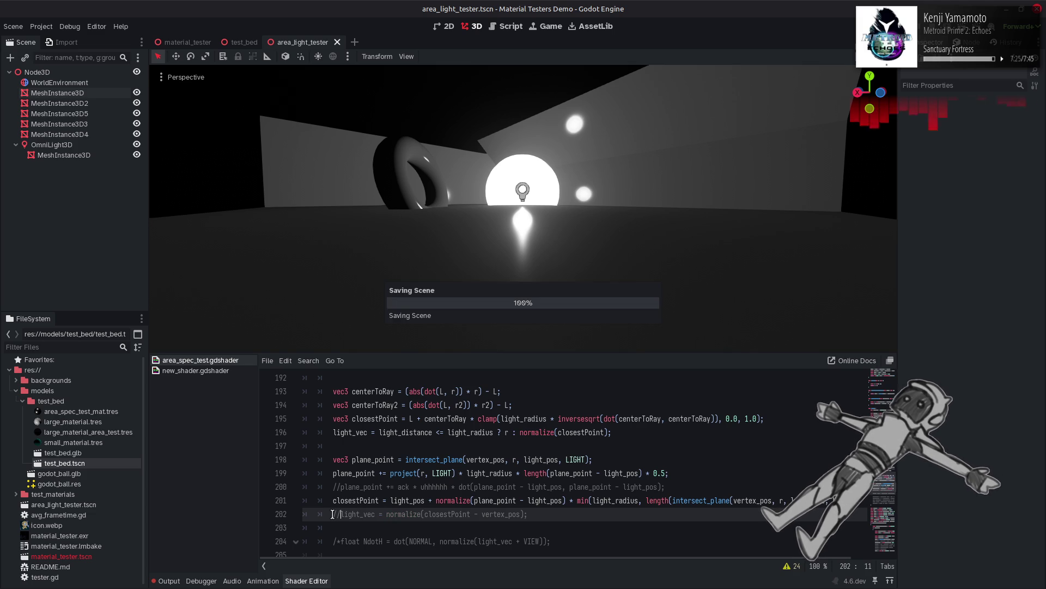
key("BackSpace")
key("BackSpace")
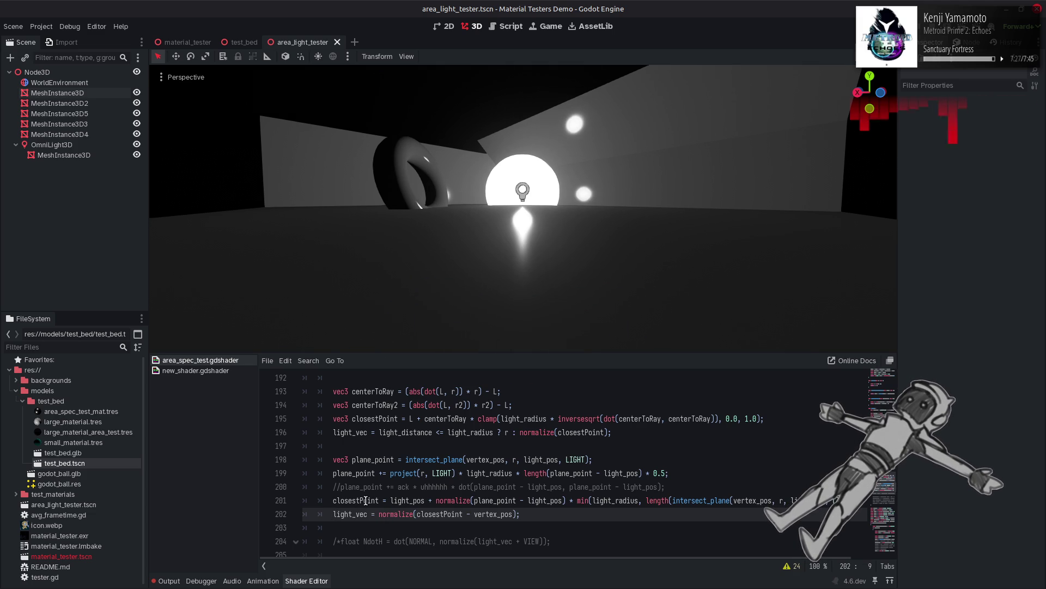
Step: Negate the factor to * -0.5, then preview line 199 without that multiplier
left_click(656, 473)
type("-")
key("ctrl+s")
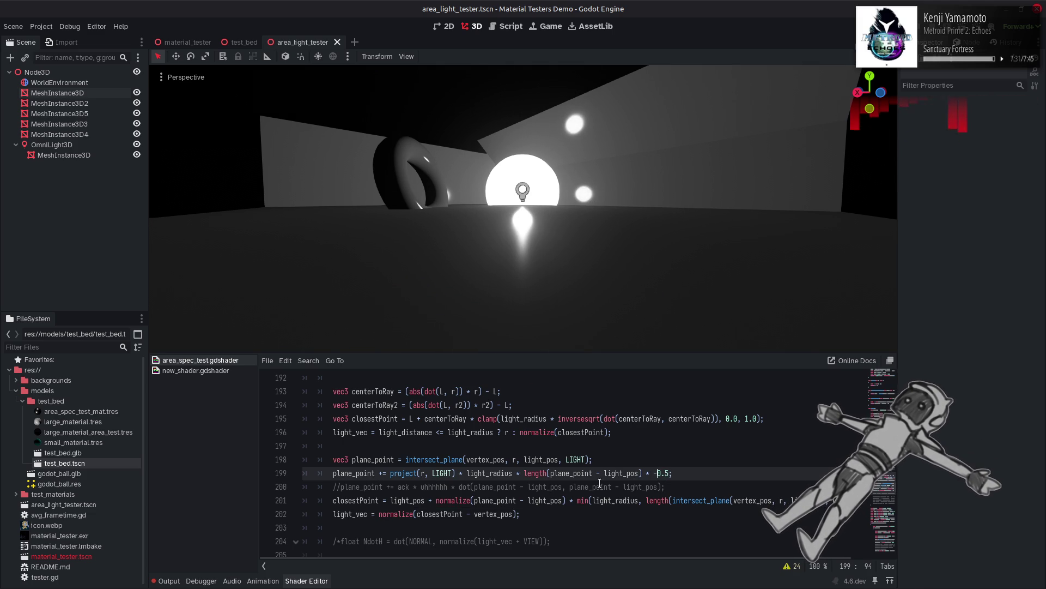
key("Left")
key("Left")
key("Left")
key("shift+Right")
key("shift+Right")
key("shift+Right")
key("ctrl+c")
key("BackSpace")
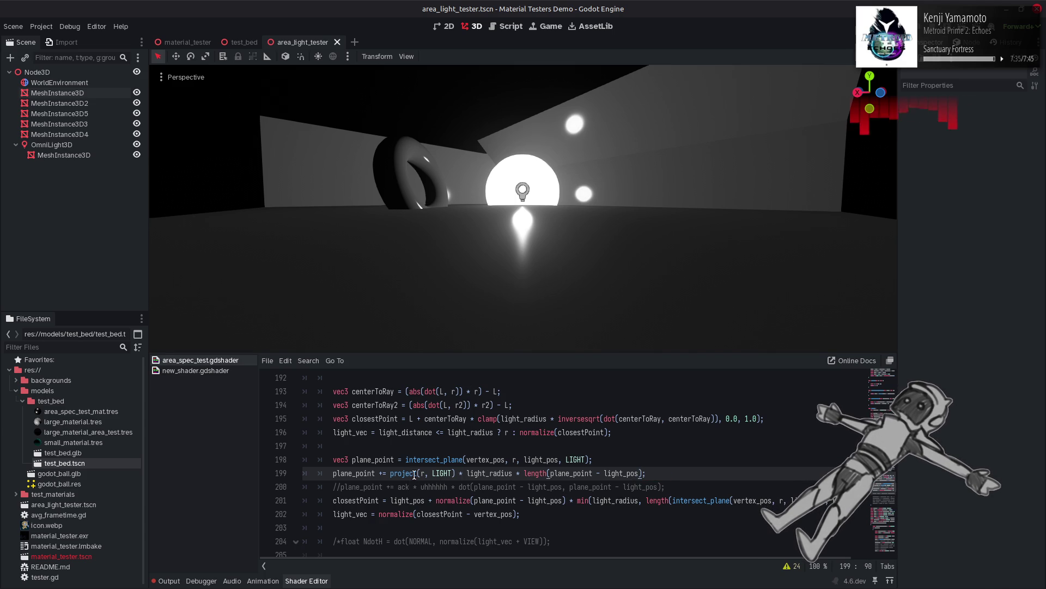
left_click(417, 473)
key("ctrl+s")
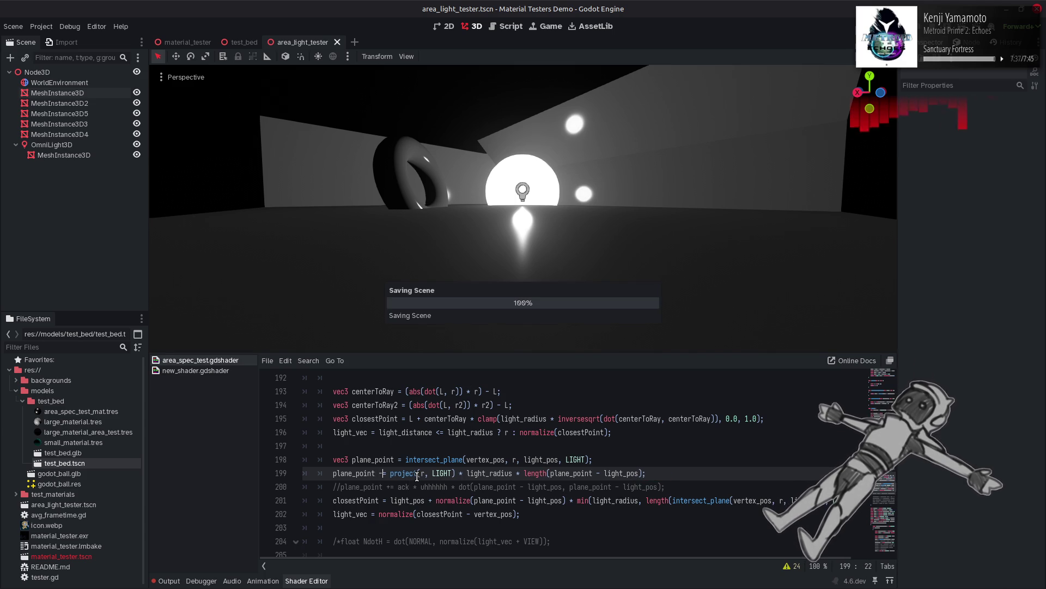
Step: Restore the += operator and * -0.5 multiplier on line 199 and resave
key("BackSpace")
type("+")
key("ctrl+v")
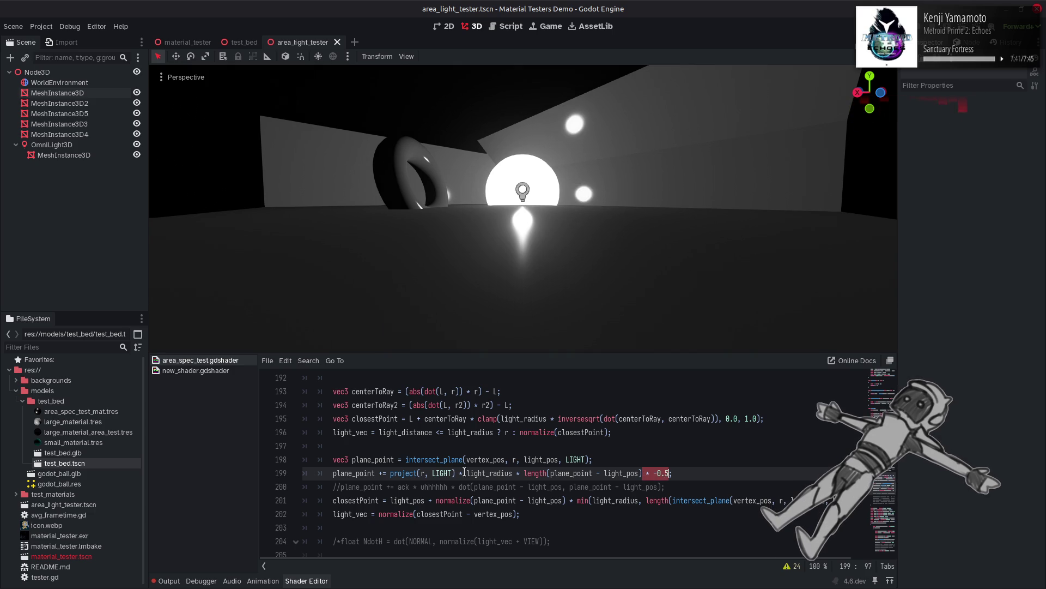
left_click(660, 473)
key("ctrl+s")
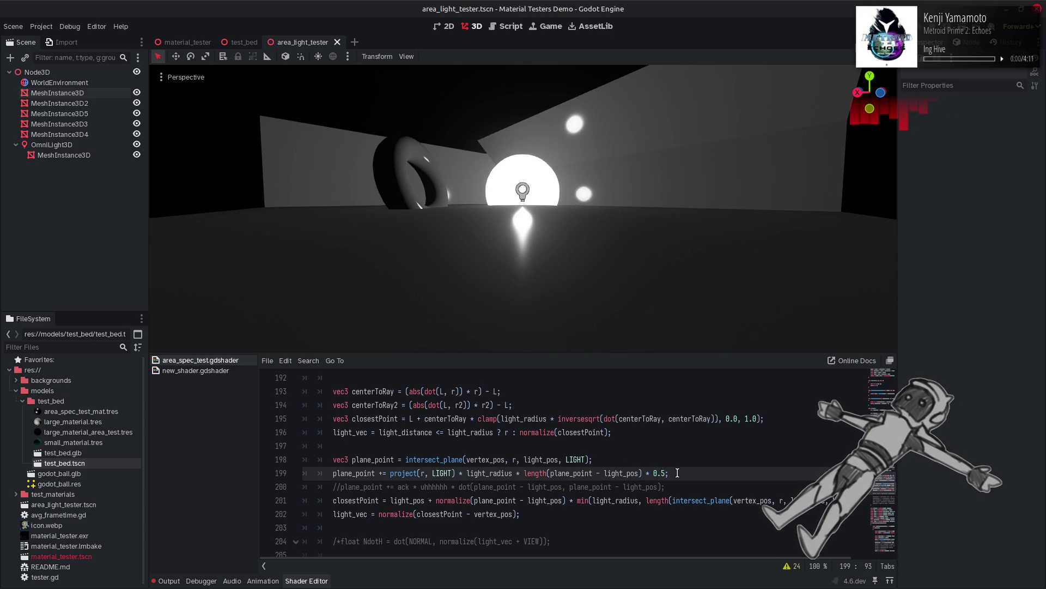
left_click(335, 514)
key("ctrl+s")
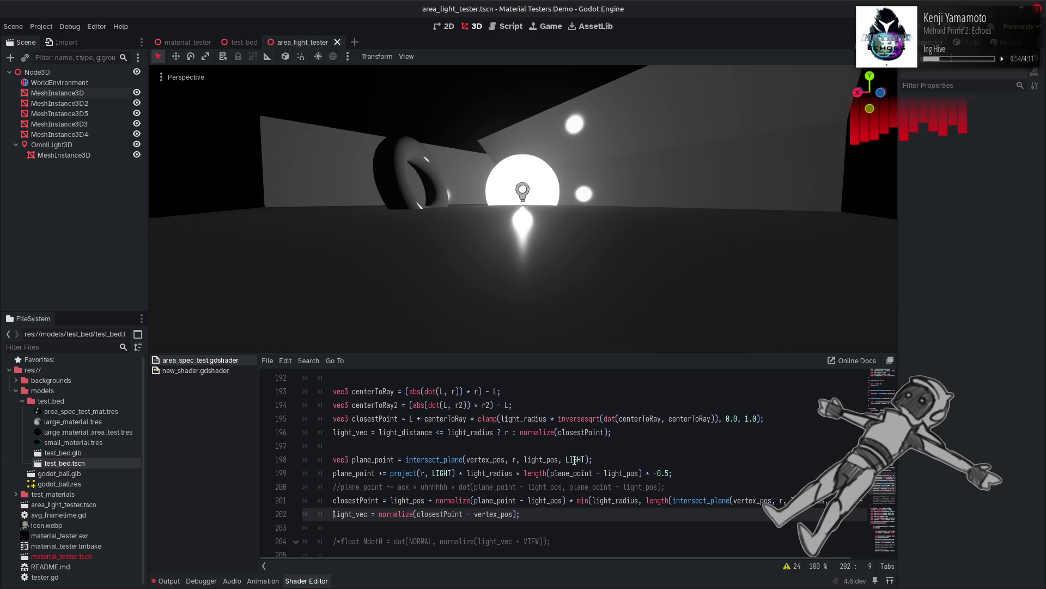
double_click(575, 459)
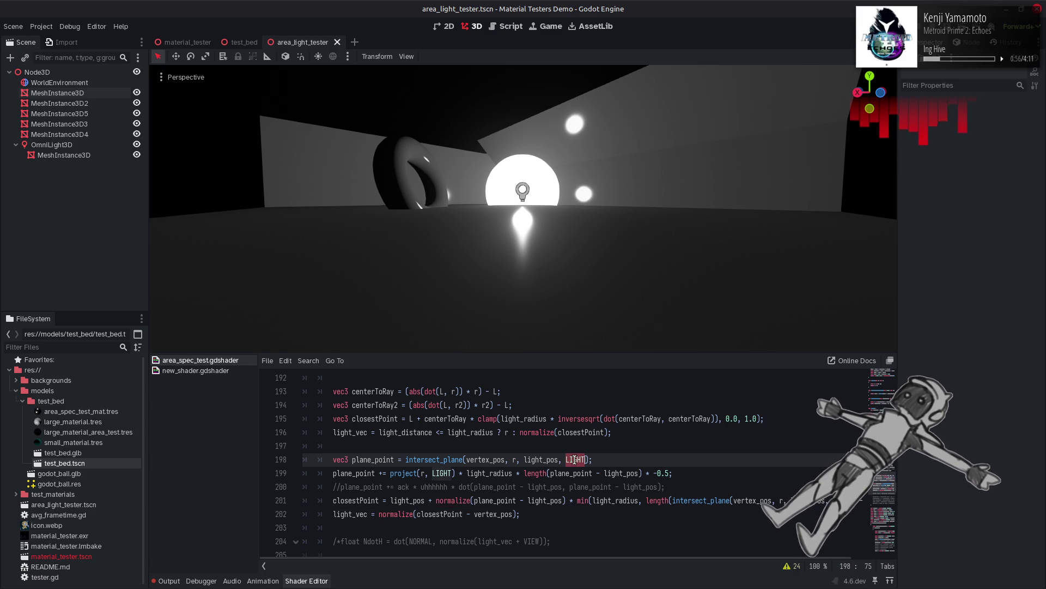
Step: Strip the project( wrapper and * -0.5 from line 199, previewing a plain LIGHT offset
left_click_drag(432, 473, 390, 473)
key("BackSpace")
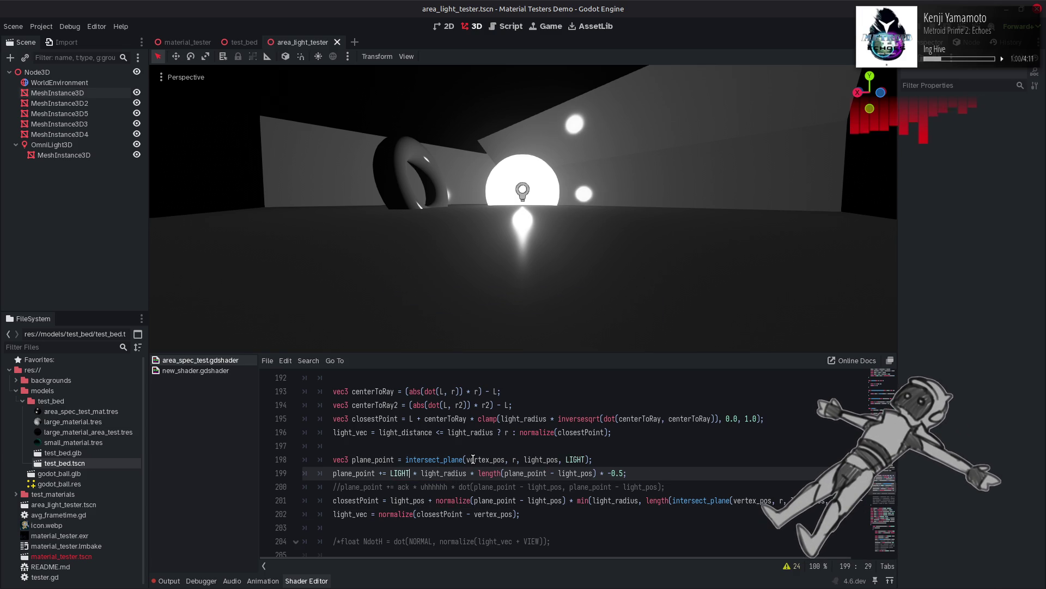
left_click_drag(624, 473, 595, 474)
key("BackSpace")
key("ctrl+s")
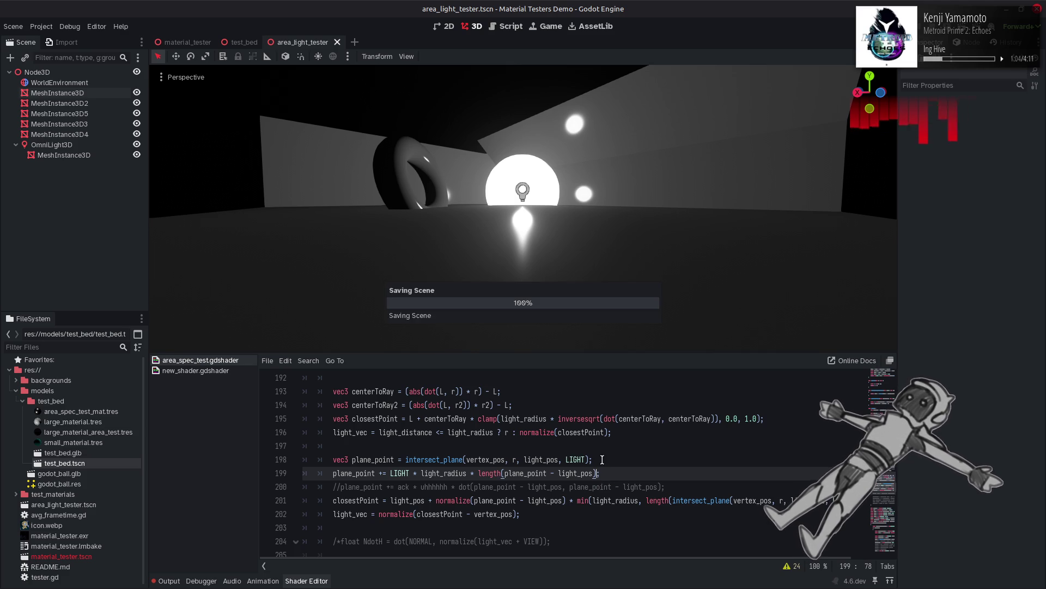
left_click(384, 473)
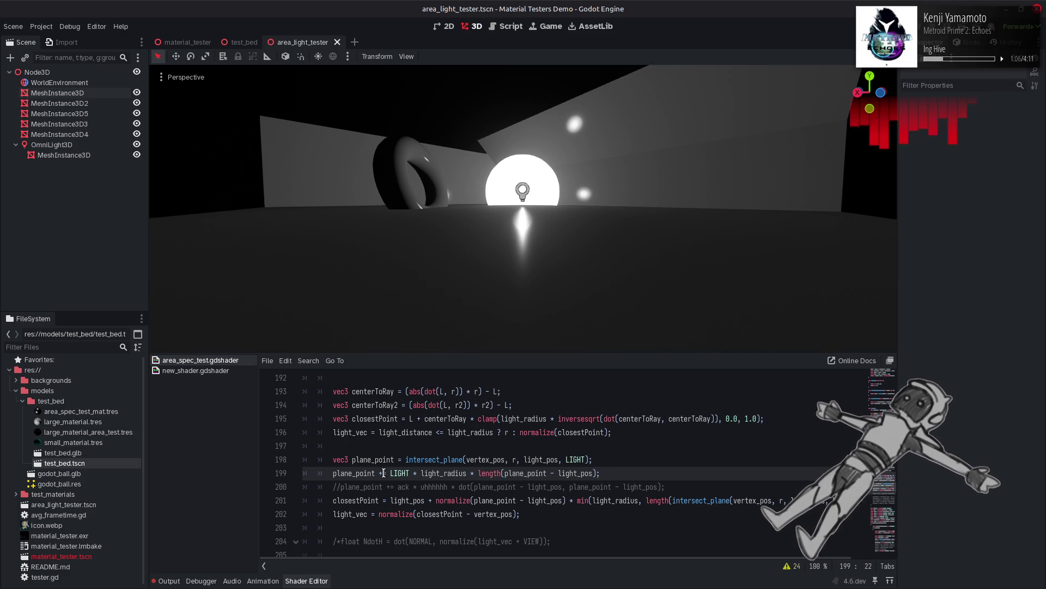
key("BackSpace")
key("ctrl+s")
key("ctrl+s")
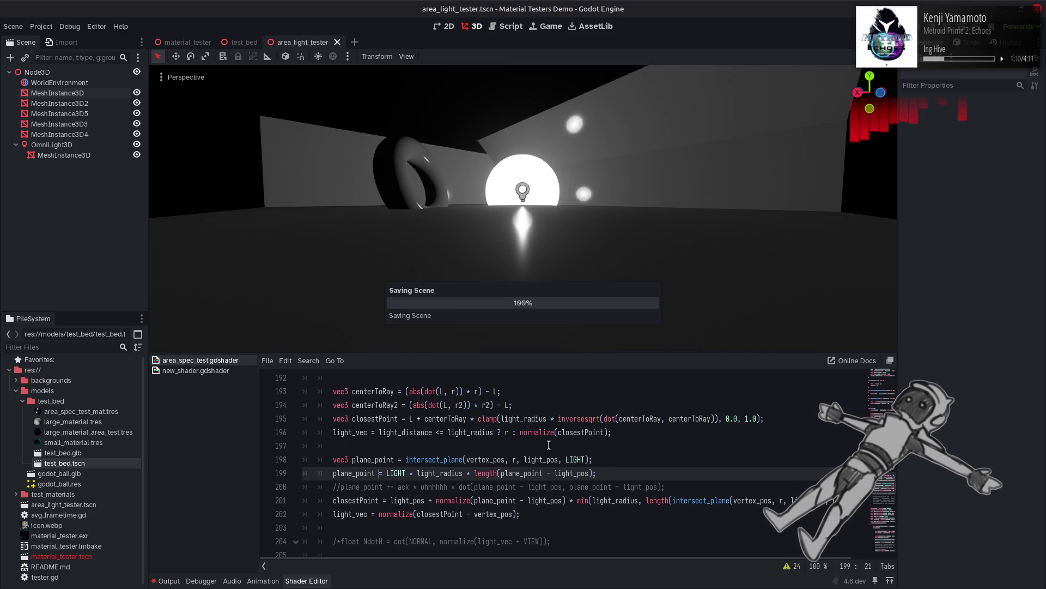
Step: Restore += and change the direction to cross(r, LIGHT) on line 199
type("+")
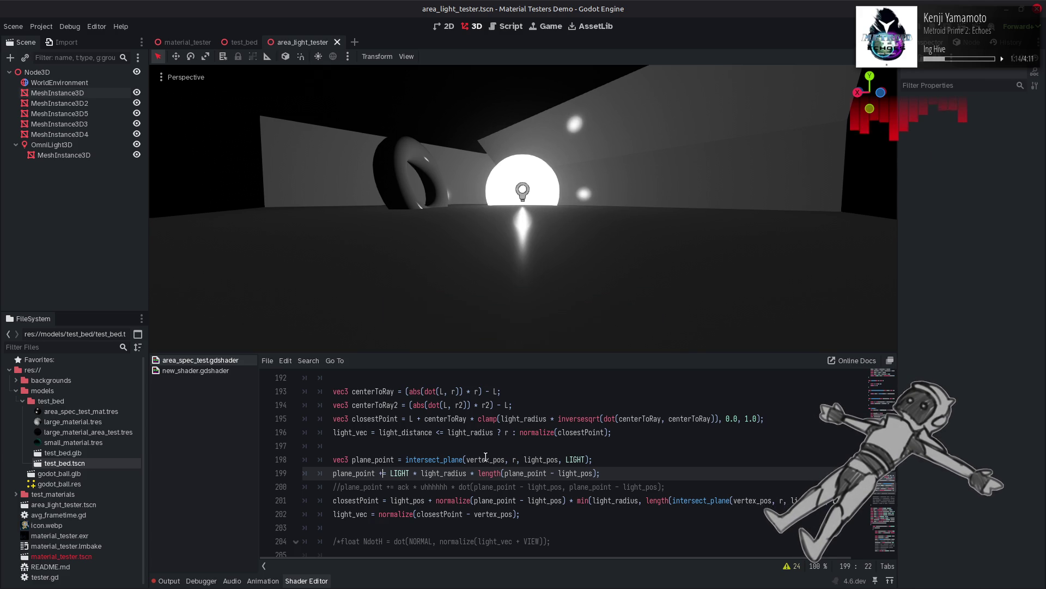
left_click(390, 473)
type("cross(")
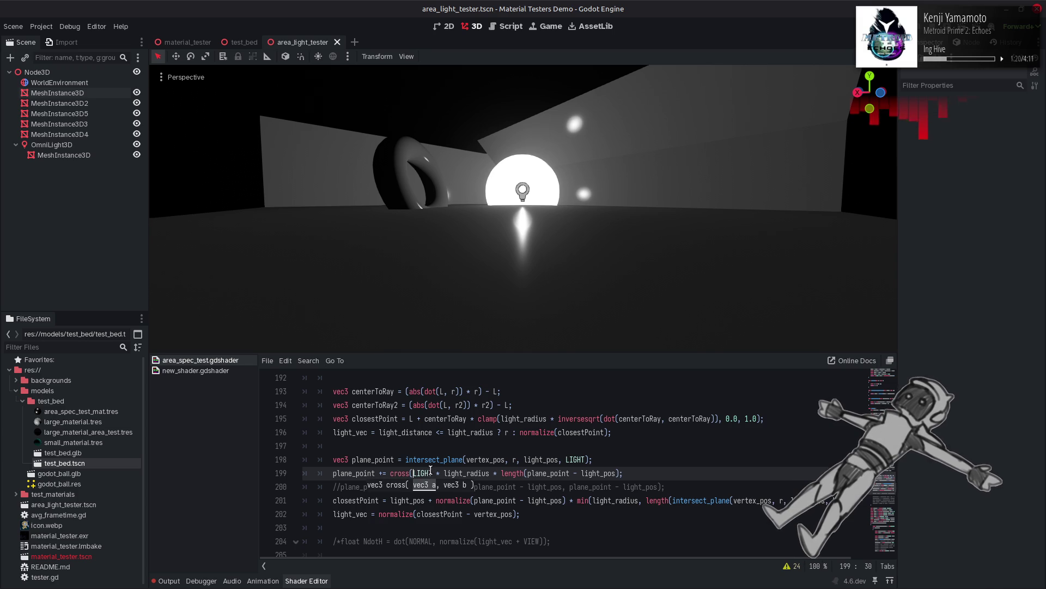
left_click_drag(432, 473, 412, 473)
type("(r,")
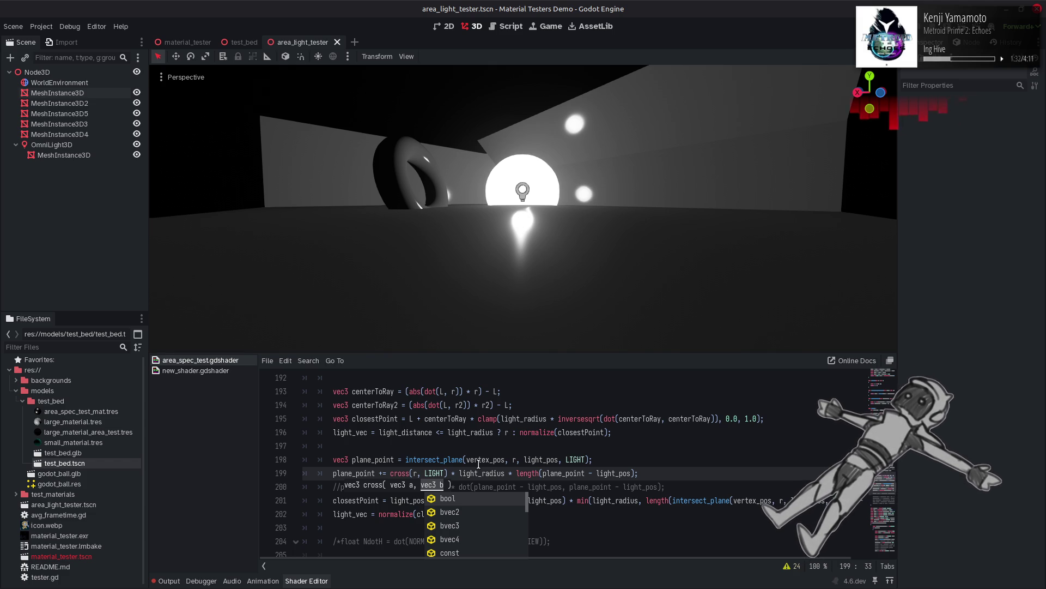
left_click(479, 464)
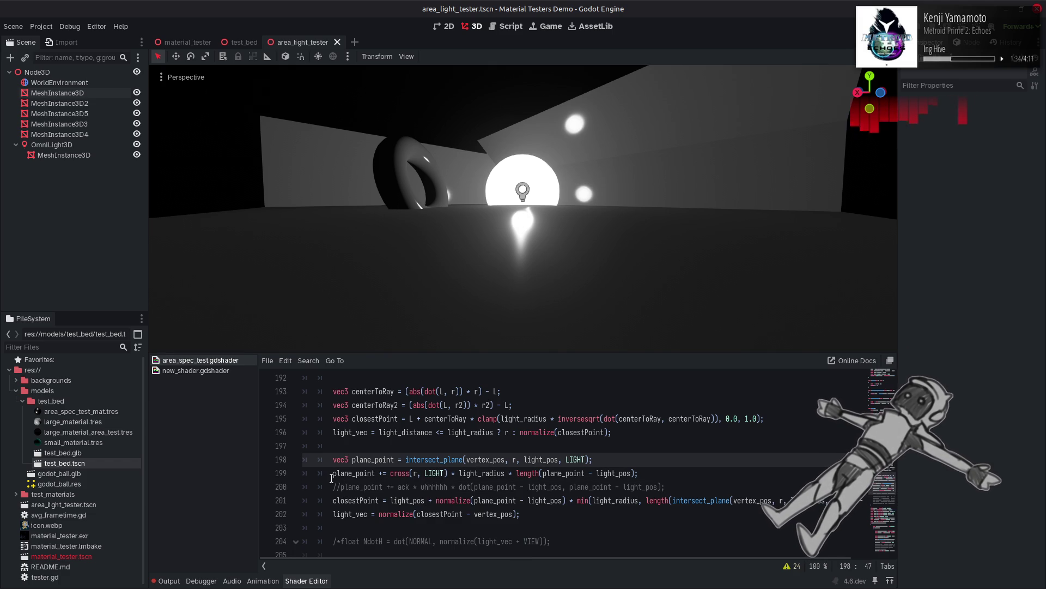
Step: Toggle the cross(r, LIGHT) offset line on and off repeatedly, saving each time to compare
left_click(331, 474)
key("ctrl+k")
key("ctrl+s")
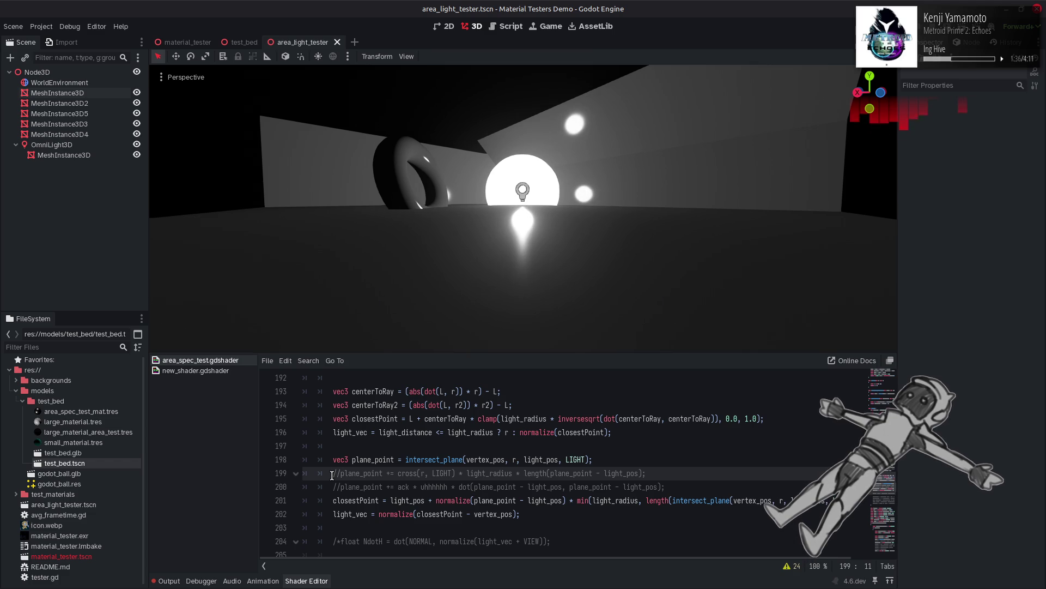
key("ctrl+k")
key("ctrl+s")
key("ctrl+k")
key("ctrl+s")
key("ctrl+k")
key("ctrl+s")
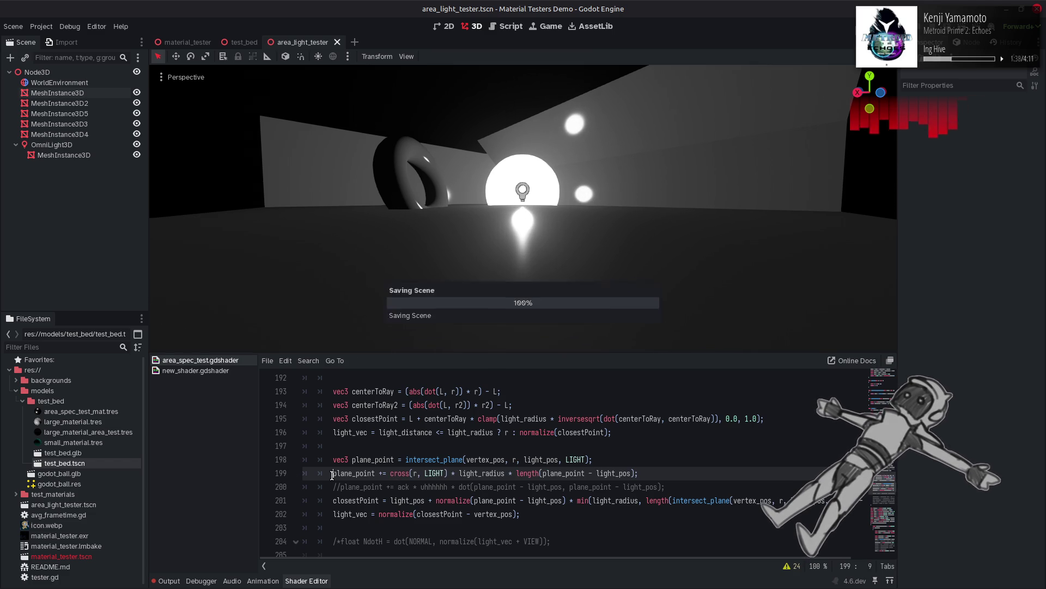
key("ctrl+k")
key("ctrl+s")
key("ctrl+k")
key("ctrl+k")
key("ctrl+s")
key("ctrl+k")
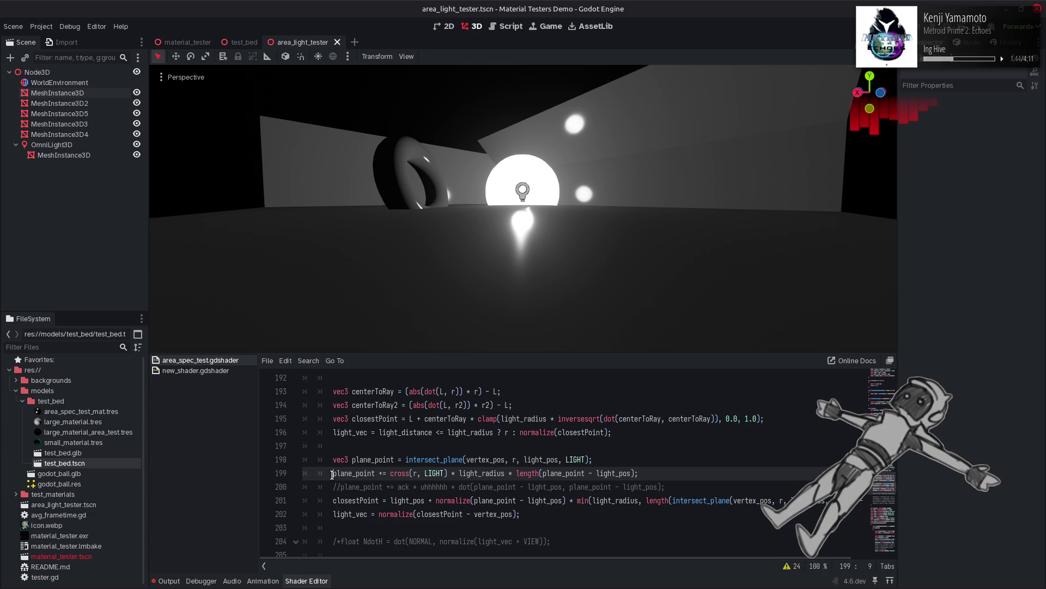
Step: Comment out the line 199 offset and activate the ack variant on line 200, then save
key("ctrl+k")
left_click(340, 487)
key("ctrl+k")
key("ctrl+s")
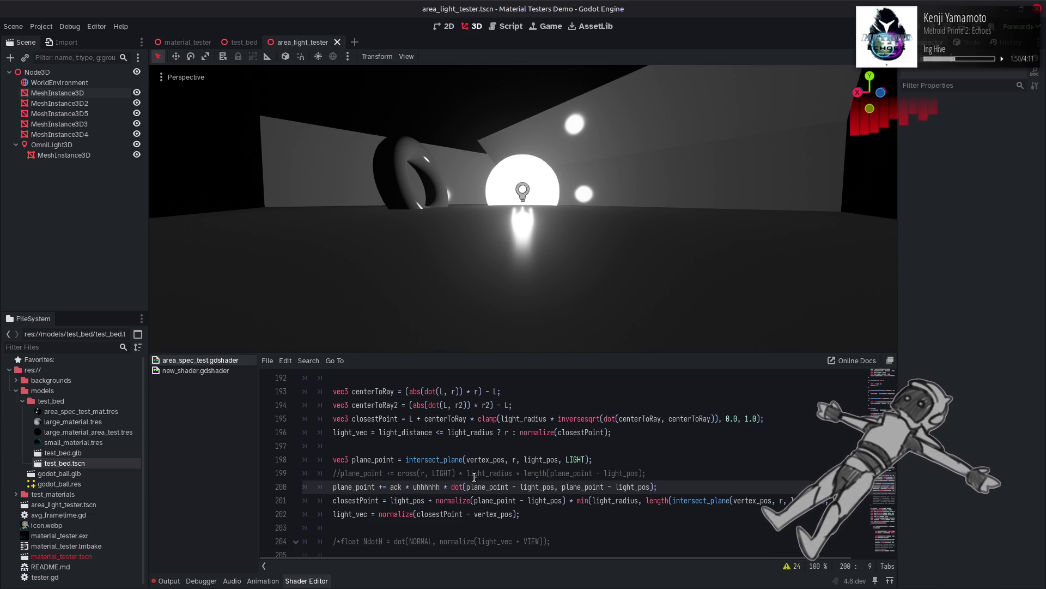
Step: Delete the trailing dot(...) term from line 200, comparing the highlight with and without it
left_click_drag(443, 487, 654, 487)
key("BackSpace")
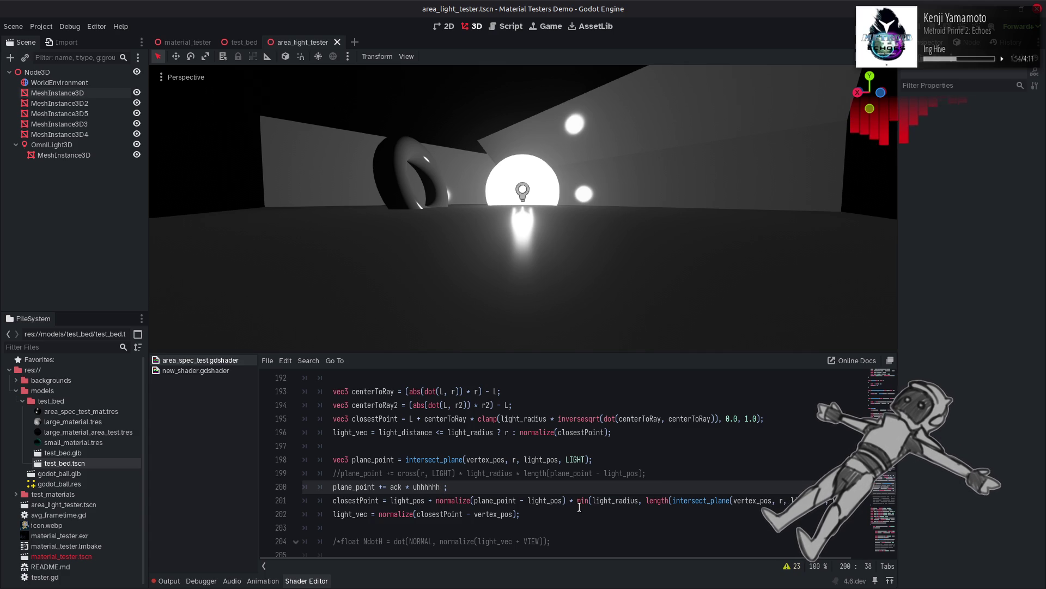
key("ctrl+s")
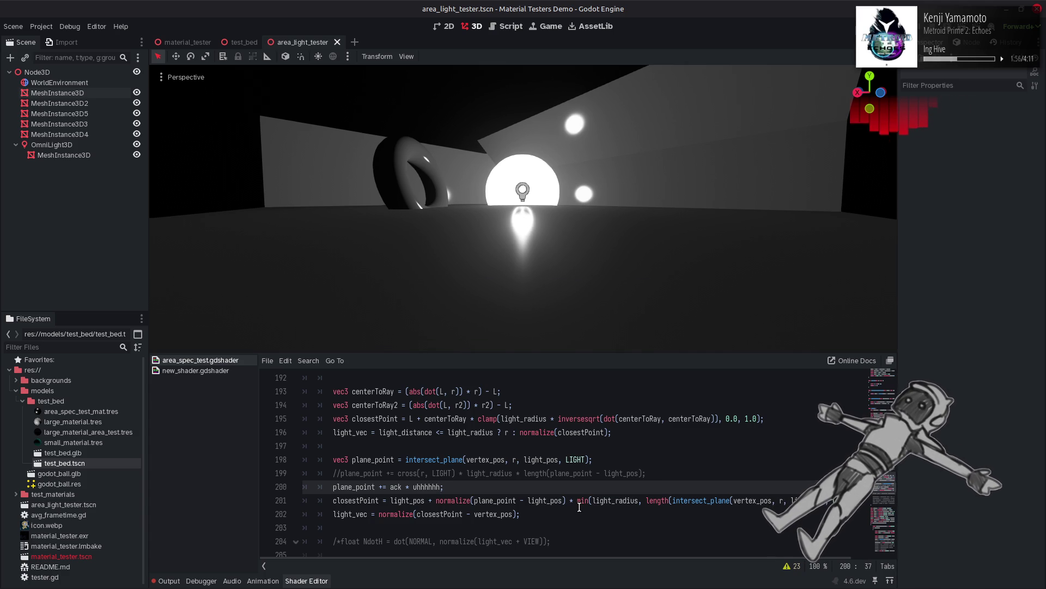
key("ctrl+z")
key("ctrl+s")
key("ctrl+shift+z")
key("ctrl+z")
key("ctrl+s")
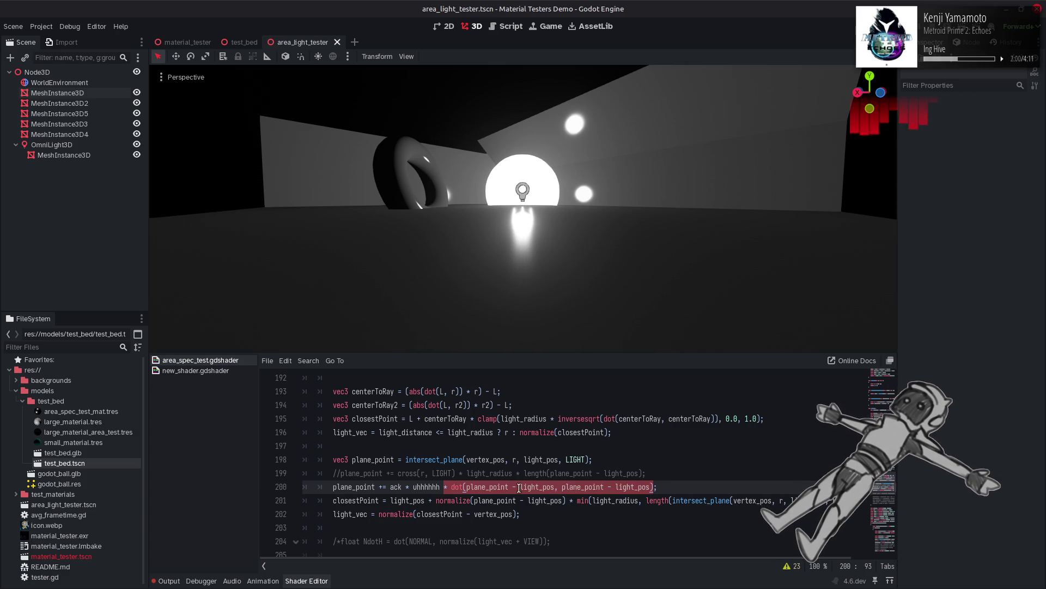
key("ctrl+shift+z")
Step: Comment line 200 out again and reactivate the cross(r, LIGHT) offset on line 199
left_click(333, 487)
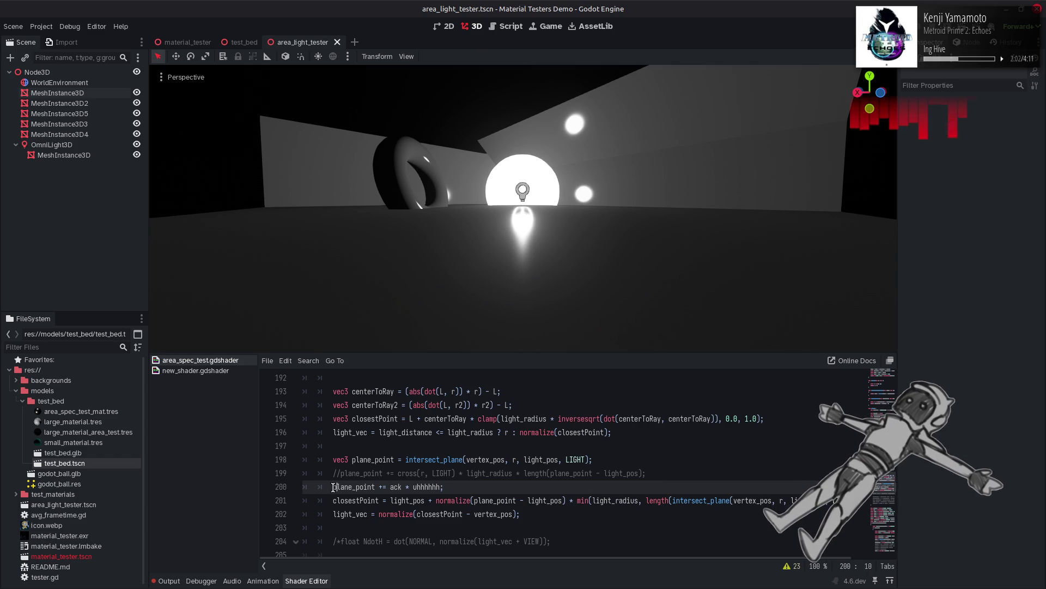
key("ctrl+z")
key("ctrl+s")
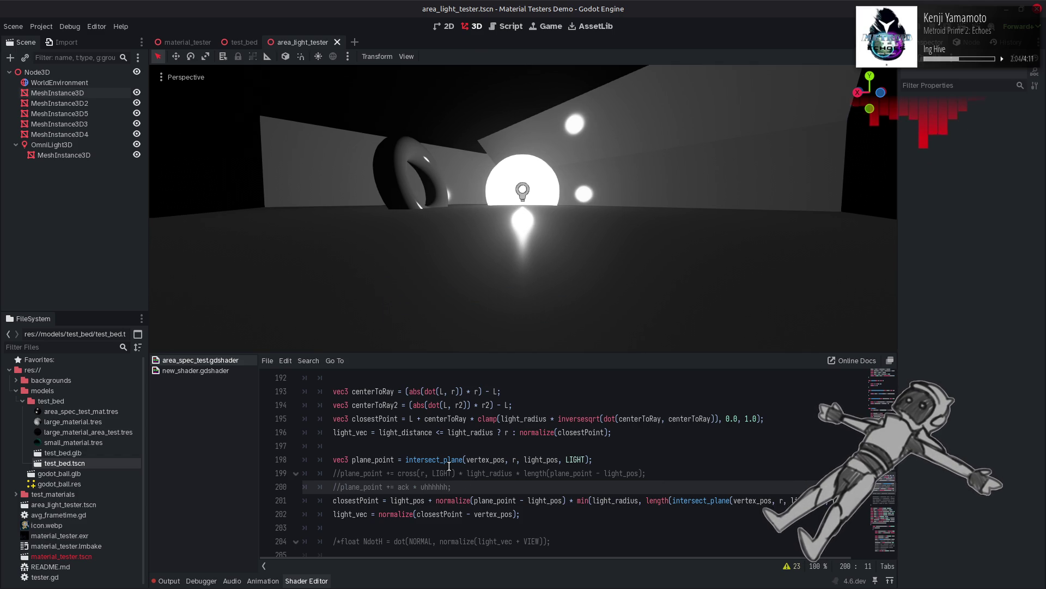
key("ctrl+s")
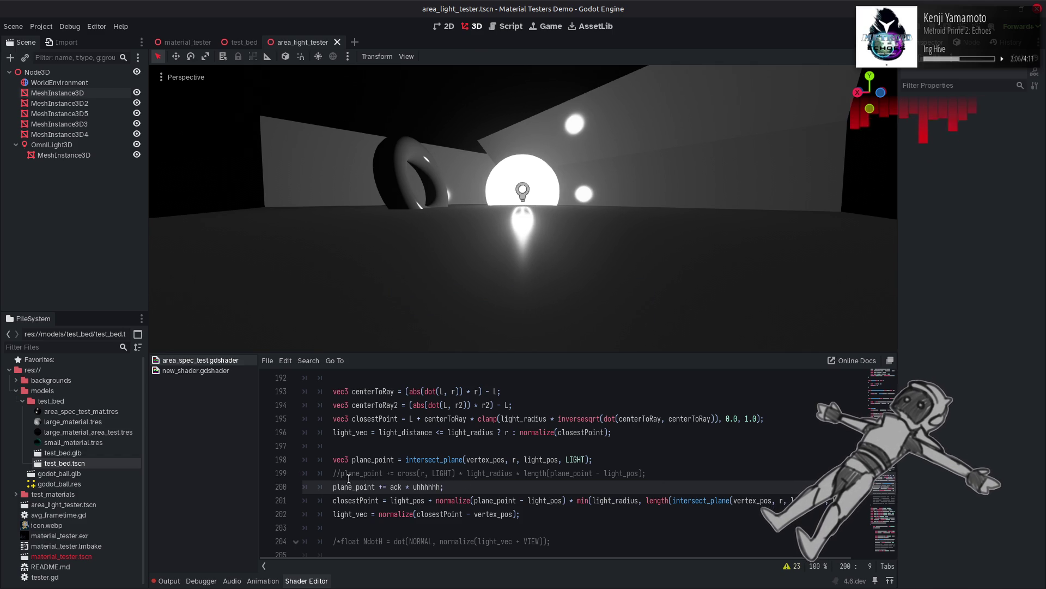
key("ctrl+k")
key("Up")
key("BackSpace")
key("BackSpace")
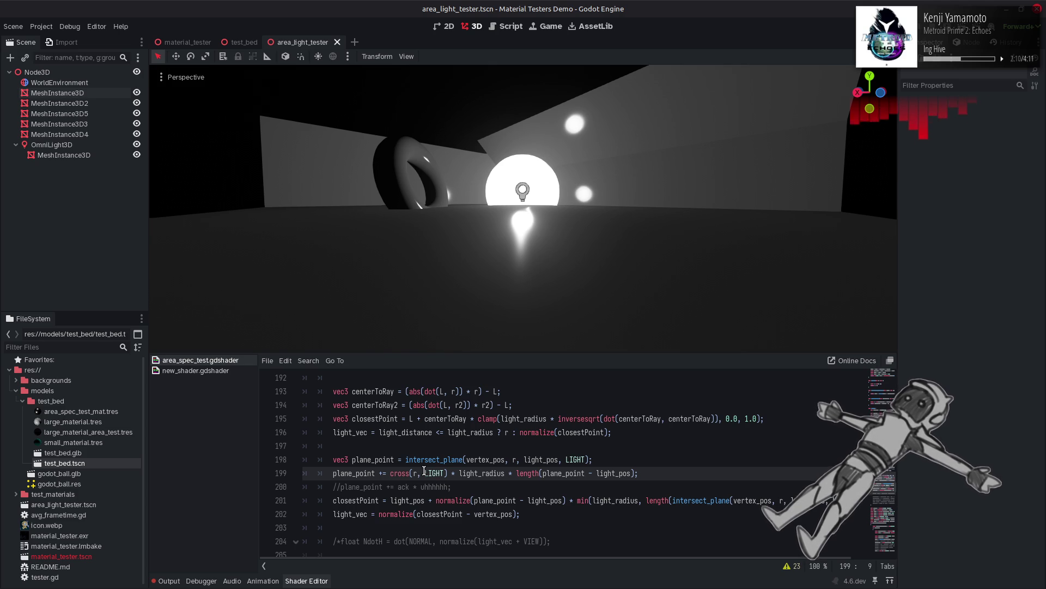
scroll(467, 472, "up", 5)
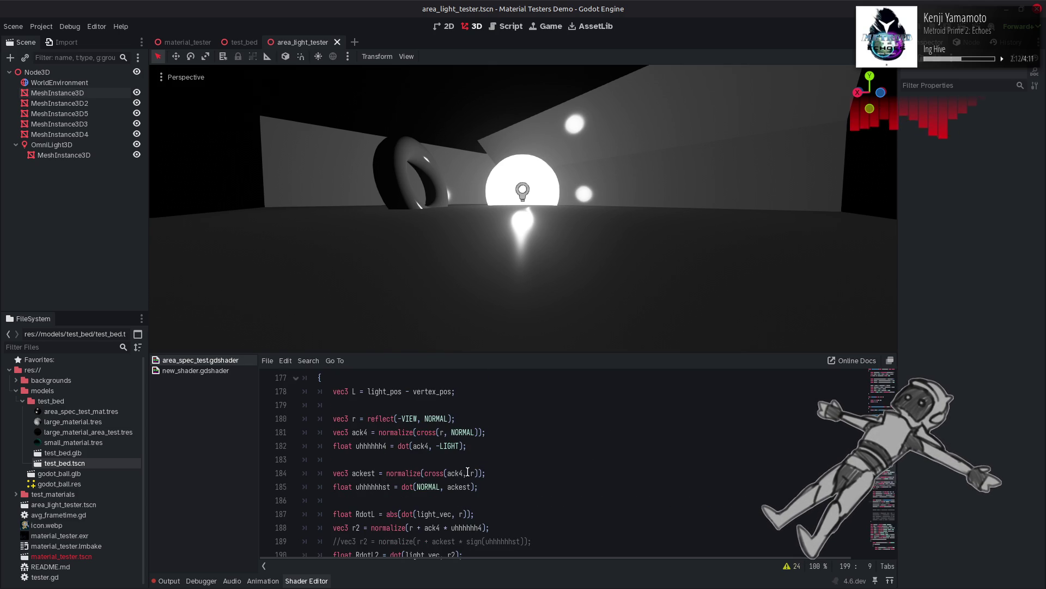
scroll(476, 472, "down", 9)
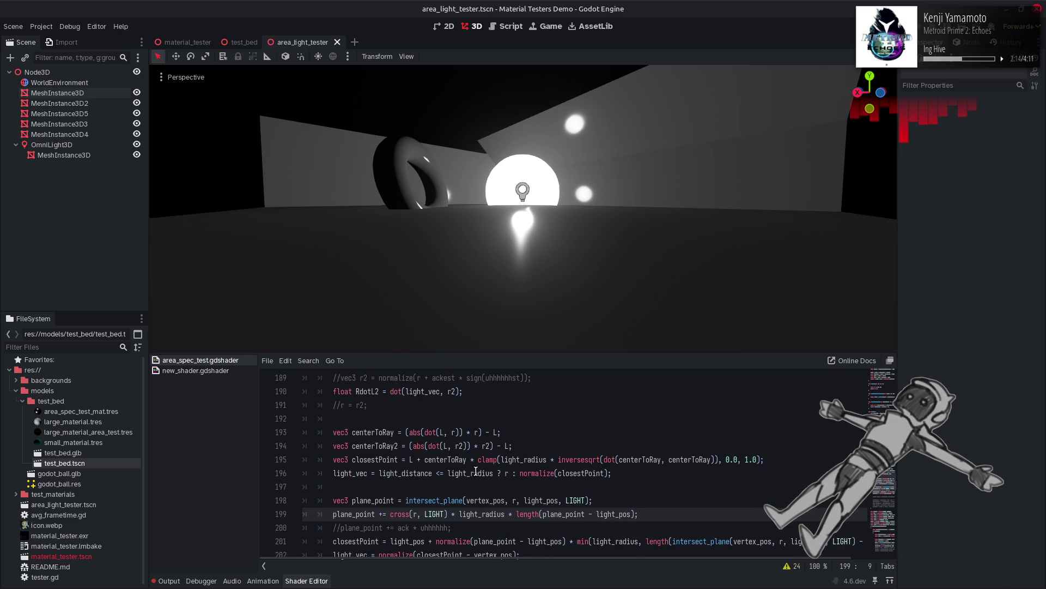
scroll(476, 471, "up", 7)
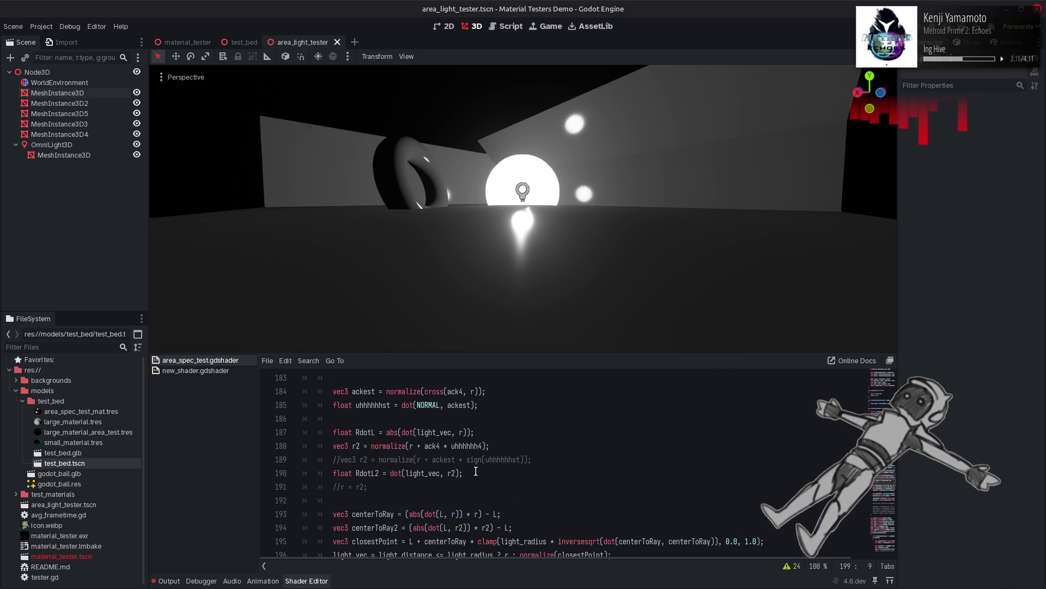
scroll(475, 471, "up", 3)
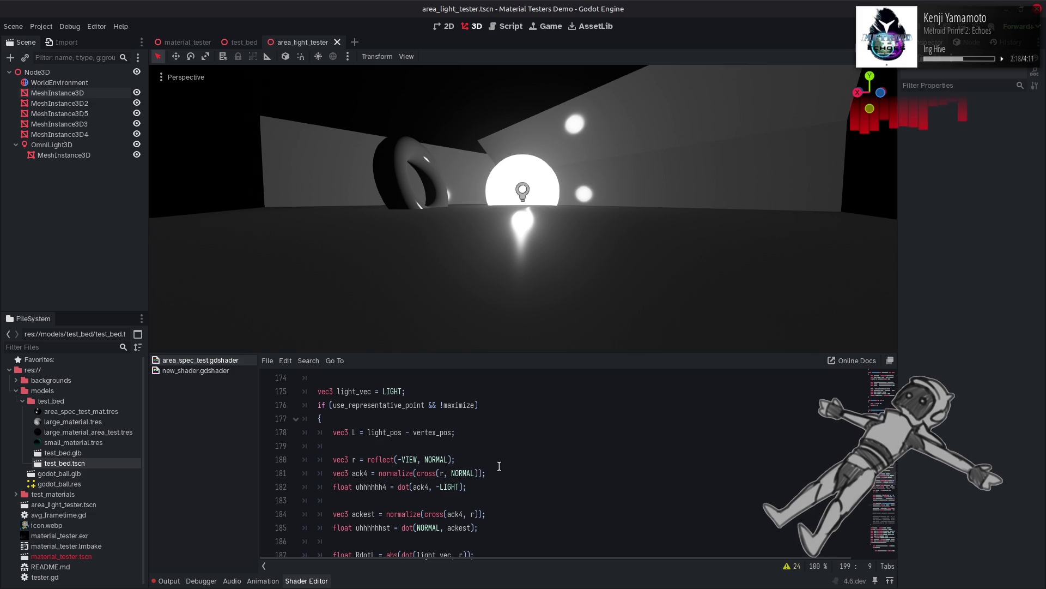
scroll(497, 466, "up", 4)
scroll(498, 466, "down", 3)
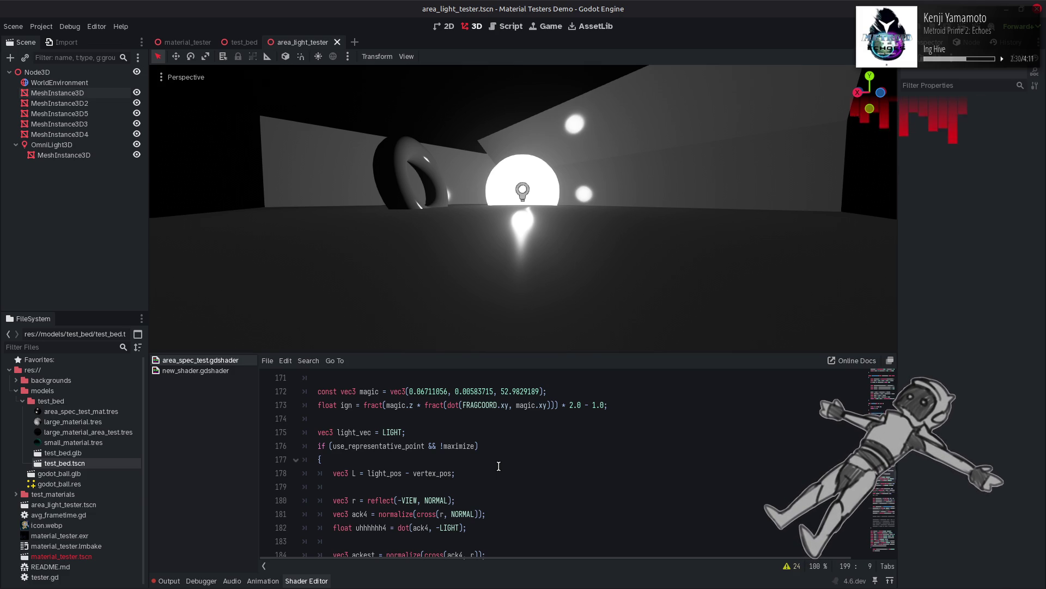
scroll(499, 466, "down", 7)
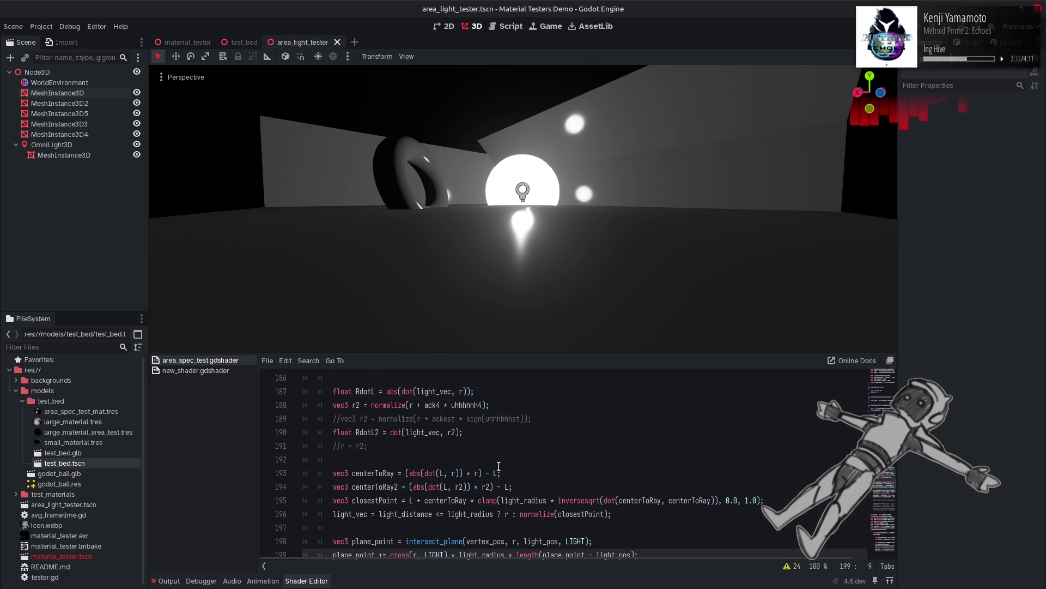
Step: Change the cross product's r argument to -VIEW, save, and compare against r
double_click(416, 473)
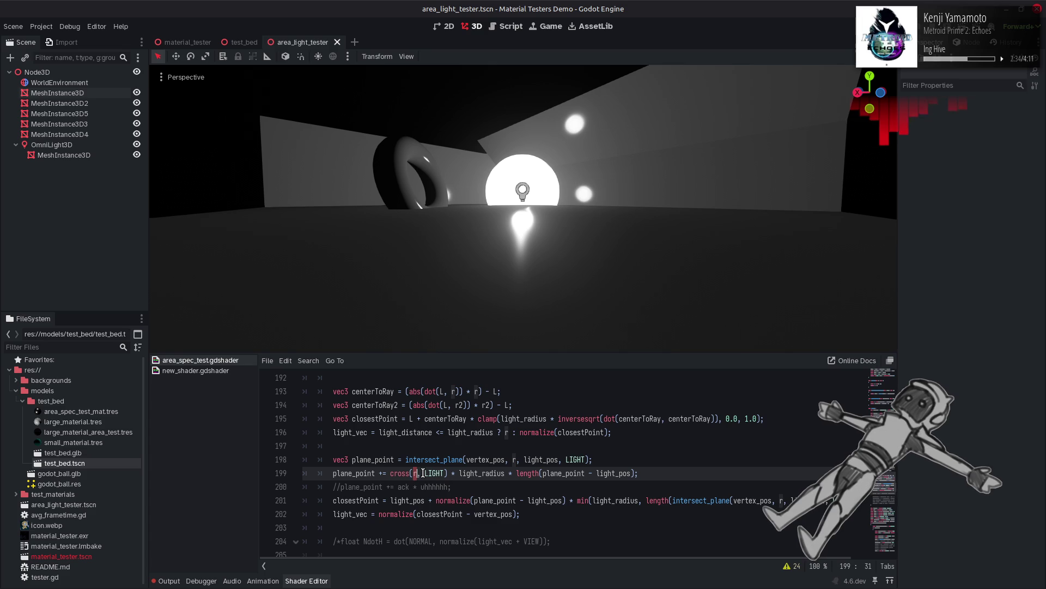
type("-VIEW")
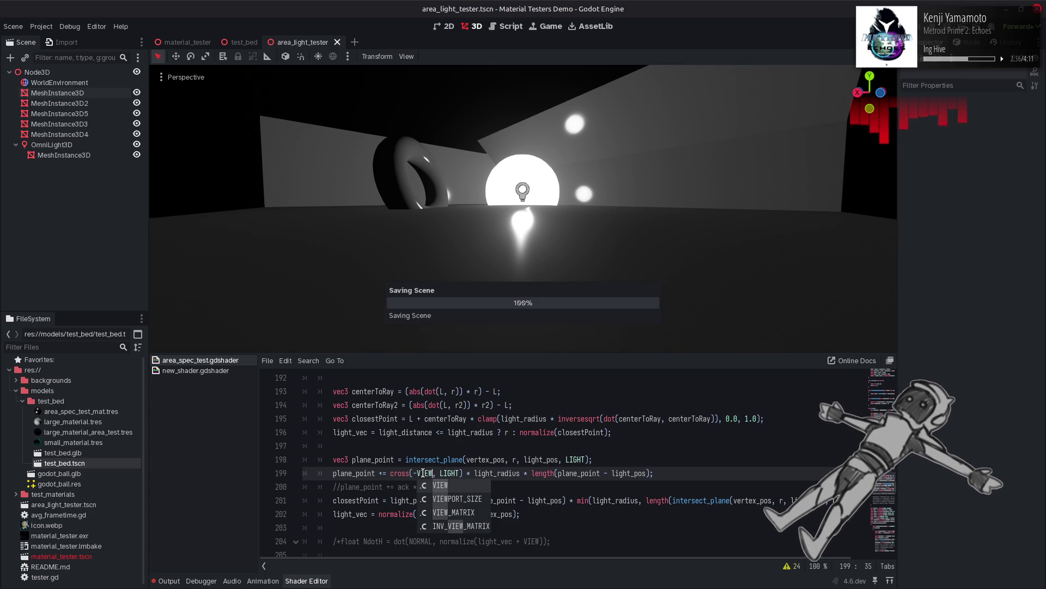
key("ctrl+s")
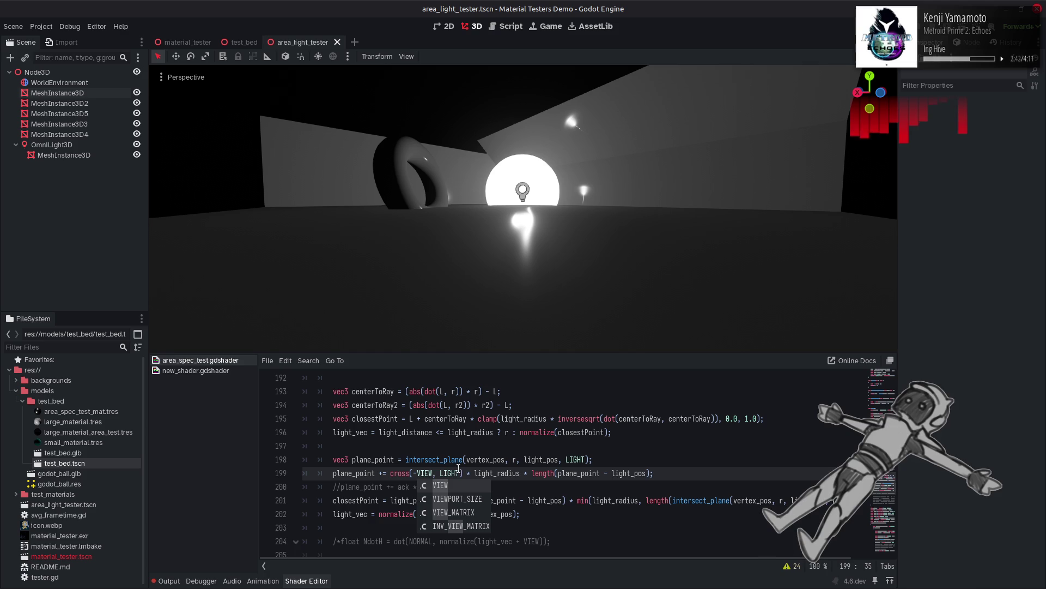
scroll(464, 470, "up", 5)
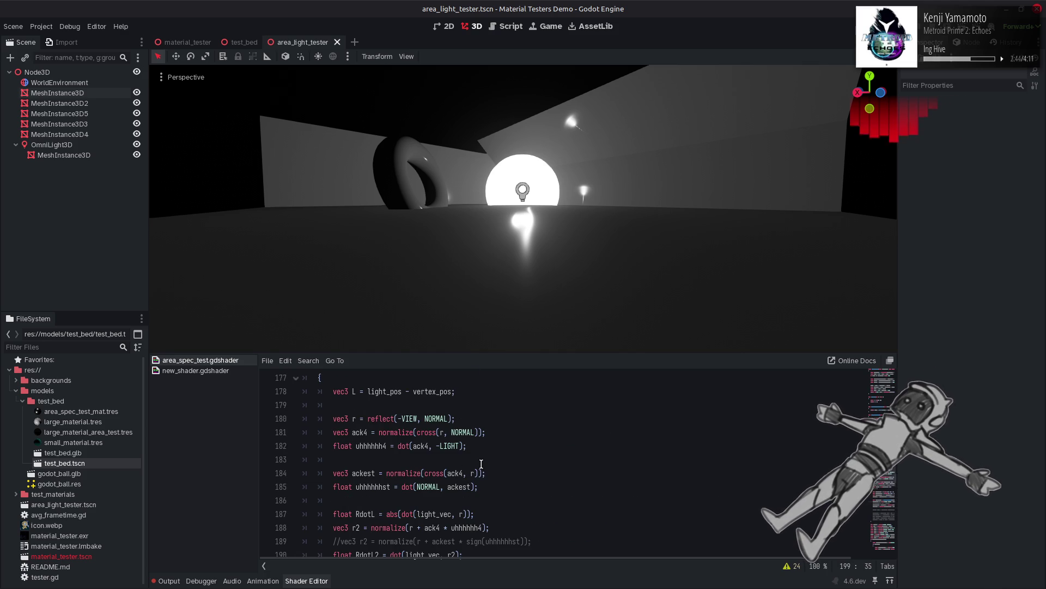
scroll(480, 463, "up", 4)
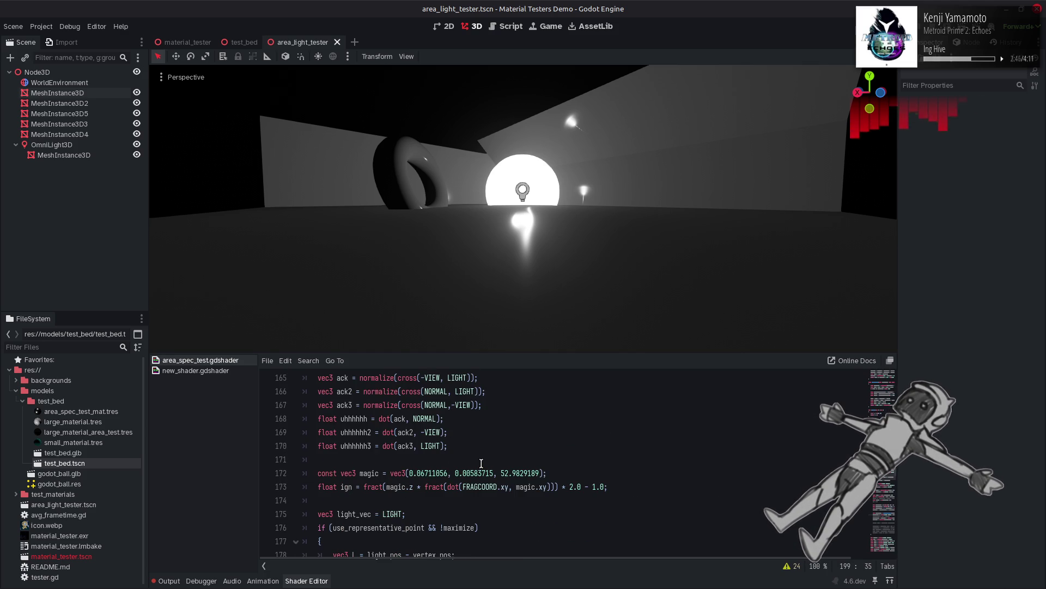
scroll(481, 464, "down", 11)
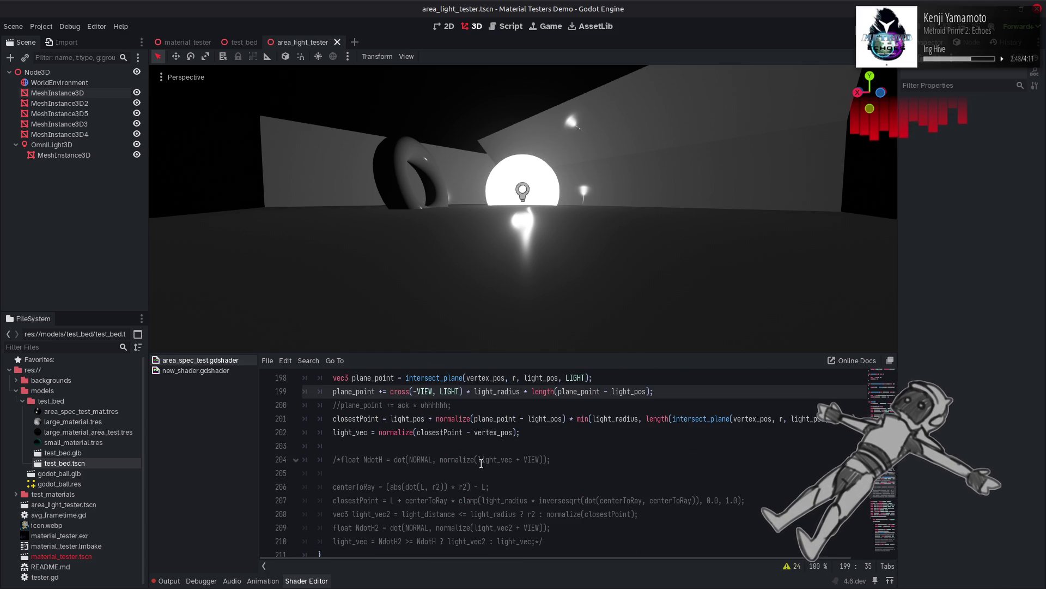
scroll(482, 464, "up", 1)
key("BackSpace")
key("BackSpace")
key("BackSpace")
type("r")
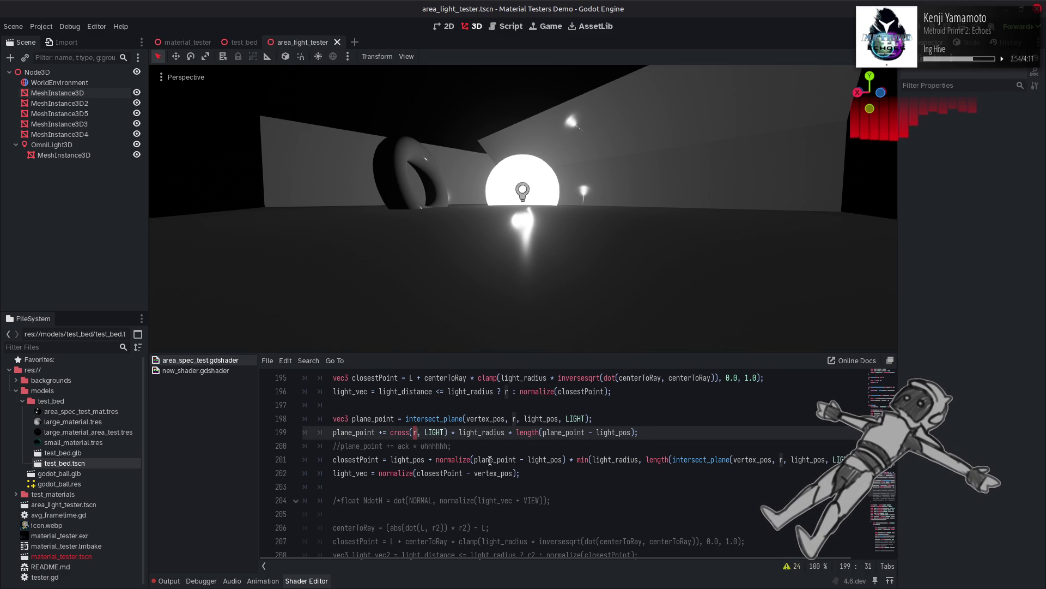
key("ctrl+z")
Step: Replace line 199's cross call with ack * uhhhhhh copied from line 200 and save
mouse_move(398, 446)
left_mouse_down()
mouse_move(447, 447)
mouse_move(436, 432)
mouse_move(390, 432)
left_mouse_up()
key("ctrl+c")
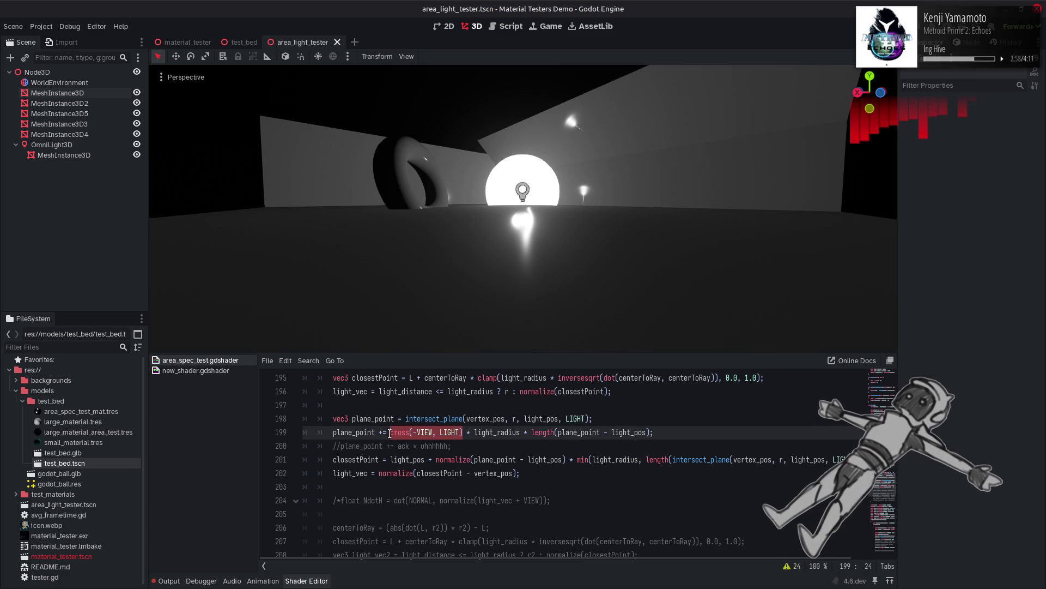
key("ctrl+v")
key("ctrl+s")
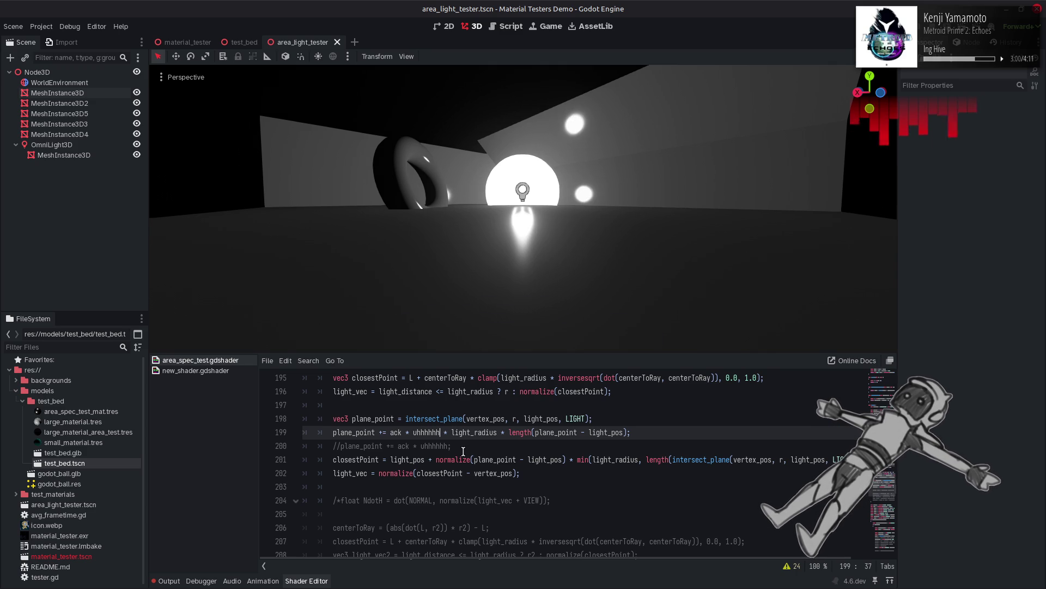
Step: Test dropping normalize from ack's definition, then begin wrapping uhhhhhh in sign()
double_click(397, 432)
scroll(410, 461, "up", 12)
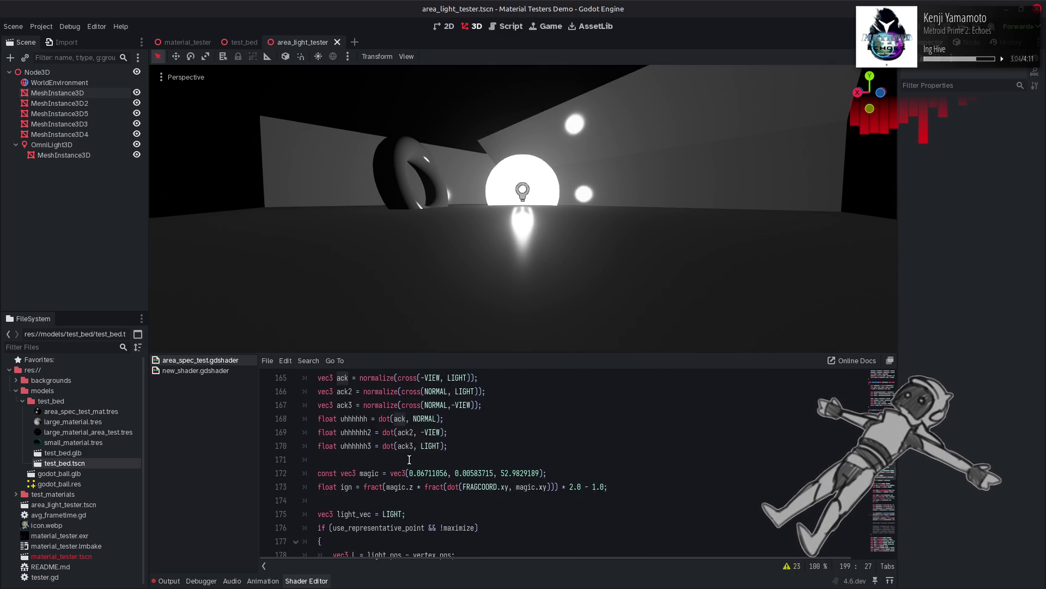
double_click(378, 459)
key("BackSpace")
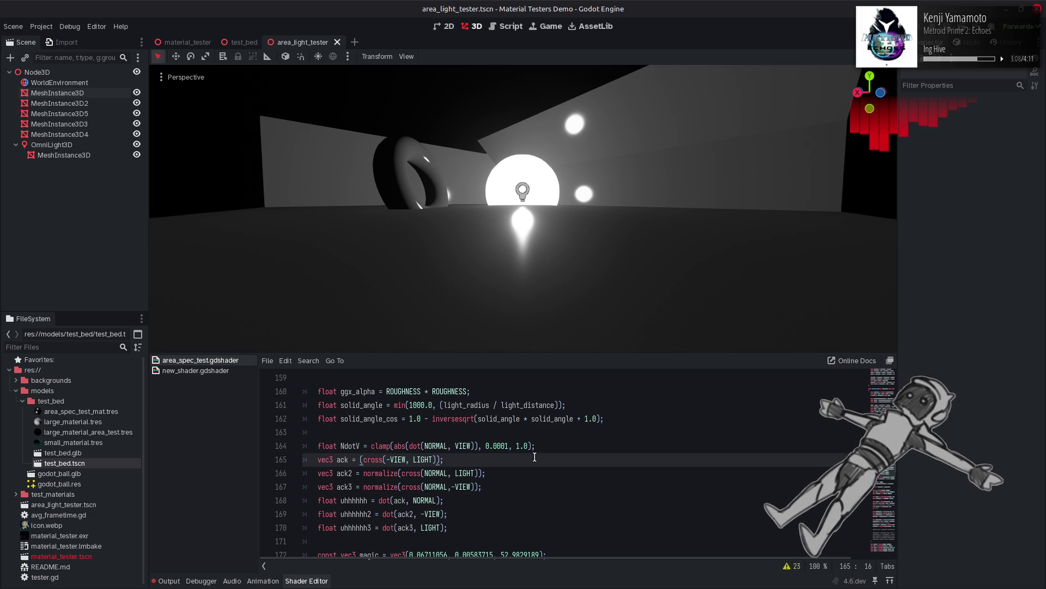
key("ctrl+z")
scroll(535, 457, "down", 11)
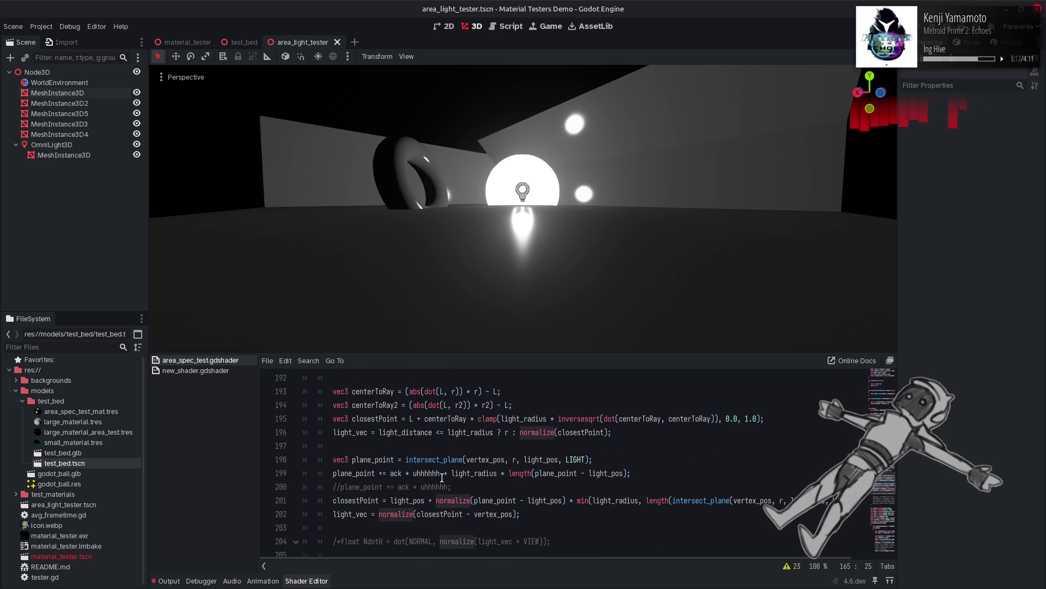
left_click(413, 473)
type("sign")
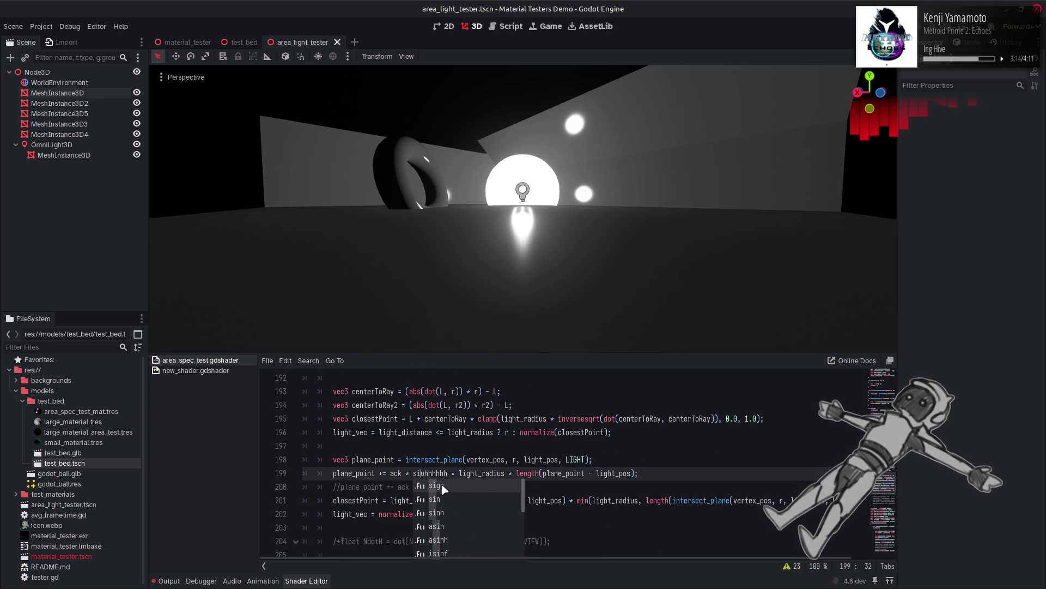
type("(")
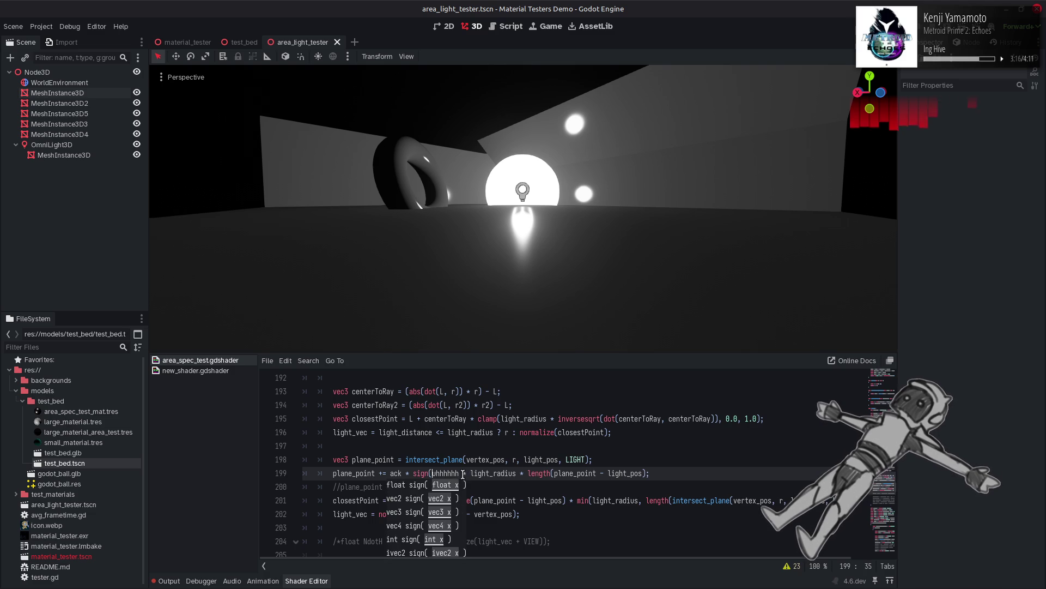
Step: Finish the sign() wrap and try * 0.5, * 0.25 and * 0.12 scale factors, then remove them
left_click(463, 474)
type(")")
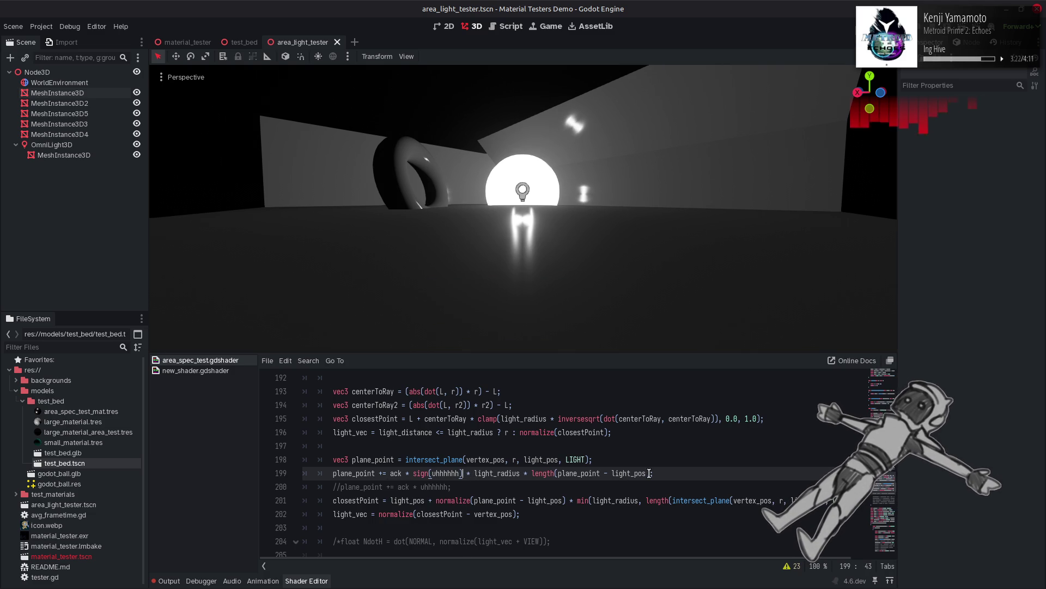
left_click(649, 473)
type("* 0.")
type("5")
left_click(668, 473)
type("2")
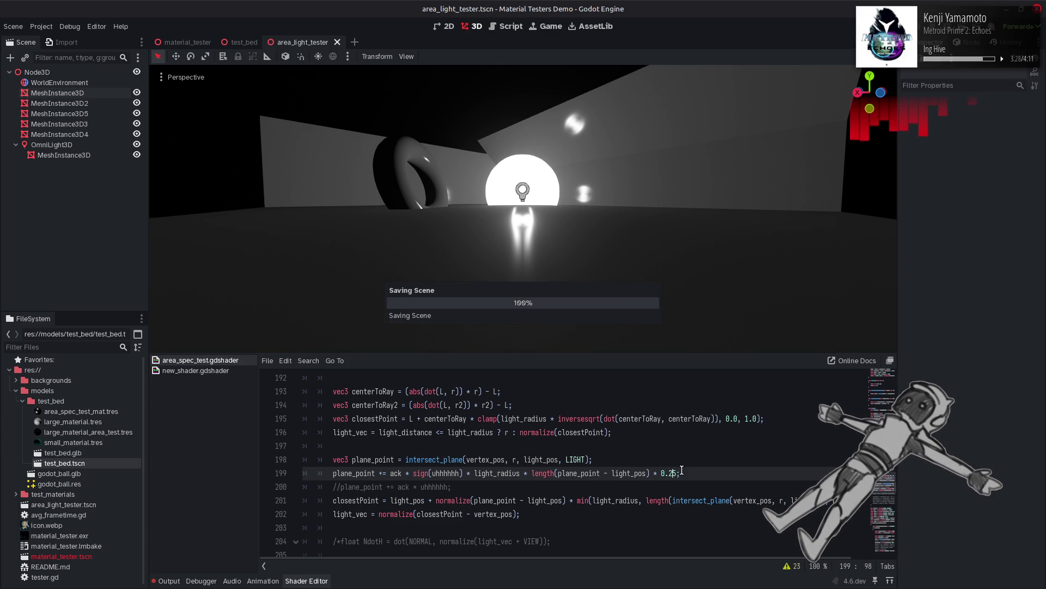
key("Delete")
key("Left")
type("1")
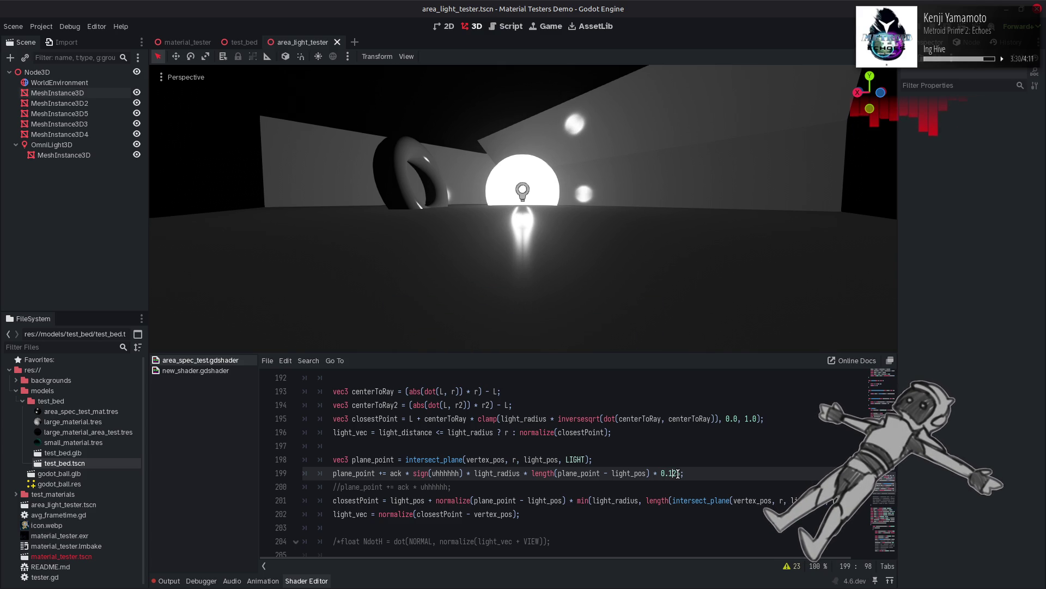
key("Delete")
key("BackSpace")
key("BackSpace")
key("BackSpace")
Step: Wrap the length term in pow() and try exponents 2.0 and 0.5
left_click(531, 473)
type("pow(")
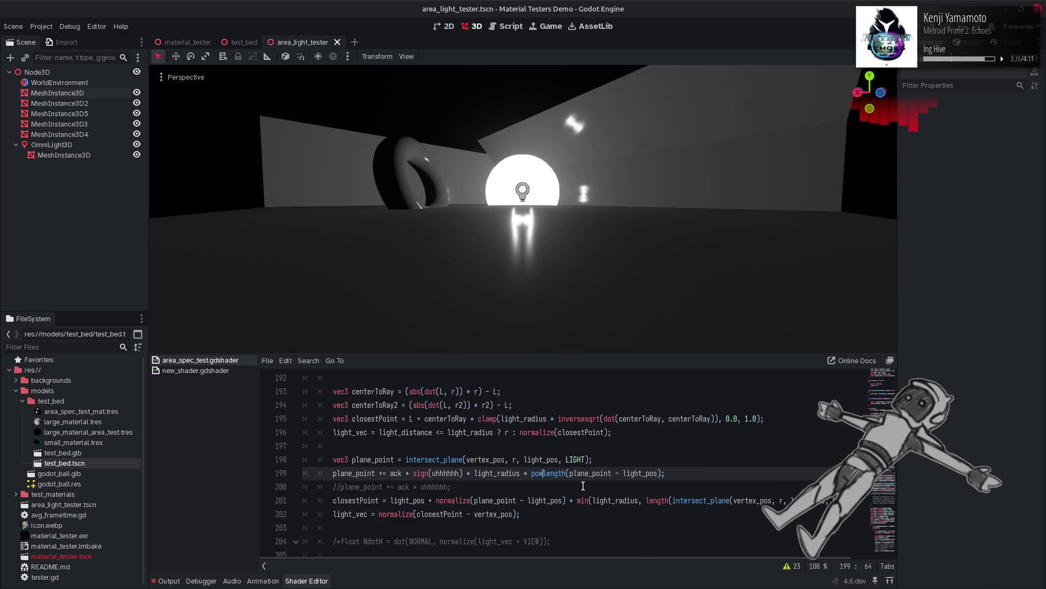
left_click(666, 473)
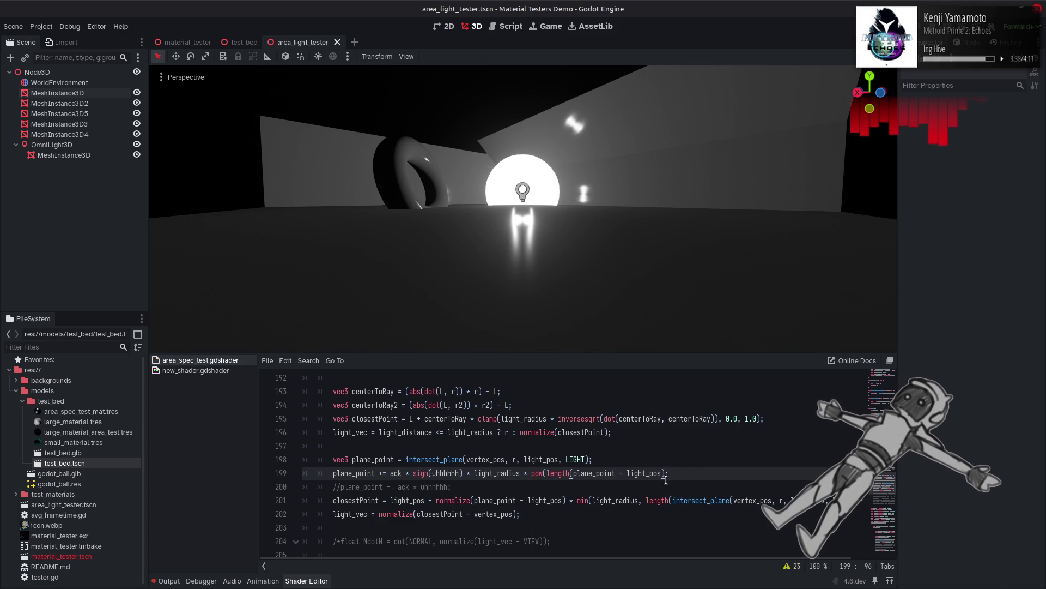
type(", 2.0")
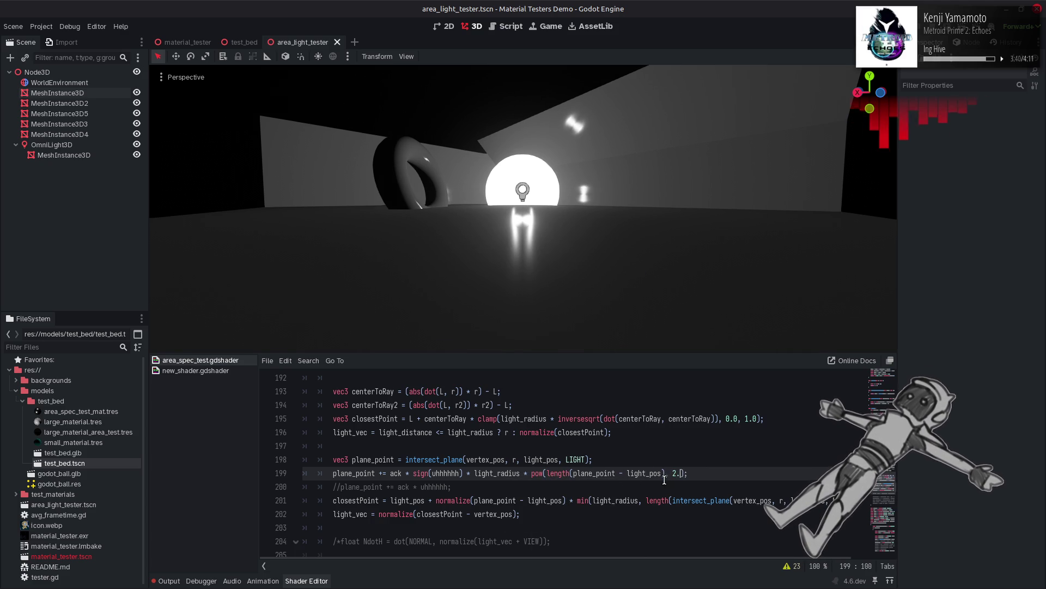
key("ctrl+s")
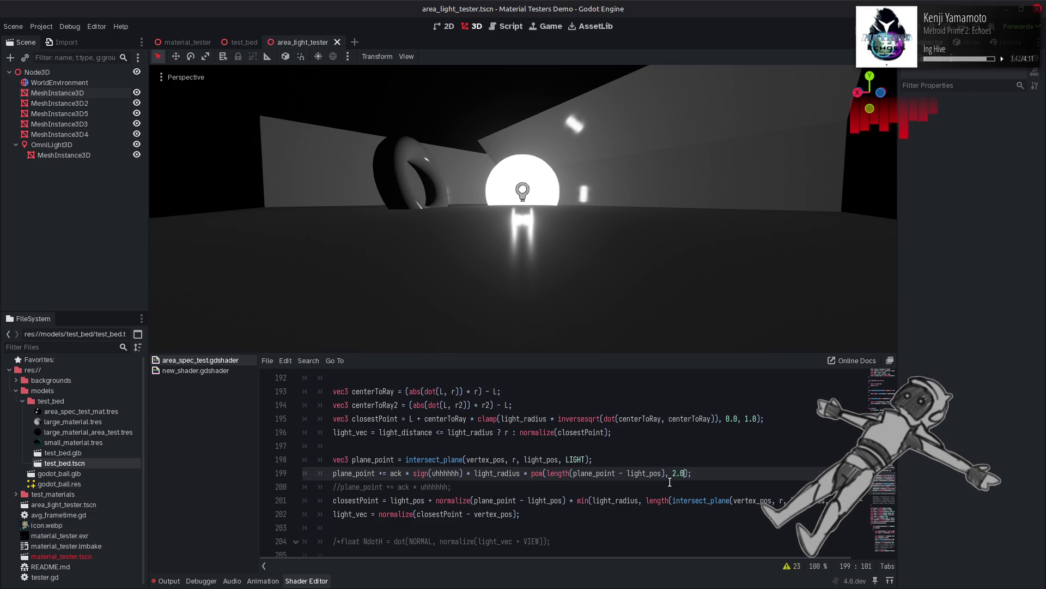
left_click_drag(673, 473, 685, 473)
type("0.5")
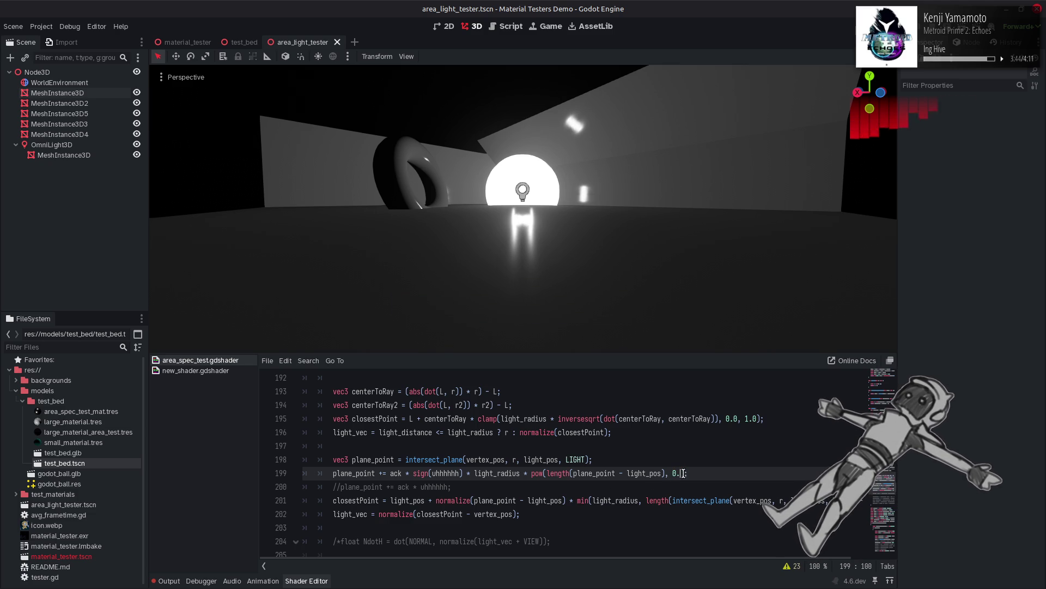
key("ctrl+s")
Step: Try pow exponents 0.25 and 0.1 on the length term
left_click_drag(673, 473, 685, 473)
type("0.25")
key("ctrl+s")
key("BackSpace")
key("BackSpace")
type("1")
key("ctrl+s")
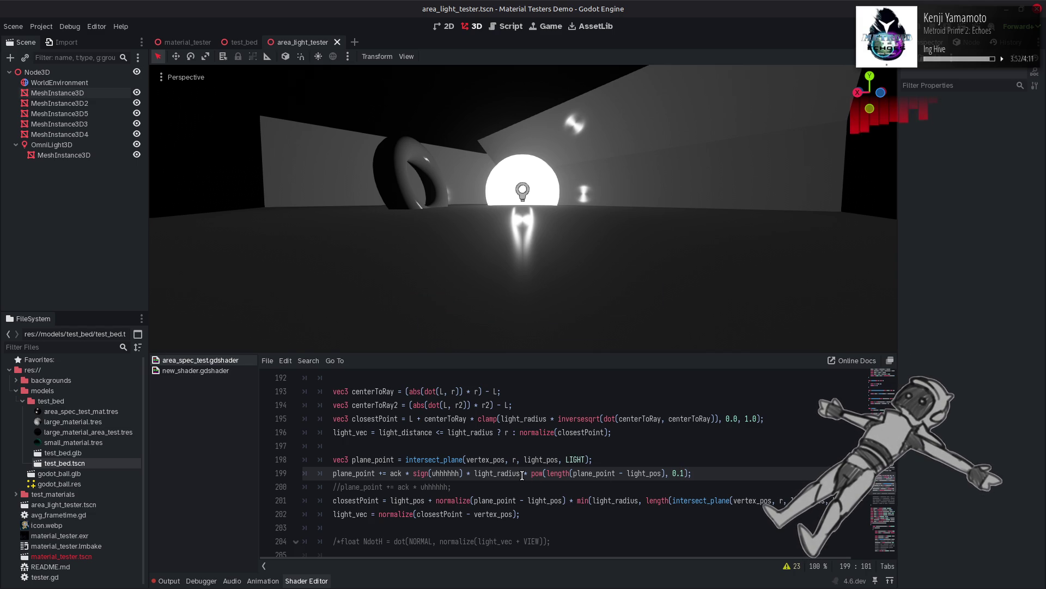
Step: Strip the pow and sign wrappers, leaving ack * uhhhhhh * light_radius * length(plane_point - light_pos)
key("BackSpace")
key("BackSpace")
key("BackSpace")
key("Delete")
key("ctrl+Left")
key("ctrl+Left")
key("ctrl+Left")
key("BackSpace")
key("BackSpace")
key("BackSpace")
key("ctrl+Left")
key("ctrl+Left")
key("ctrl+Left")
key("BackSpace")
key("ctrl+Left")
key("BackSpace")
key("BackSpace")
key("BackSpace")
key("ctrl+s")
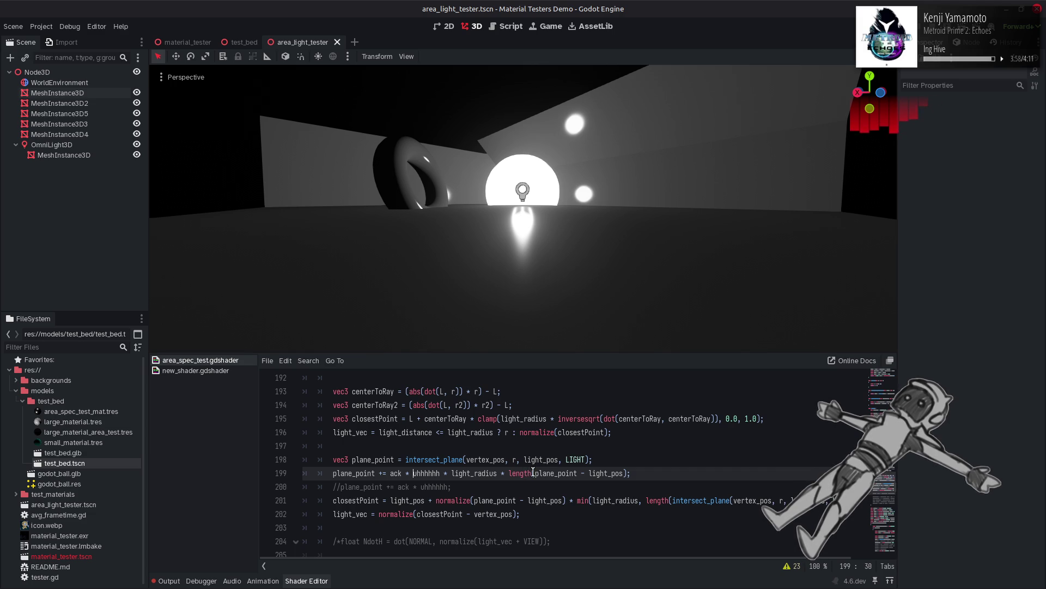
Step: Try ack4 and uhhhhhh4 in the line 199 offset, then remove the 4 suffixes
left_click(441, 473)
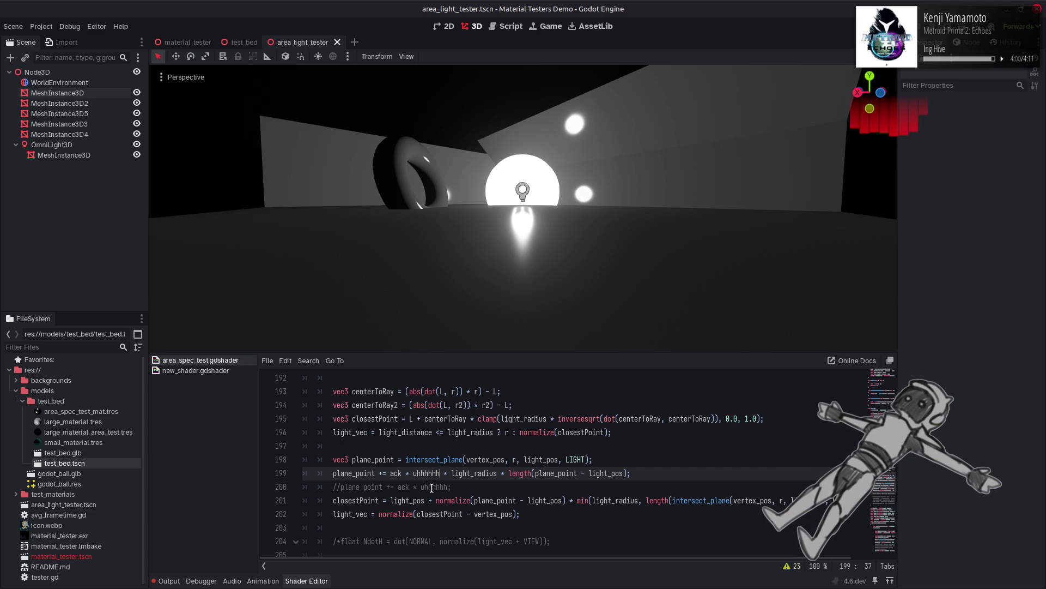
type("4")
left_click(403, 473)
type("4")
key("ctrl+s")
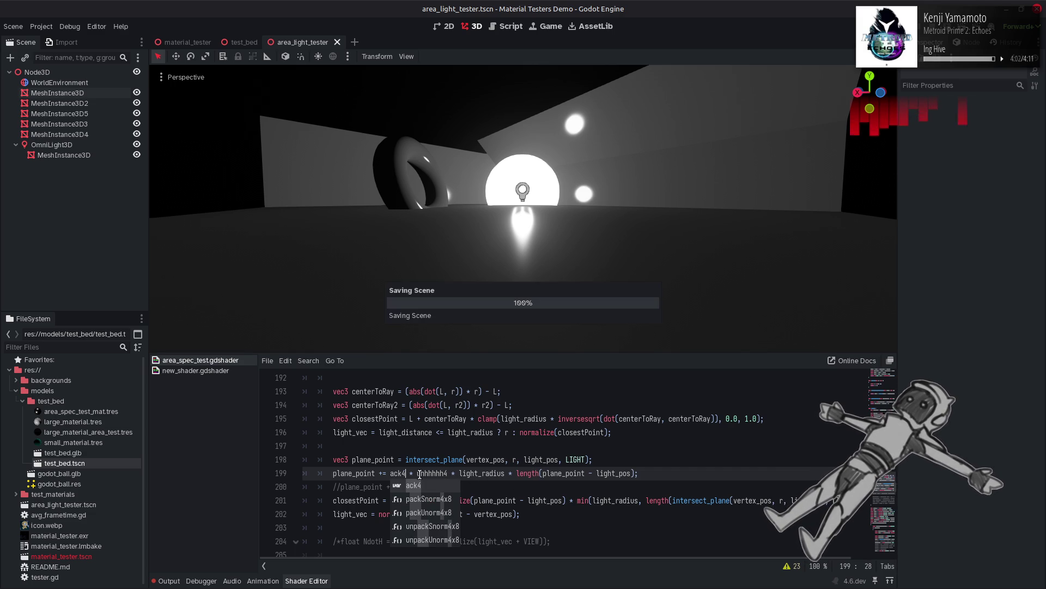
key("BackSpace")
left_click(447, 473)
key("BackSpace")
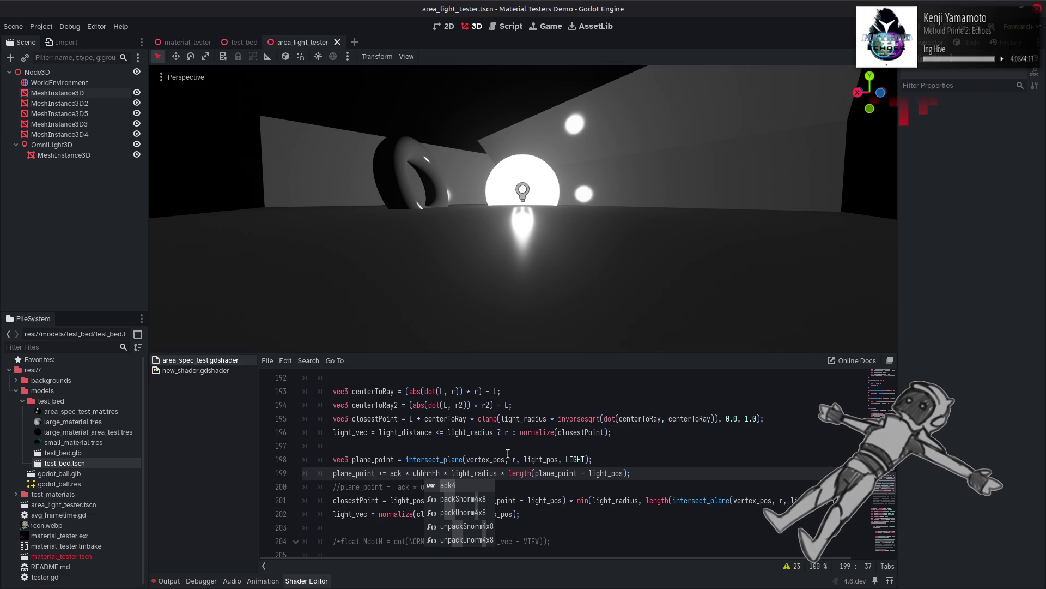
Step: Raise OmniLight3D Specular to 4.0 and retest the ack4/uhhhhhh4 variant before undoing it
left_click(522, 191)
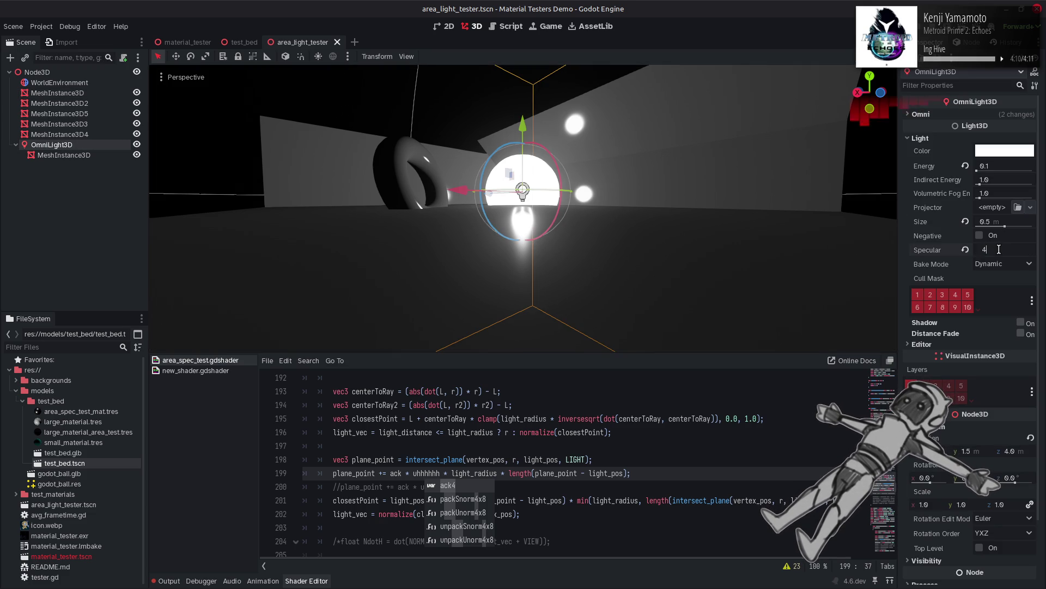
left_click_drag(992, 250, 999, 249)
left_click(238, 94)
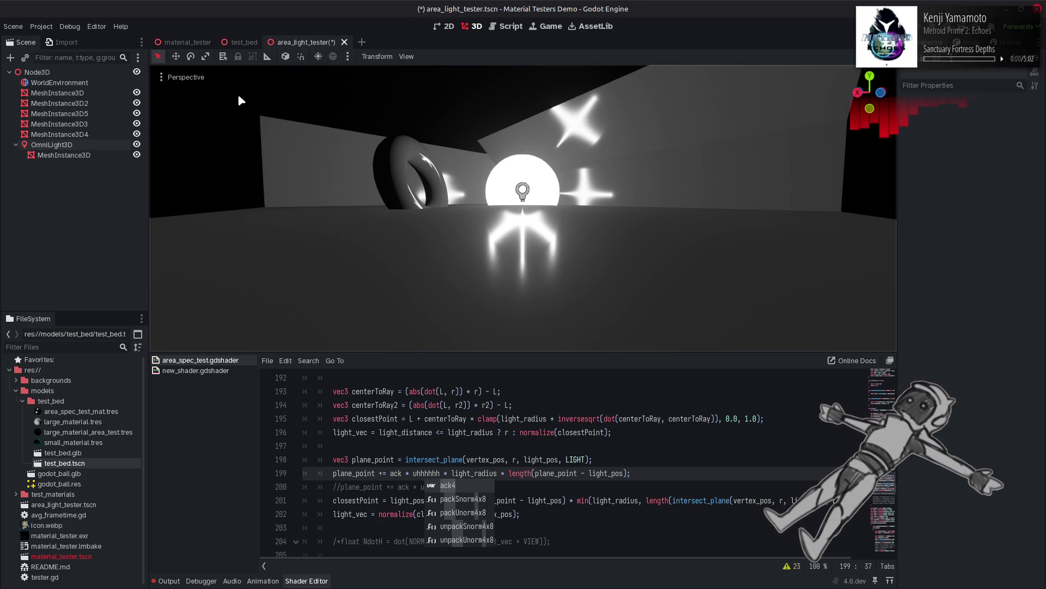
type("4")
left_click(401, 474)
type("4")
key("ctrl+s")
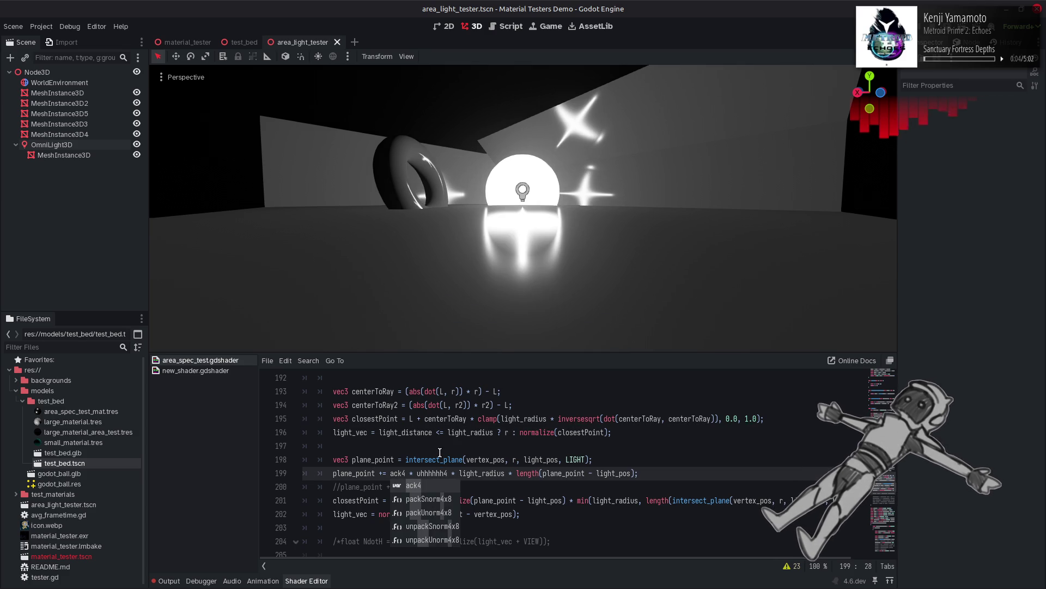
key("ctrl+z")
key("ctrl+z")
key("ctrl+s")
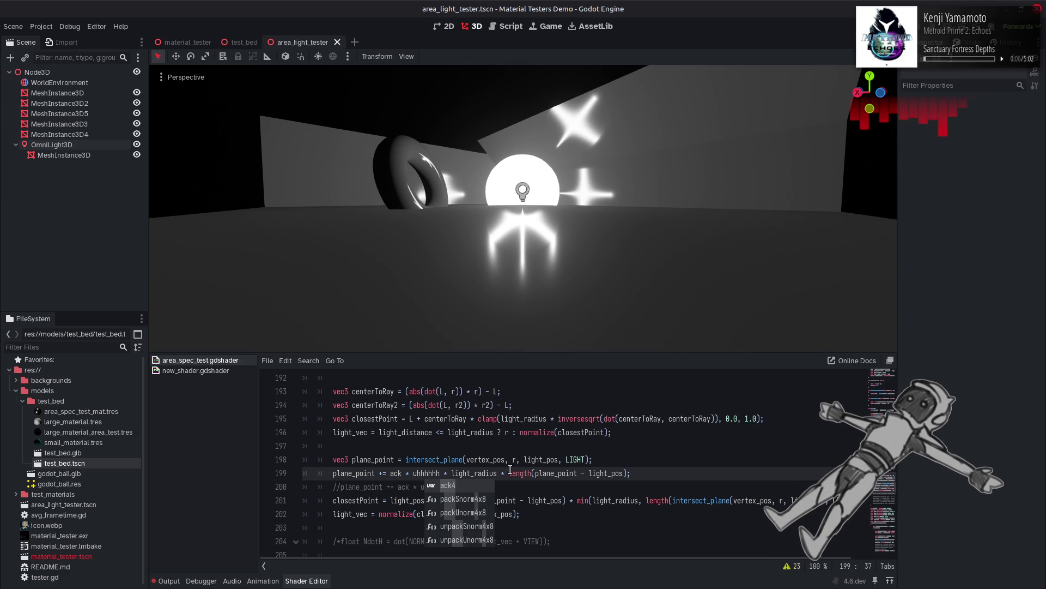
Step: Delete ' * light_radius' from line 199 and try deleting the length term too
key("ctrl+shift+Right")
key("ctrl+shift+Right")
key("Delete")
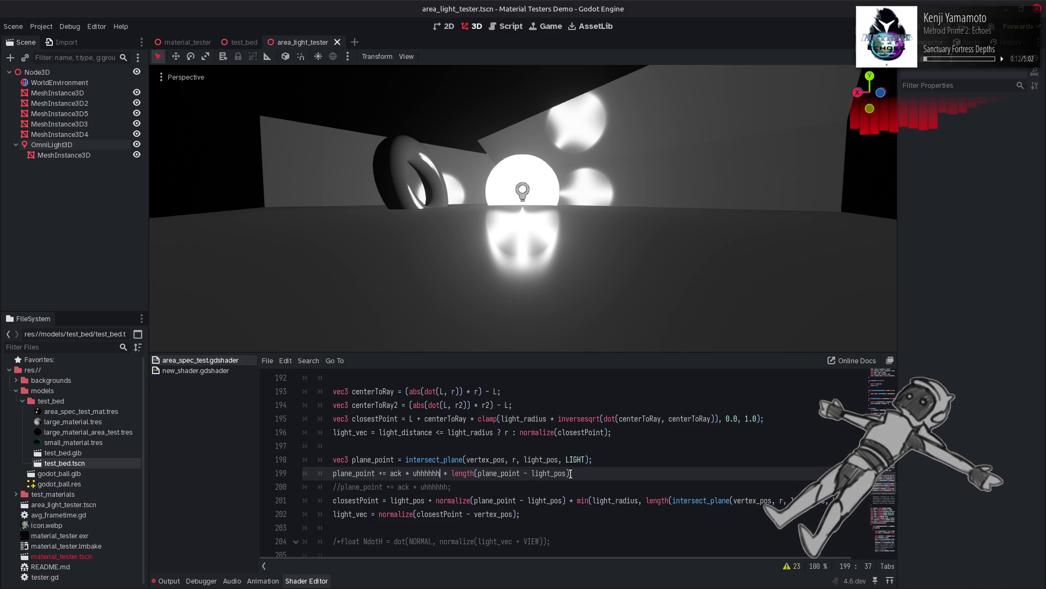
left_click_drag(570, 473, 442, 474)
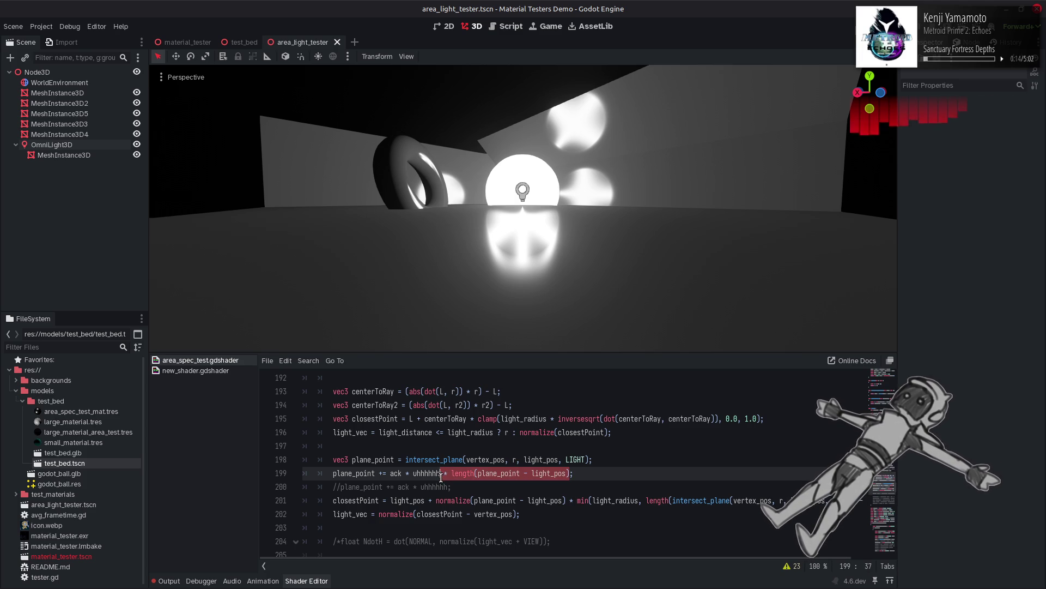
key("BackSpace")
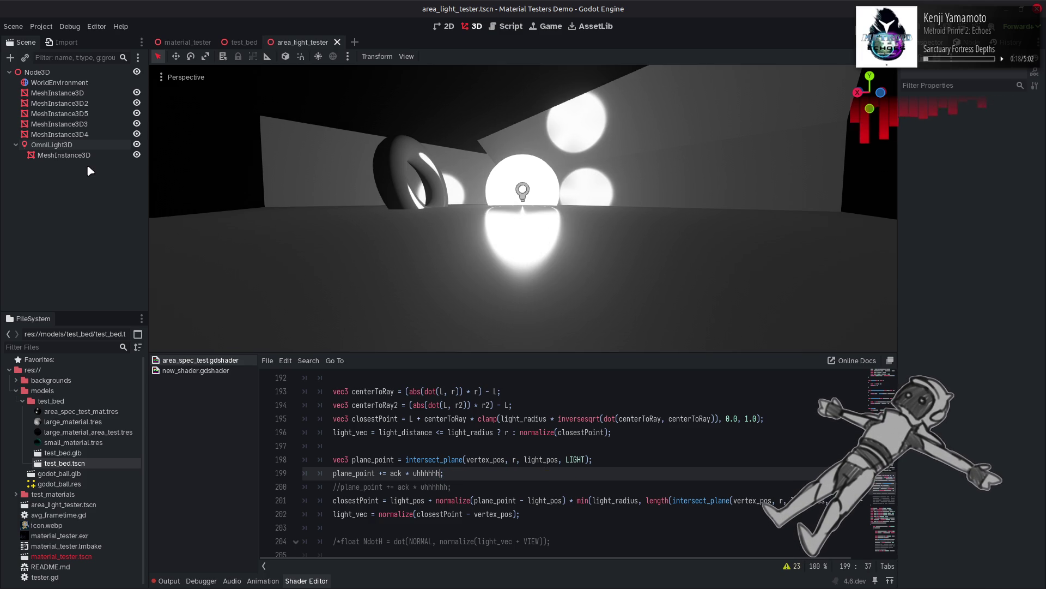
Step: Reset OmniLight3D Specular to 1 and keep the length term restored after comparing
left_click(89, 146)
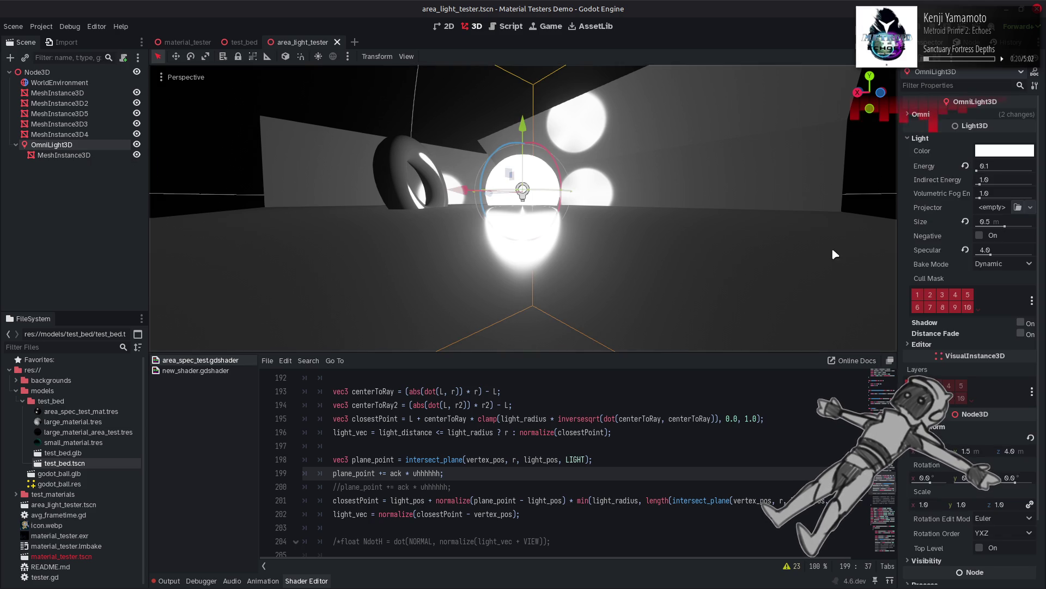
left_click(999, 249)
key("Return")
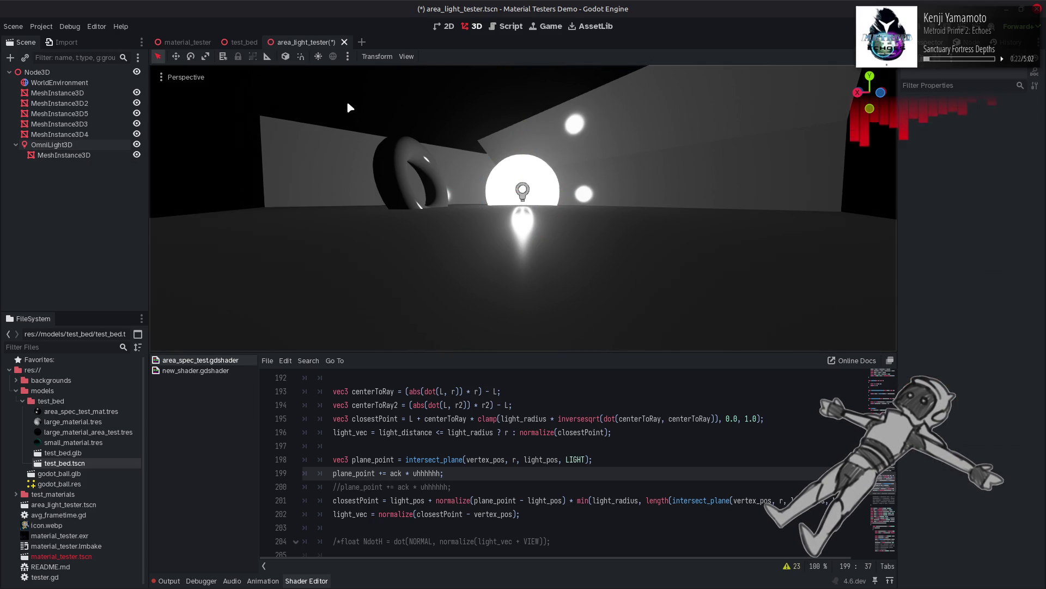
key("ctrl+z")
key("ctrl+s")
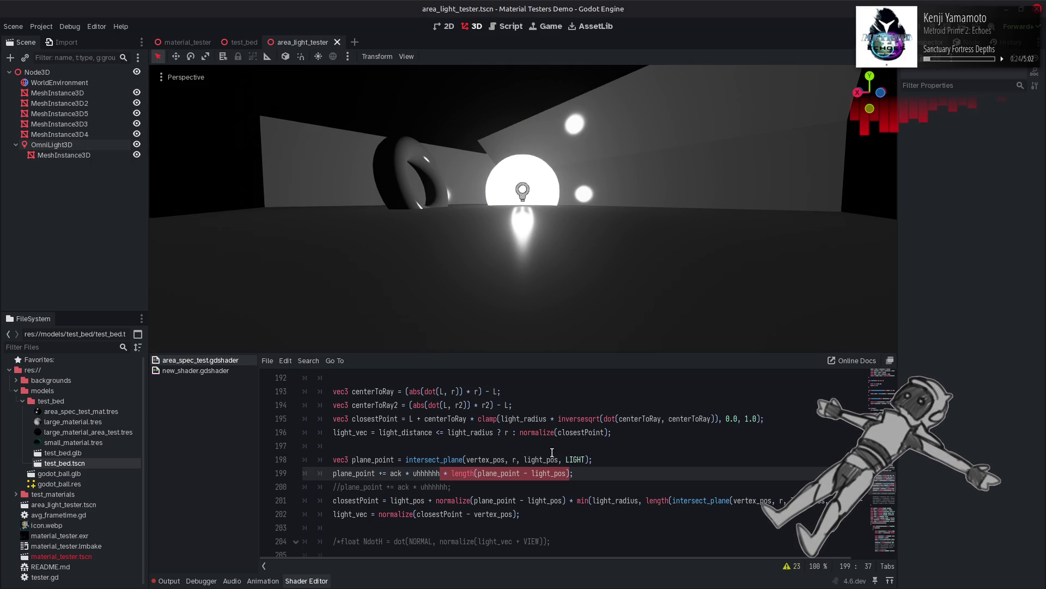
key("Delete")
key("ctrl+z")
key("ctrl+s")
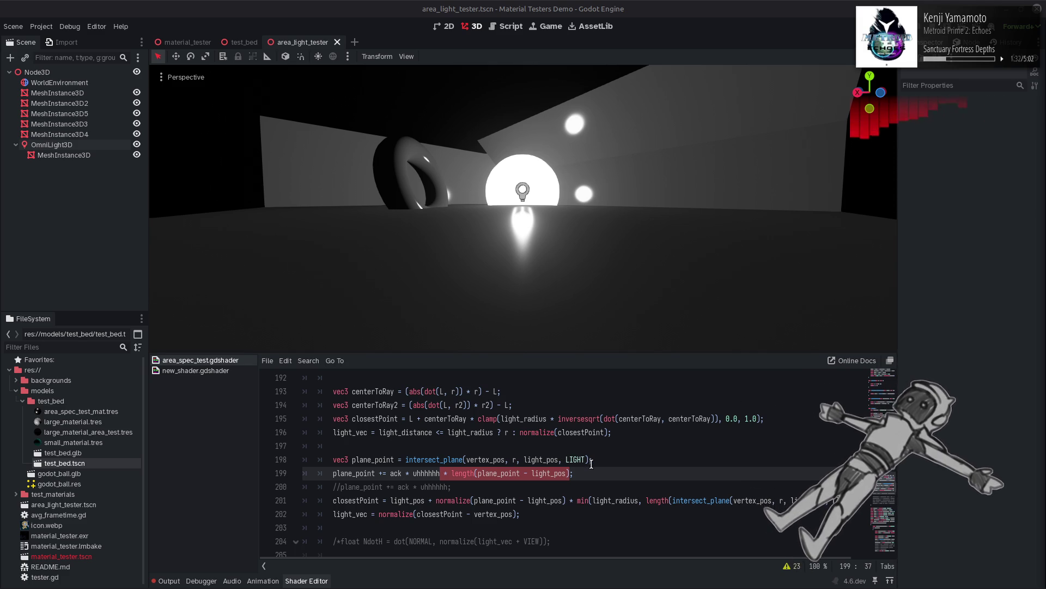
left_click(603, 472)
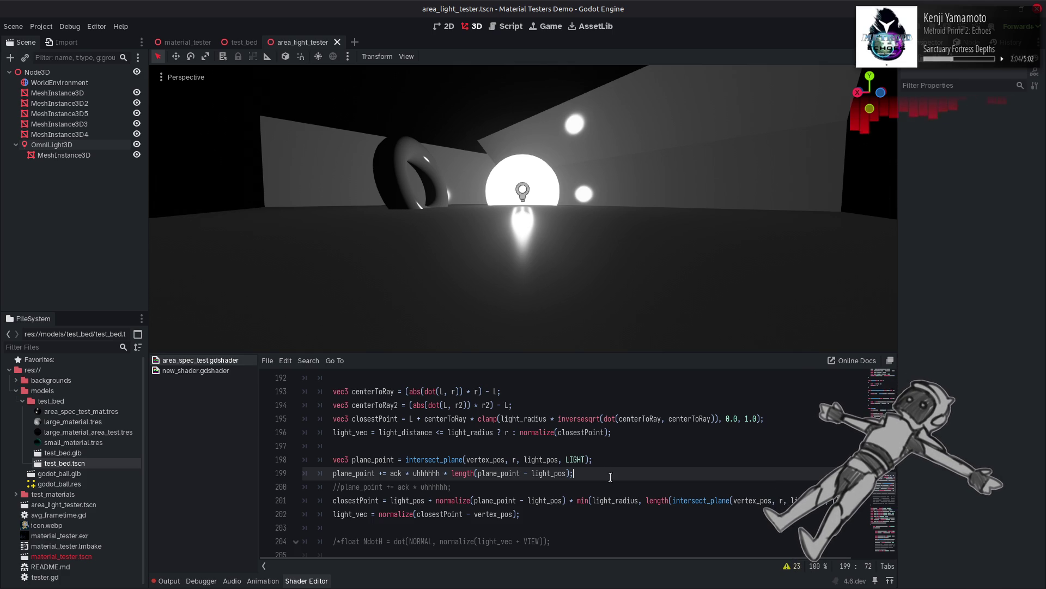
Step: Comment out line 199 with // and set the OmniLight3D Specular to 4
left_click(333, 473)
type("//")
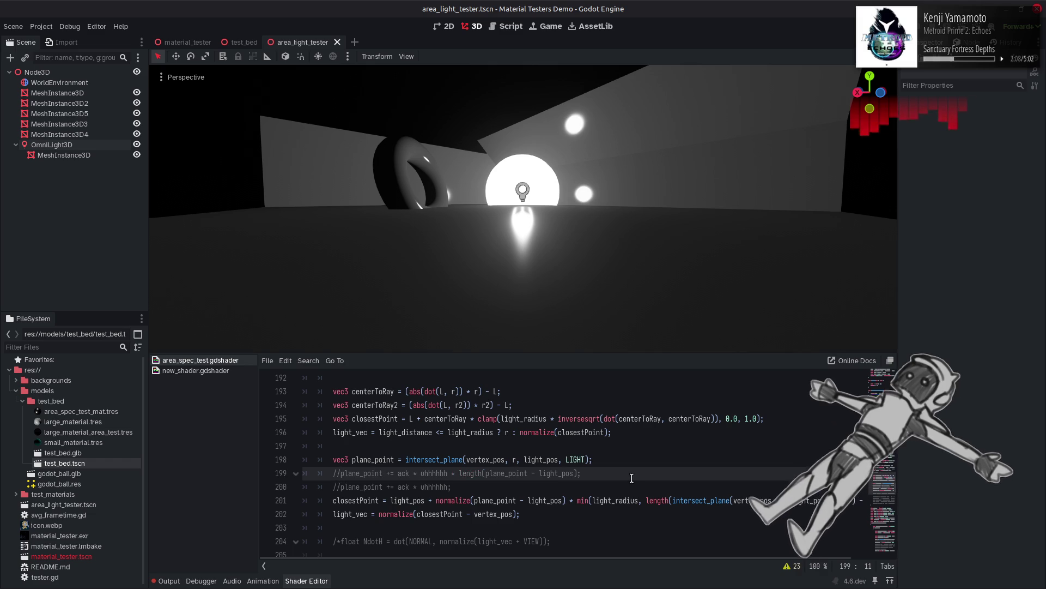
left_click(65, 146)
left_click(999, 249)
type("4")
key("Return")
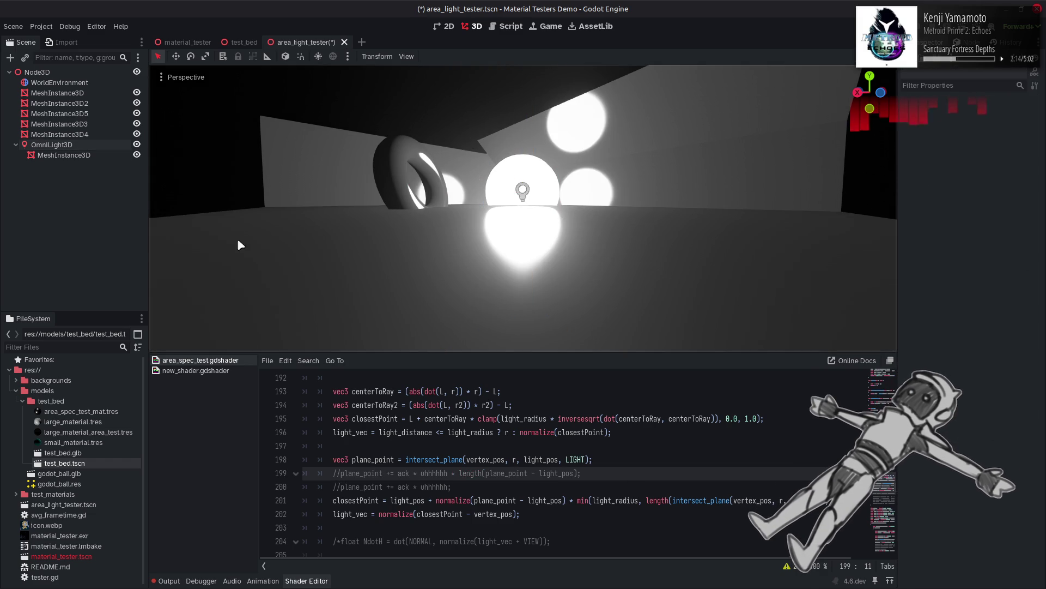
Step: Lower the OmniLight3D Specular to 0.731 and view the dimmer highlights
left_click(60, 134)
left_click(74, 146)
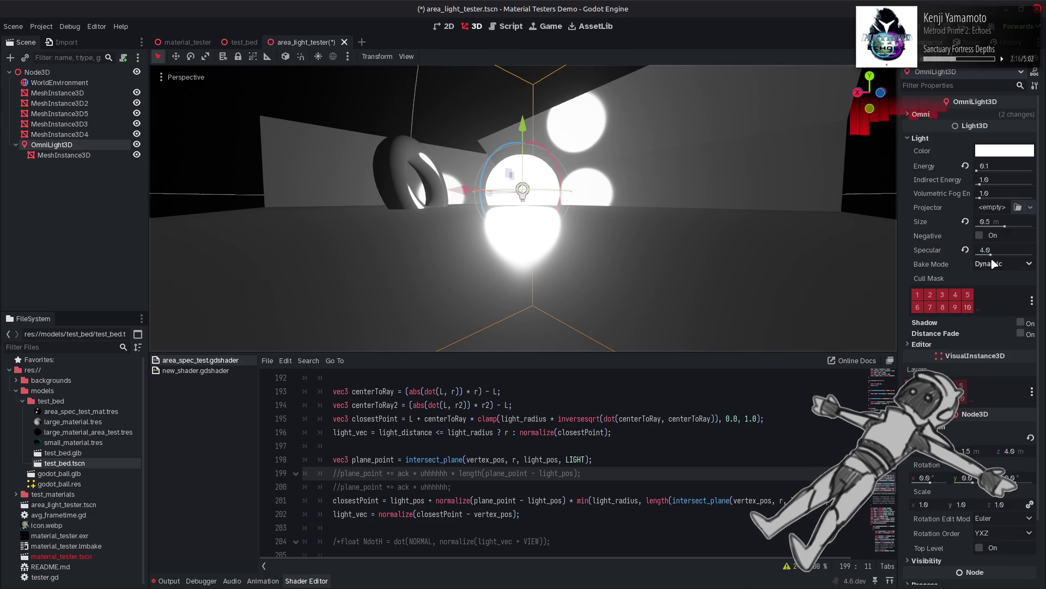
left_click_drag(991, 255, 980, 264)
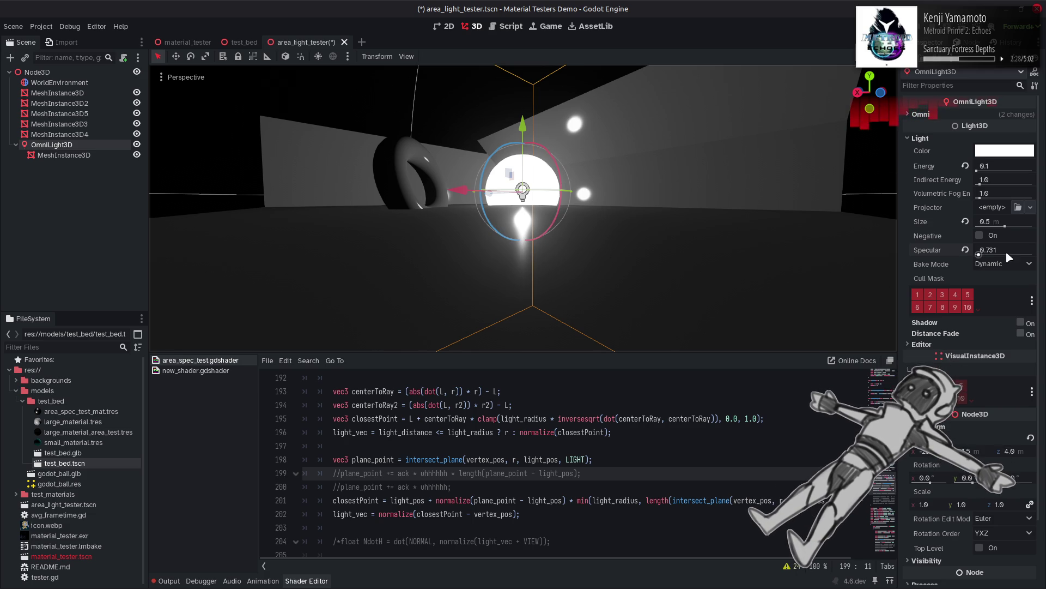
left_click(492, 181)
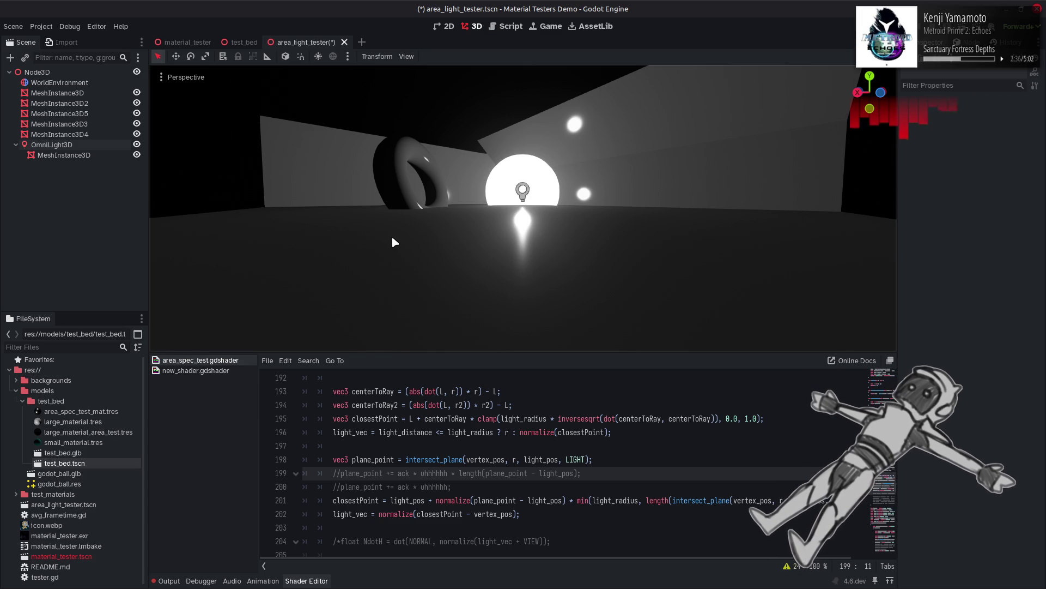
Step: Change line 155 to `bool maximize = true;` and save
scroll(390, 473, "up", 10)
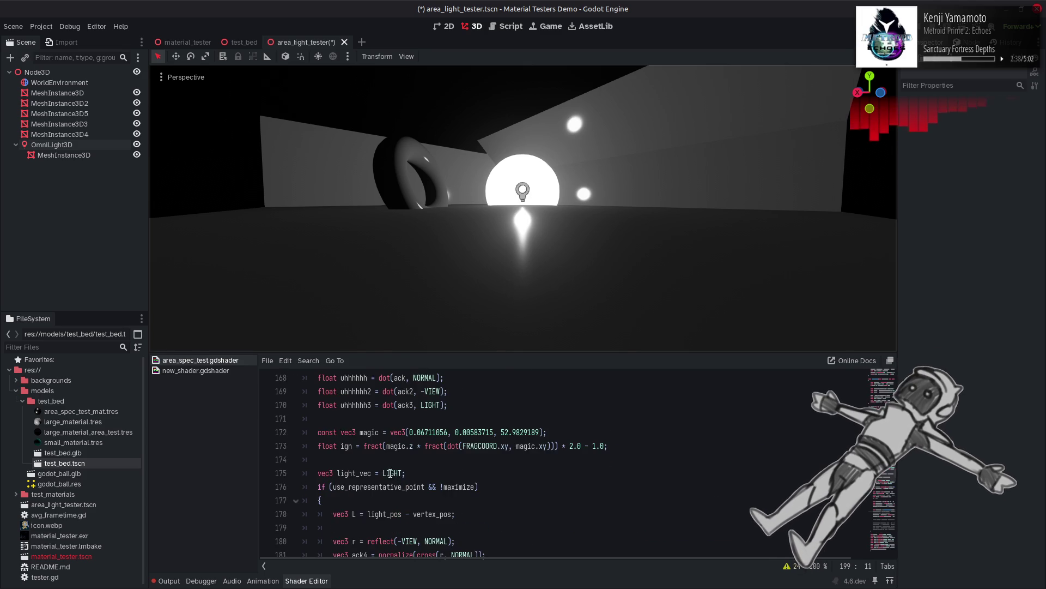
scroll(390, 473, "up", 4)
left_click(387, 445)
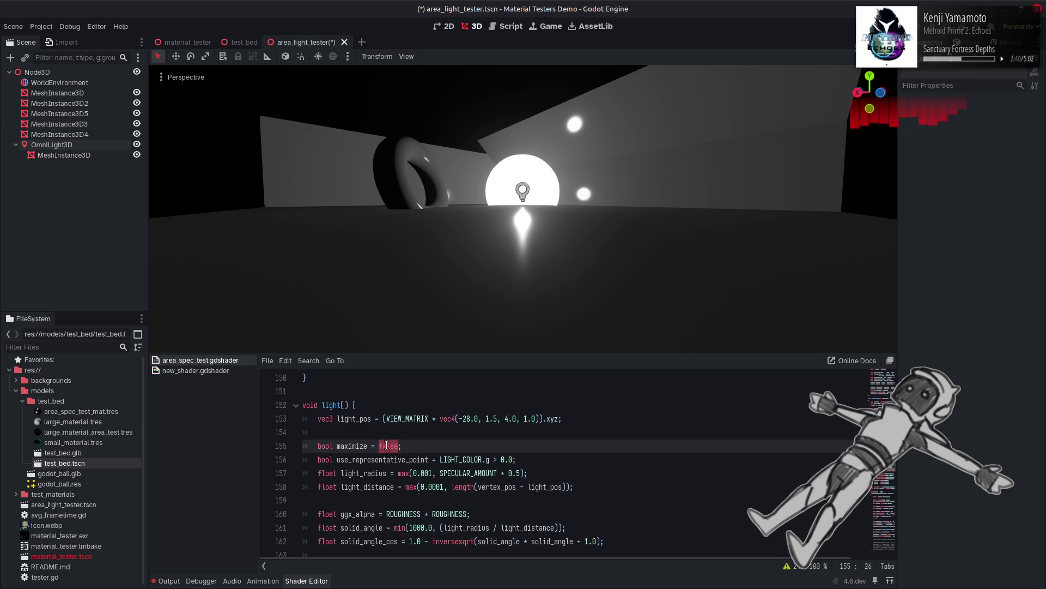
type("ue;")
key("ctrl+s")
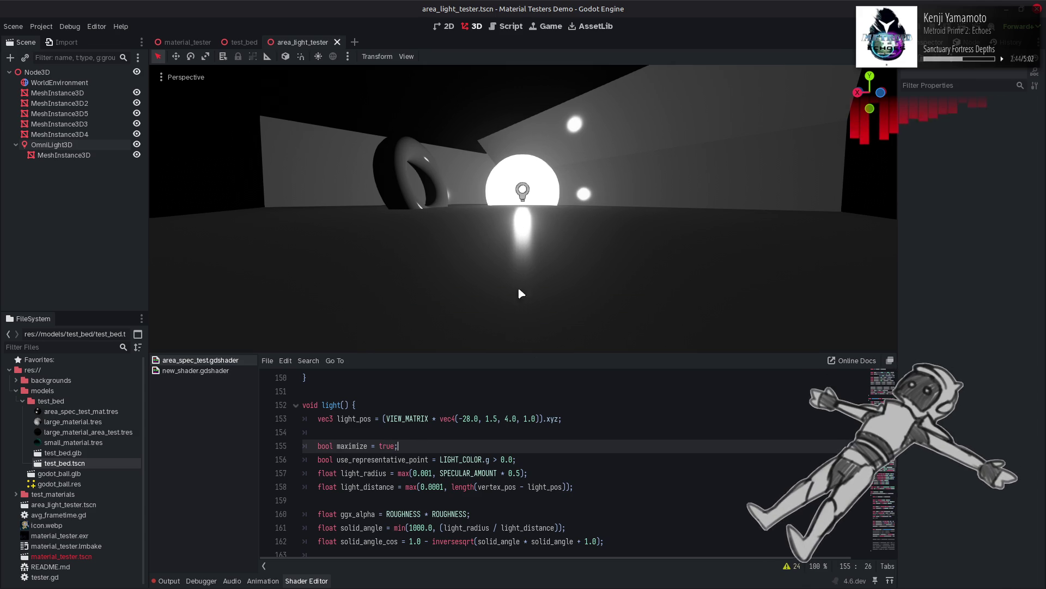
Step: Review the helper function code, then return to the plane-intersection code near line 199
scroll(429, 467, "up", 11)
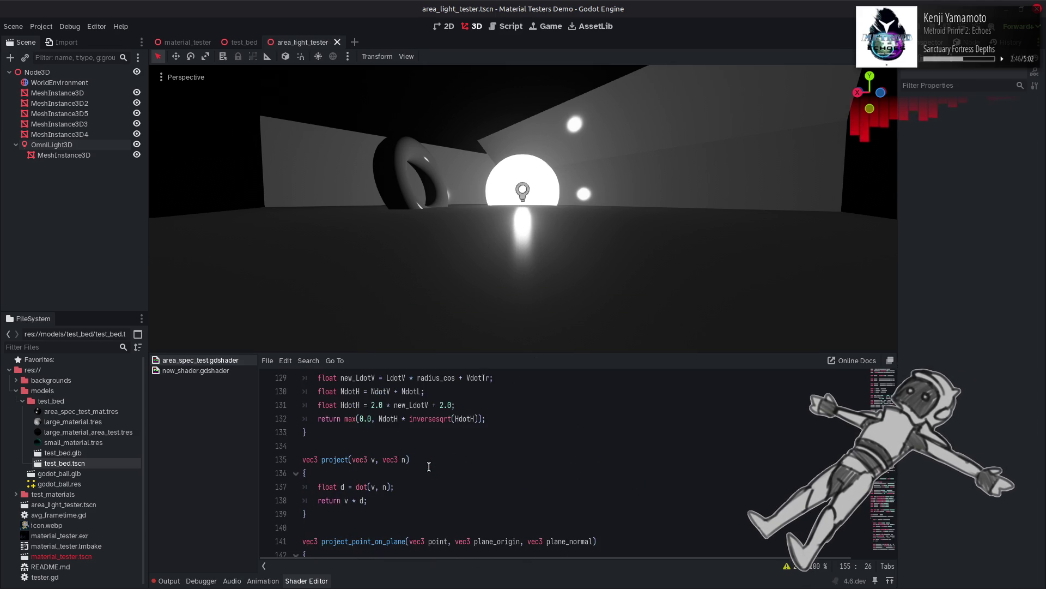
scroll(429, 467, "up", 2)
mouse_move(364, 523)
left_mouse_down()
mouse_move(321, 455)
mouse_move(314, 391)
left_mouse_up()
left_click_drag(315, 402, 303, 414)
scroll(524, 509, "down", 5)
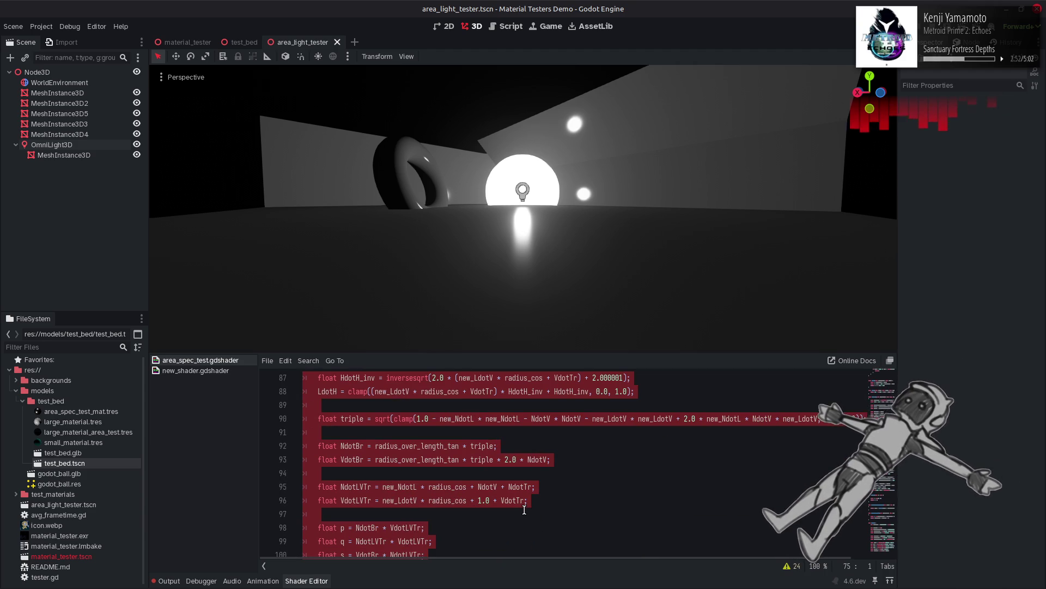
scroll(525, 510, "down", 8)
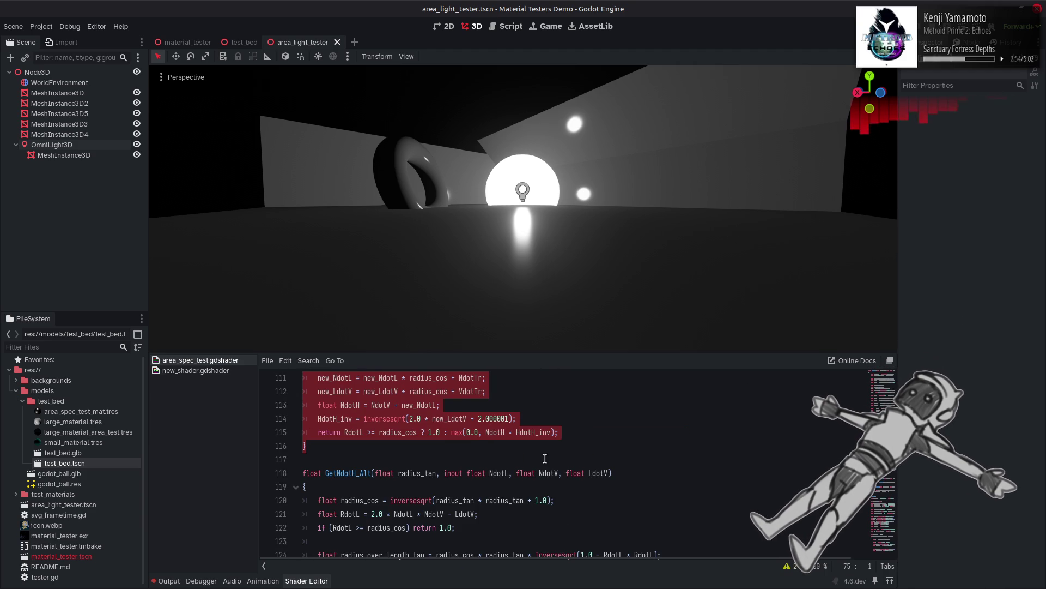
left_click(539, 443)
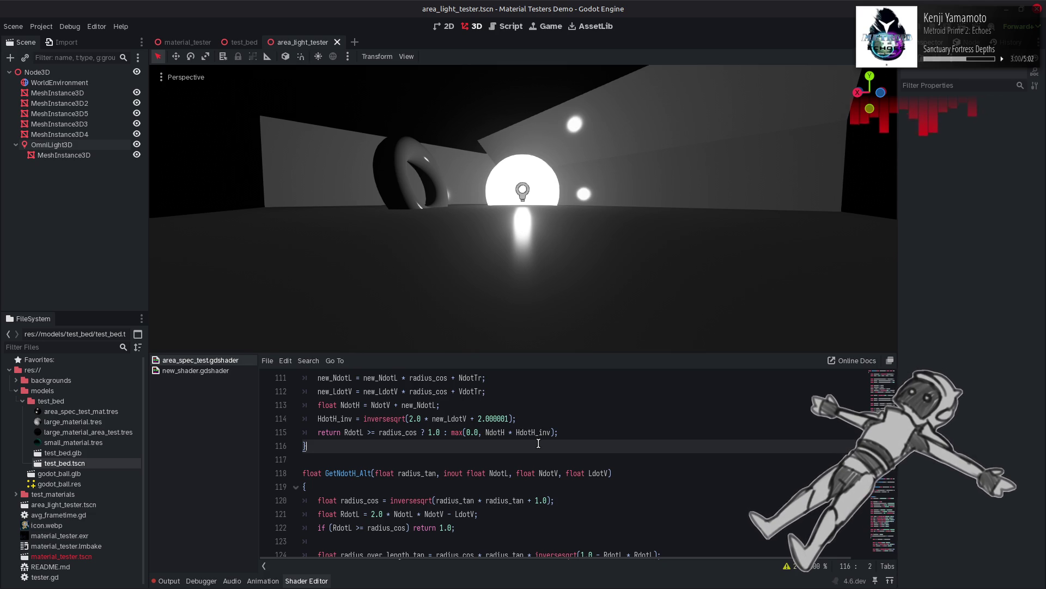
scroll(539, 444, "up", 8)
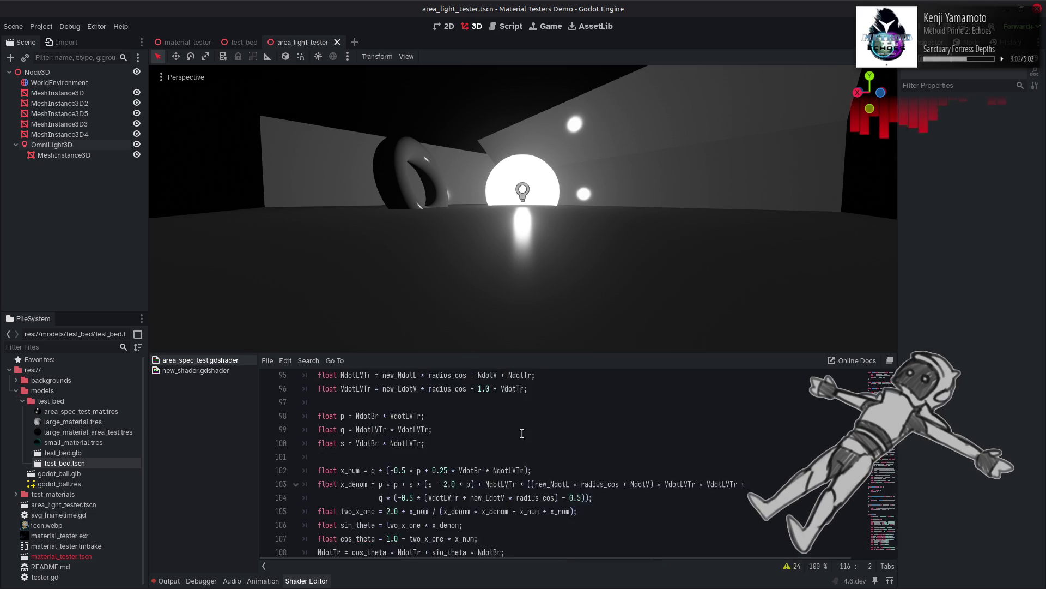
scroll(523, 447, "down", 7)
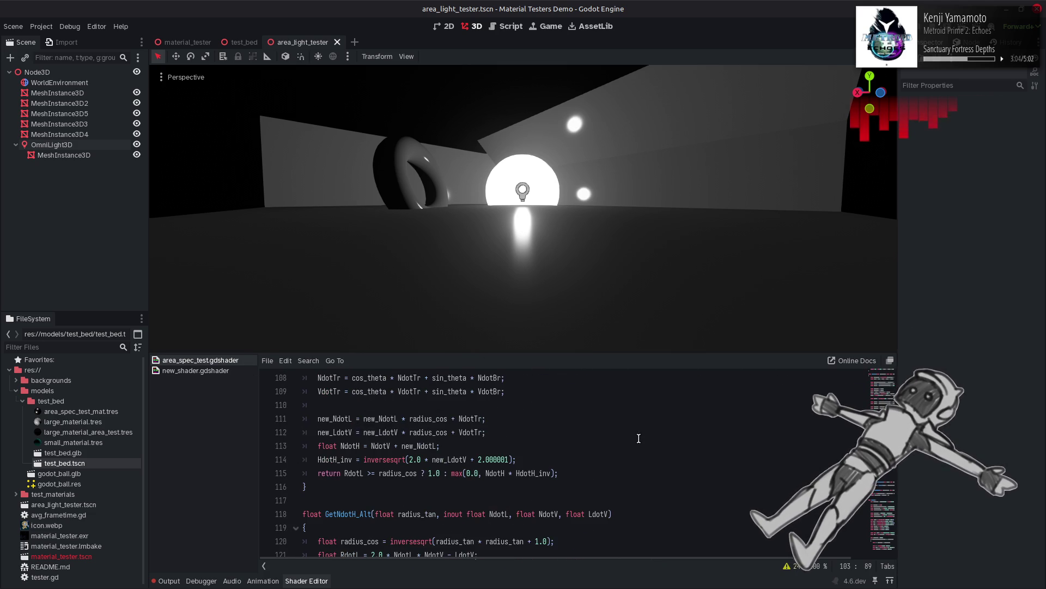
left_click(627, 431)
key("ctrl+z")
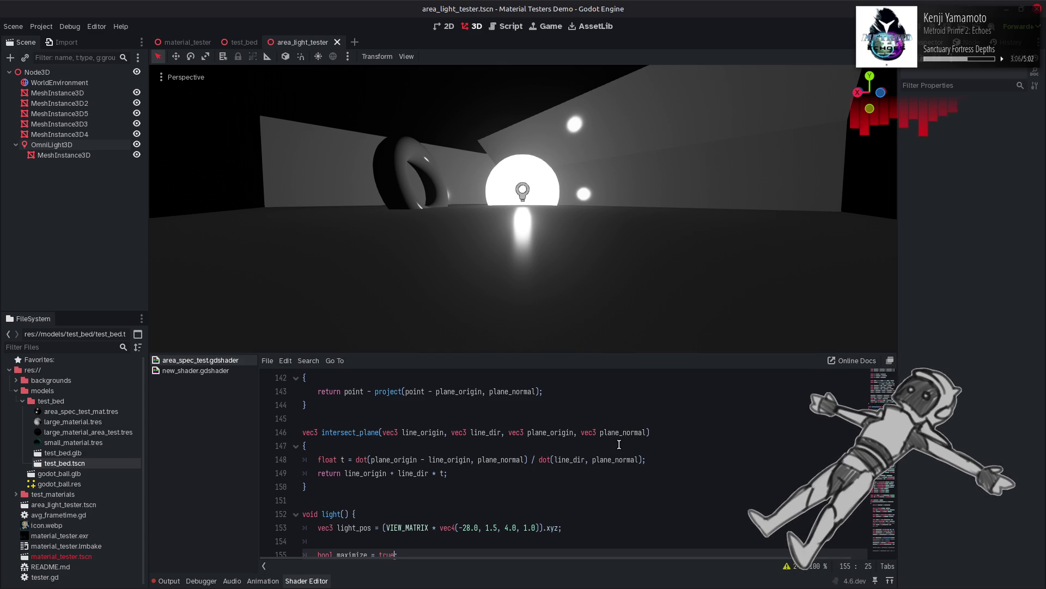
key("ctrl+z")
key("ctrl+z")
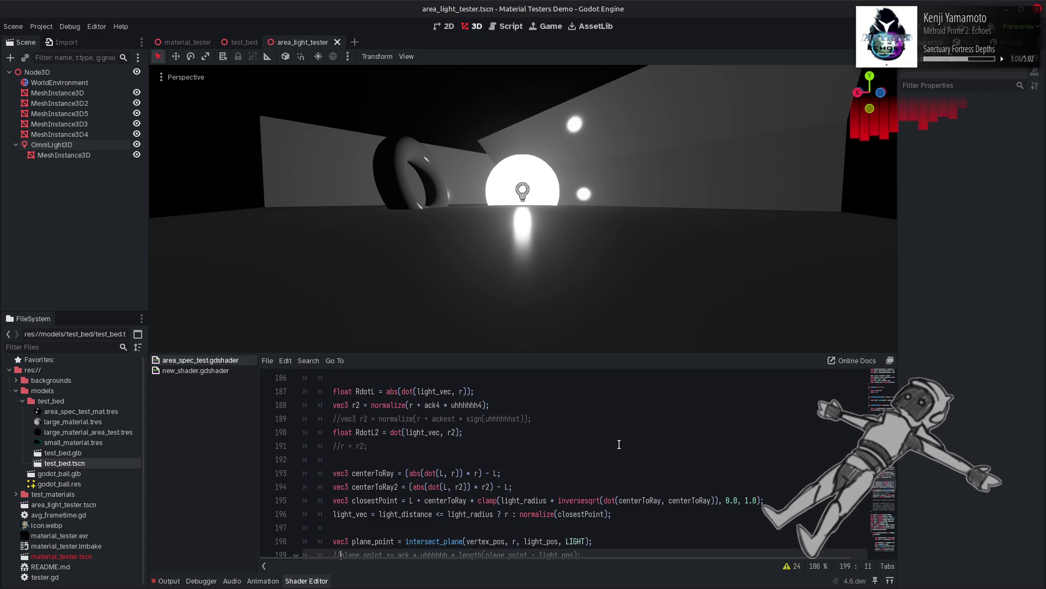
scroll(616, 447, "down", 2)
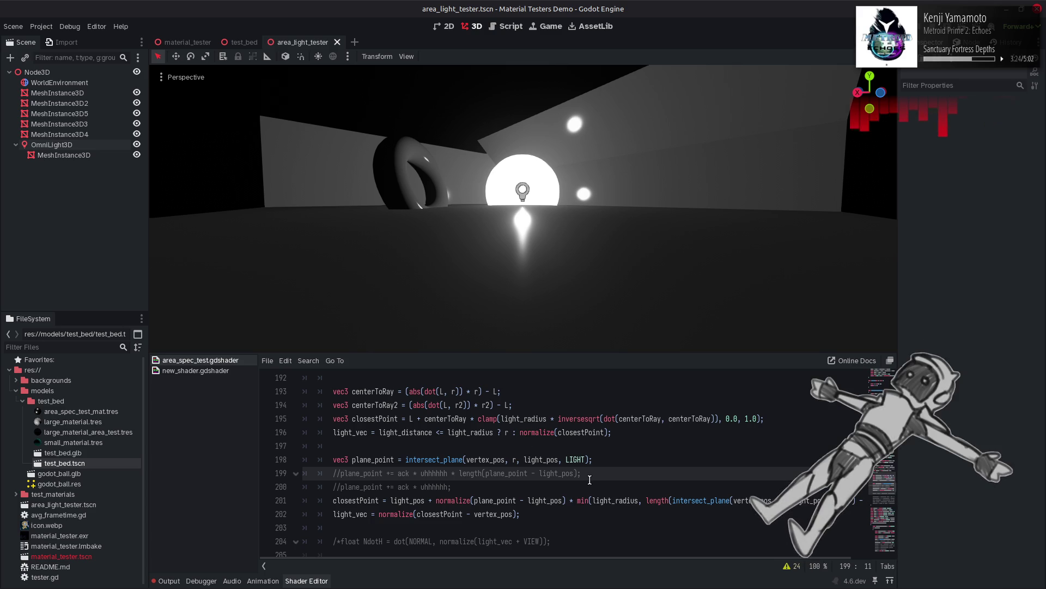
Step: Uncomment line 199, `plane_point += ack * uhhhhhh * length(plane_point - light_pos);`, with Ctrl+K
key("ctrl+k")
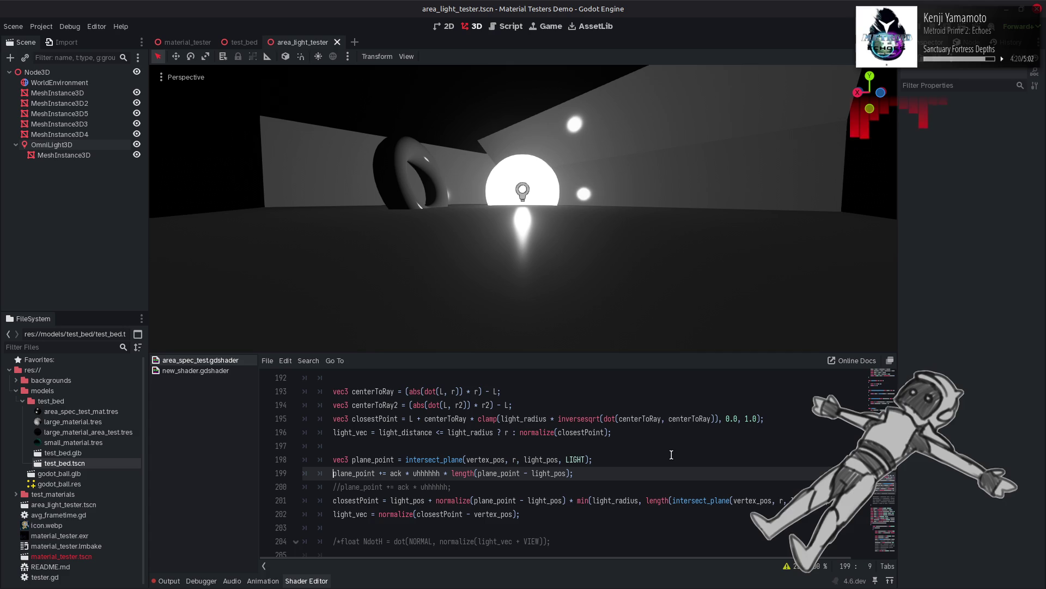
Step: Review the plane_point offset, intersect_plane and centerToRay lines in the shader
left_click(626, 469)
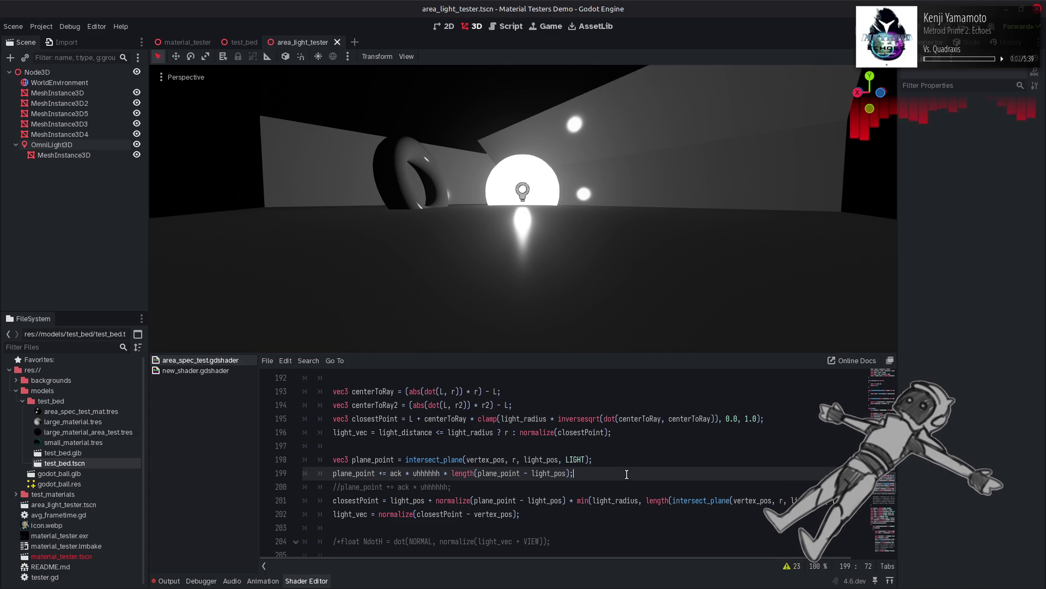
left_click(634, 456)
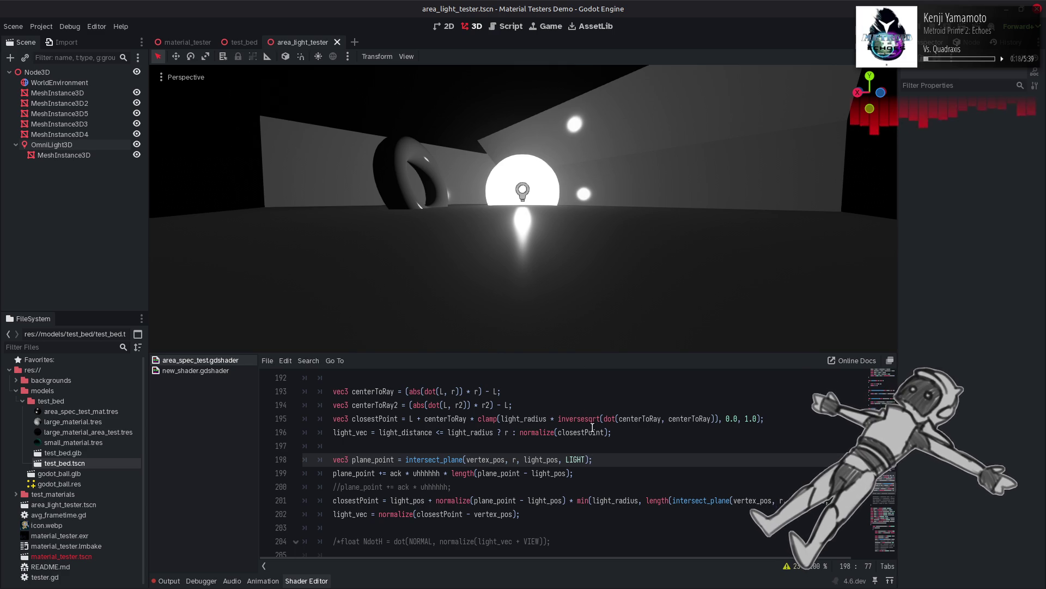
scroll(592, 427, "up", 2)
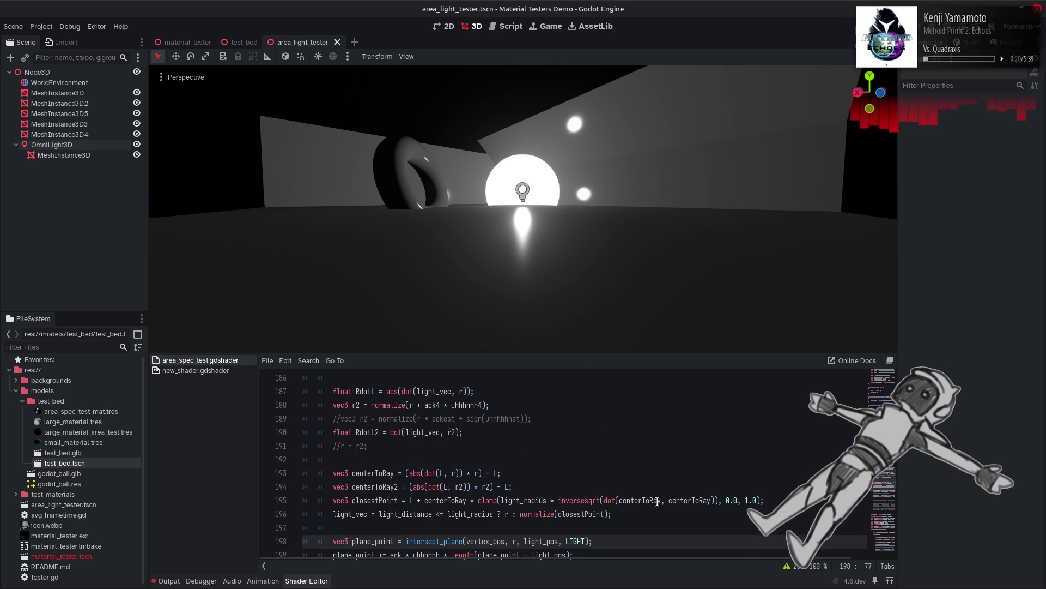
scroll(657, 501, "down", 3)
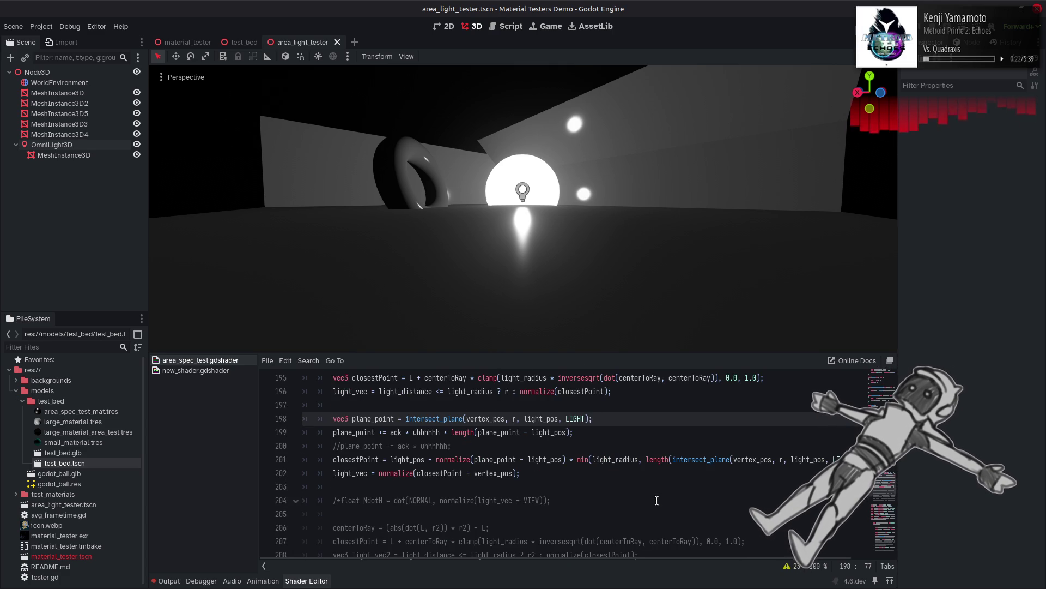
scroll(656, 501, "up", 3)
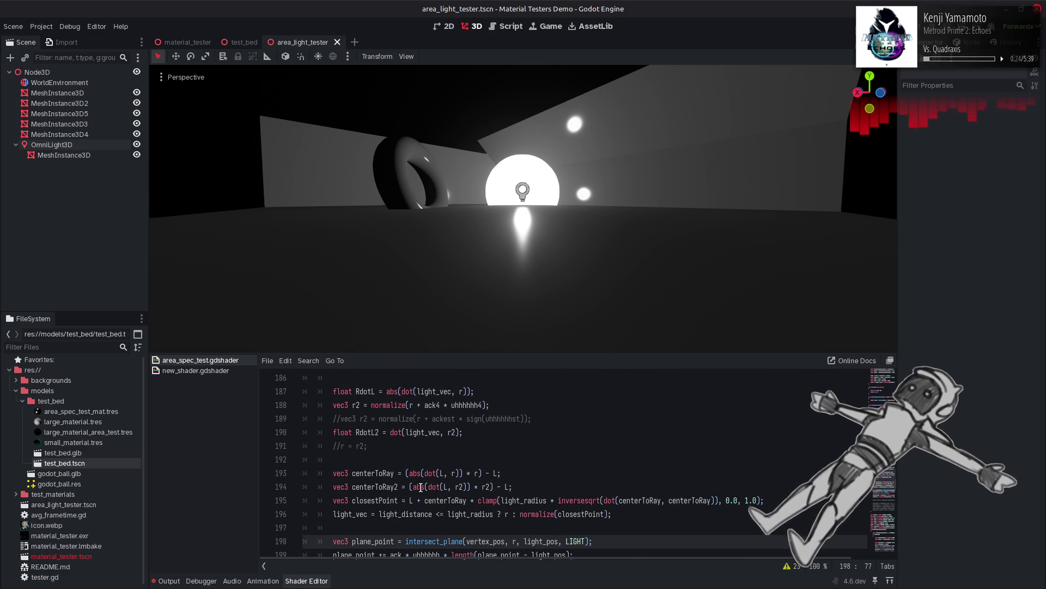
left_click(533, 473)
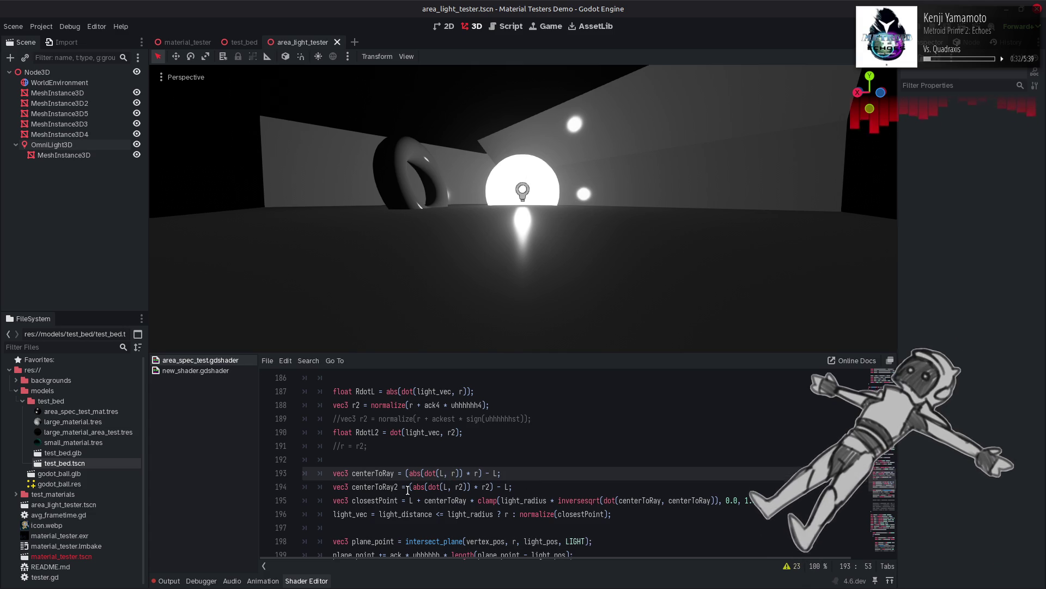
scroll(408, 488, "down", 3)
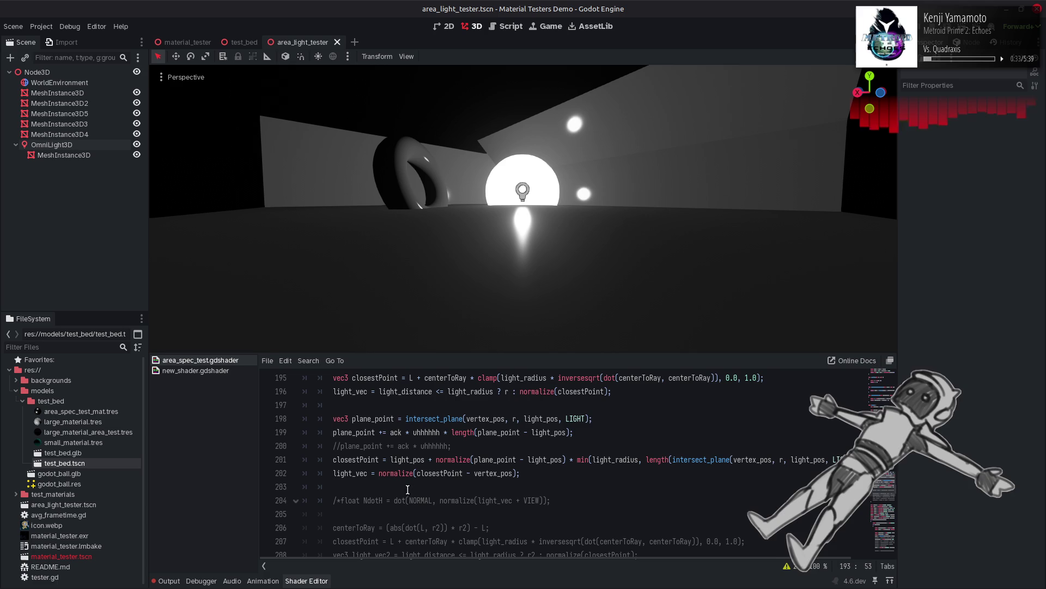
Step: Comment out `light_vec = normalize(closestPoint - vertex_pos);` and save the scene
left_click(328, 472)
type("//")
scroll(393, 479, "up", 2)
key("ctrl+s")
scroll(393, 479, "up", 2)
left_click(342, 487)
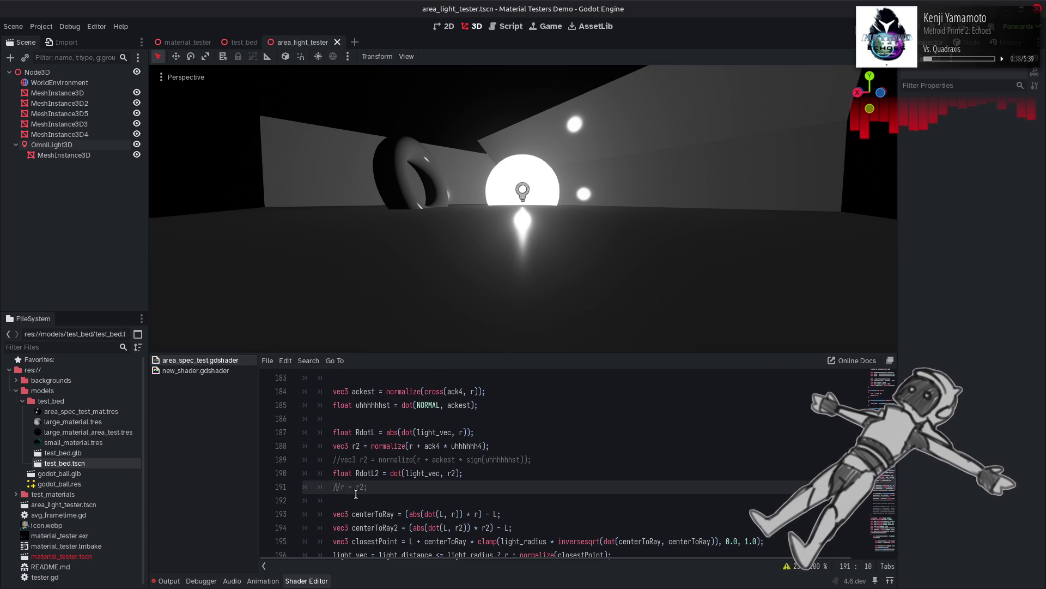
Step: Uncomment `r = r2;`, save, and orbit the viewport to compare the torus highlights
scroll(423, 492, "down", 1)
key("BackSpace")
key("BackSpace")
key("ctrl+s")
scroll(539, 231, "up", 5)
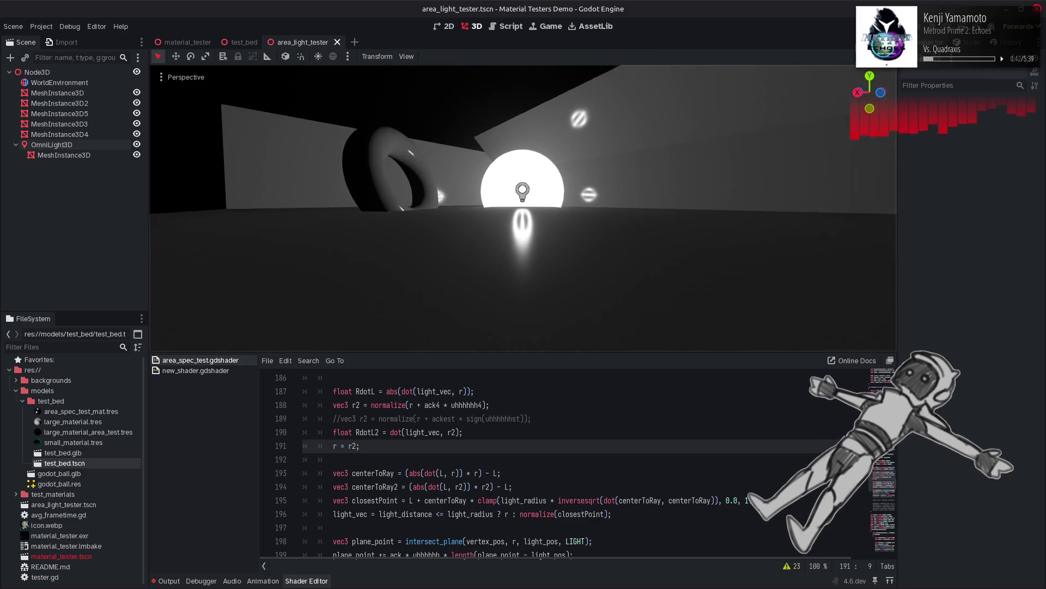
scroll(524, 224, "down", 3)
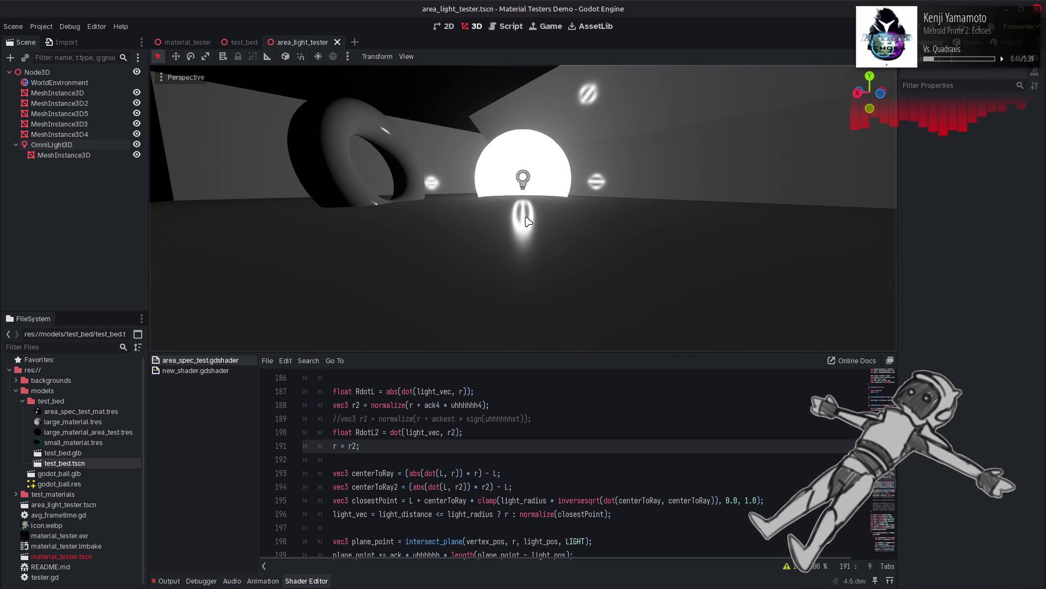
left_click_drag(610, 187, 585, 134)
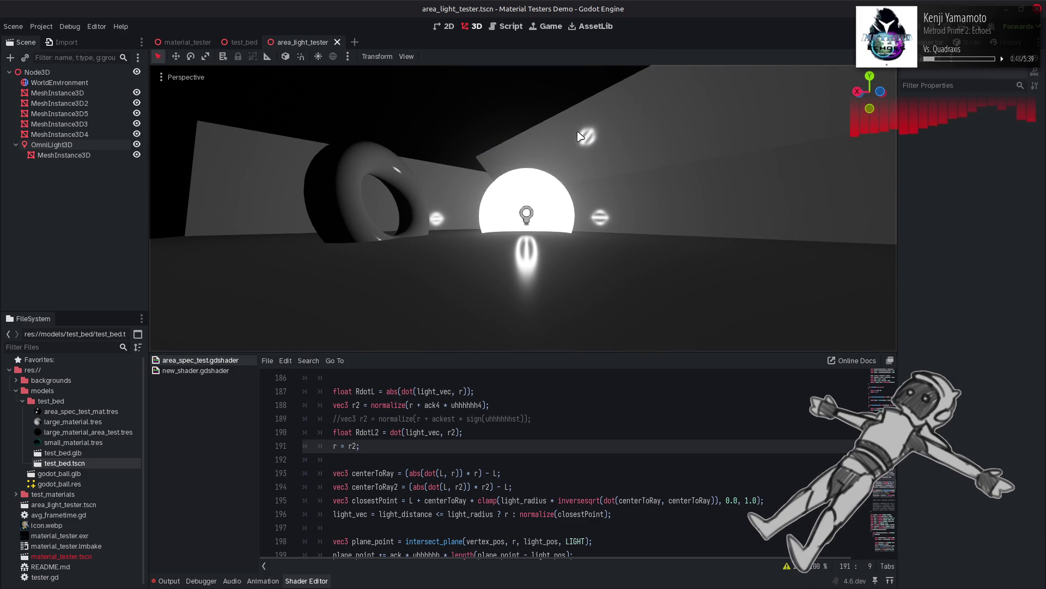
mouse_move(546, 255)
left_mouse_down()
mouse_move(531, 240)
mouse_move(530, 207)
mouse_move(538, 220)
left_mouse_up()
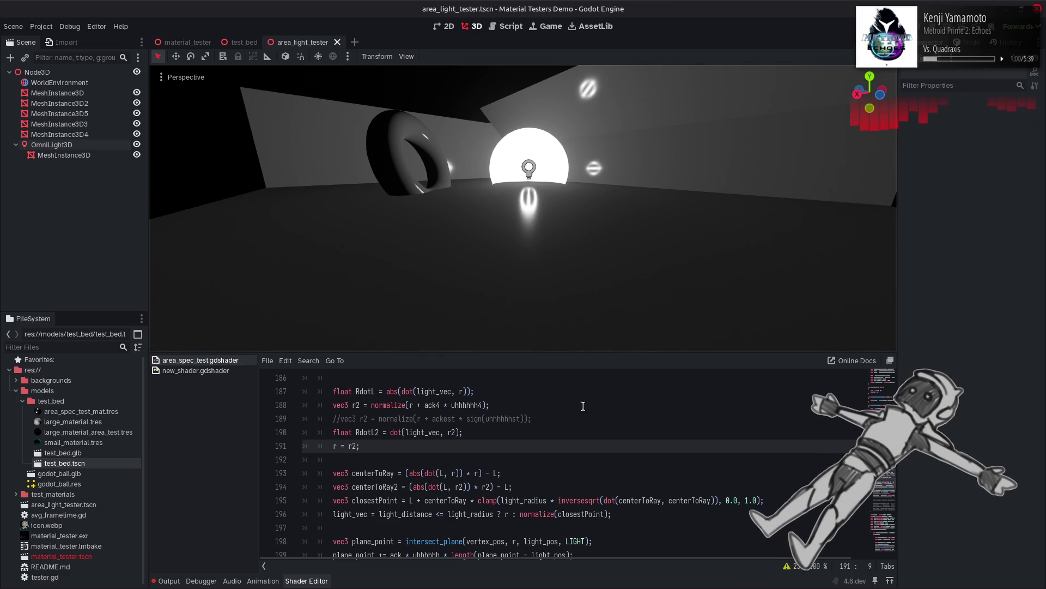
Step: Comment `r = r2;` out again and restore the light_vec normalisation line
left_click(593, 428)
key("Down")
key("ctrl+k")
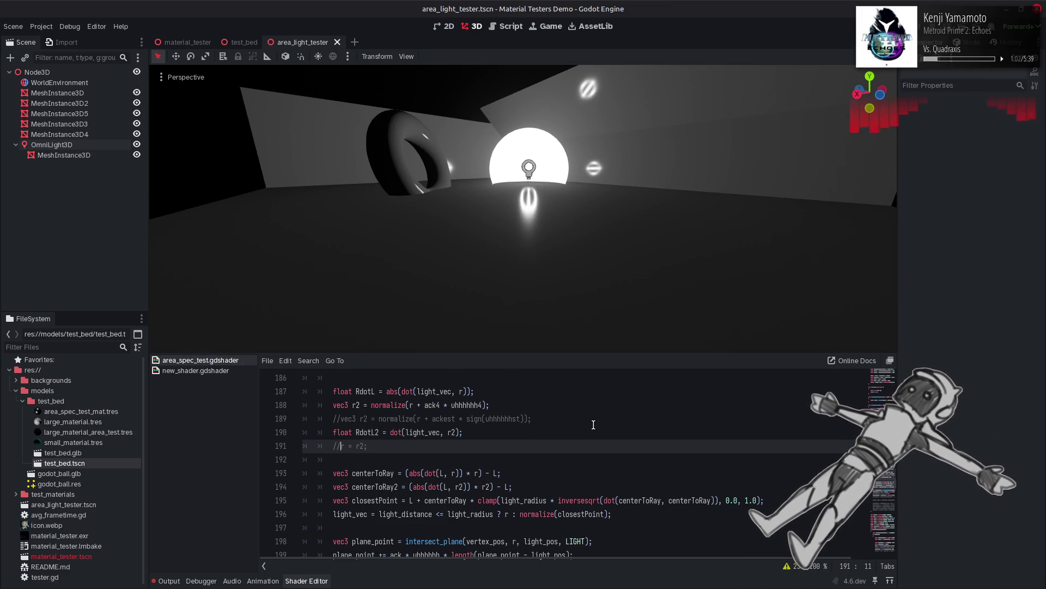
key("Down")
key("Down")
key("Down")
scroll(594, 425, "down", 1)
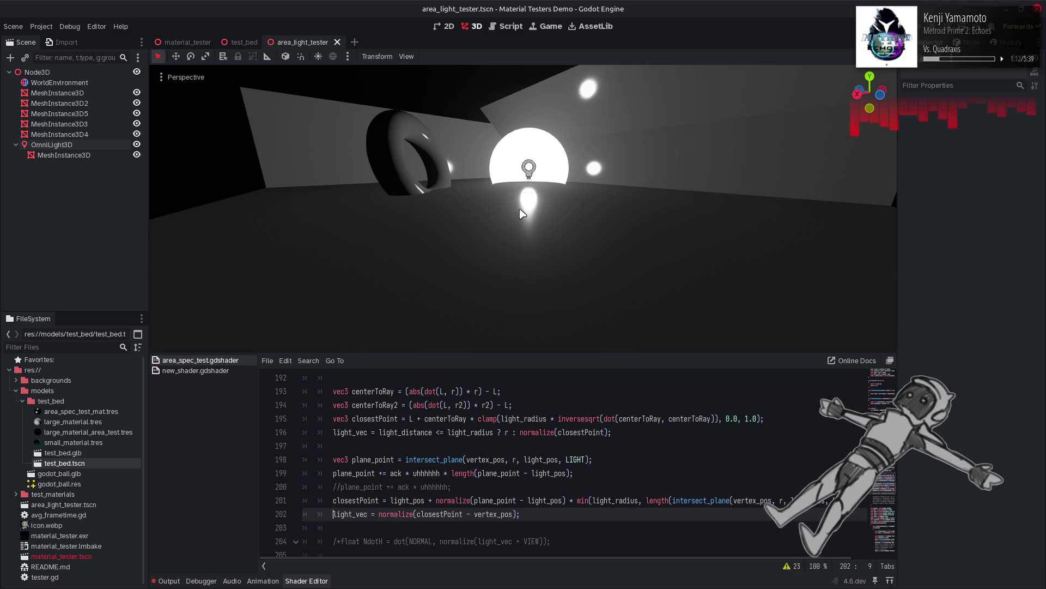
double_click(575, 459)
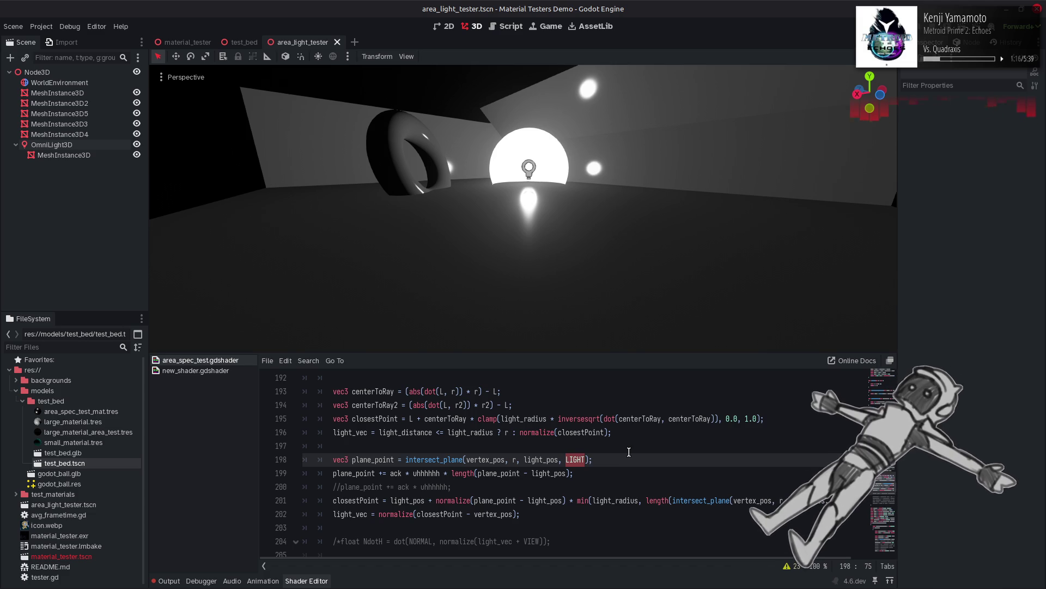
type("VIEW")
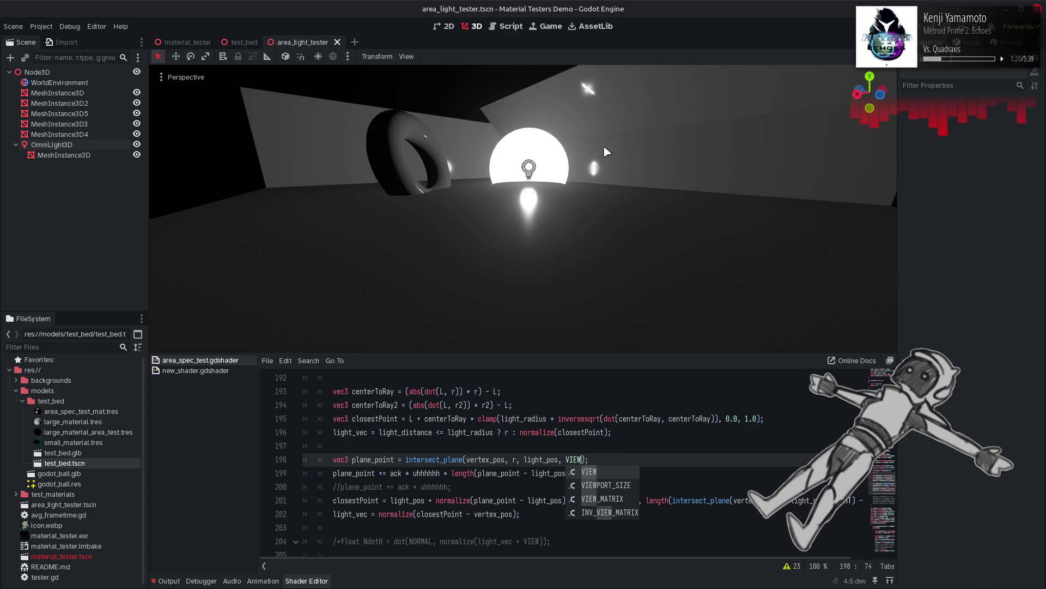
left_click(732, 438)
key("ctrl+z")
key("ctrl+s")
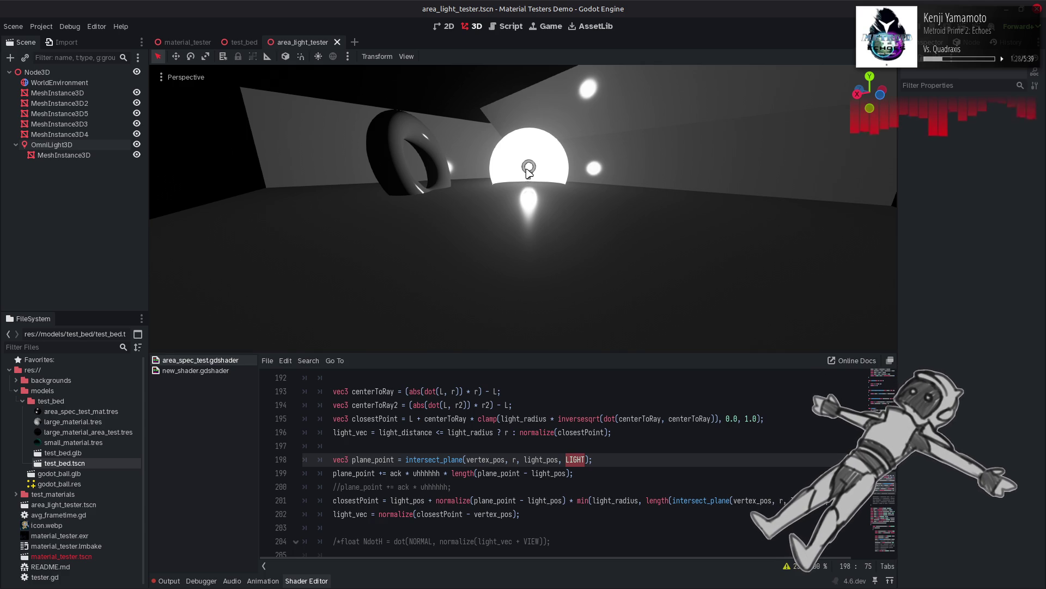
left_click(641, 469)
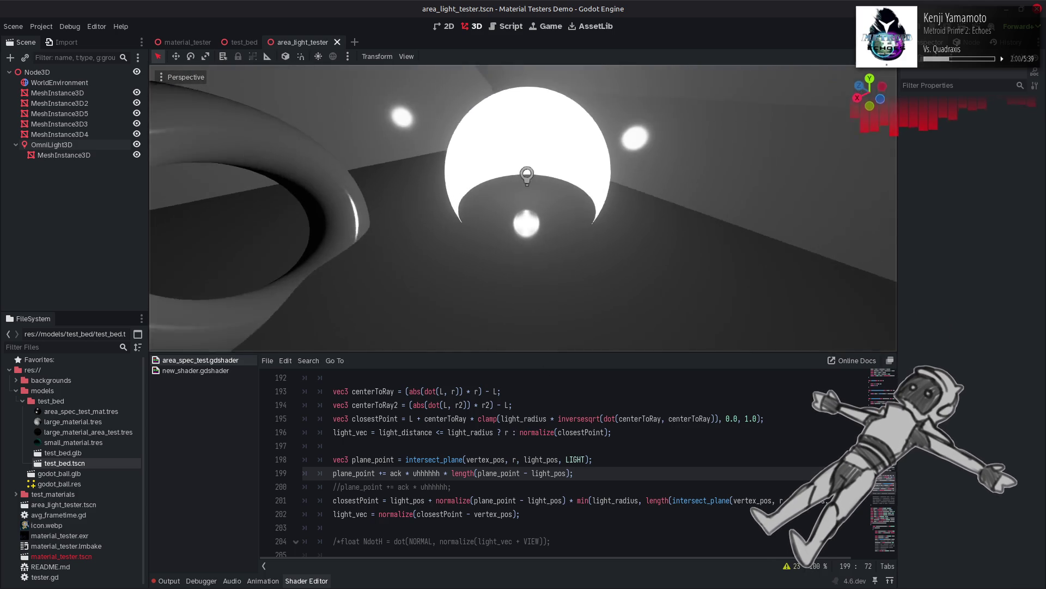
Step: Fly the 3D view back with W/S until the light sphere, torus and side highlights are framed
key("w")
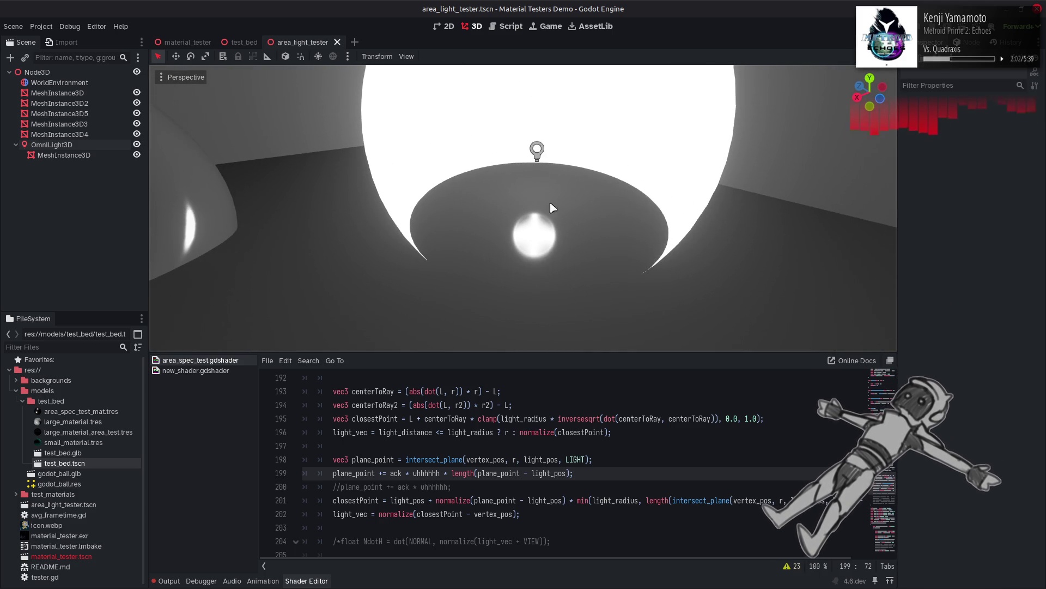
key("s")
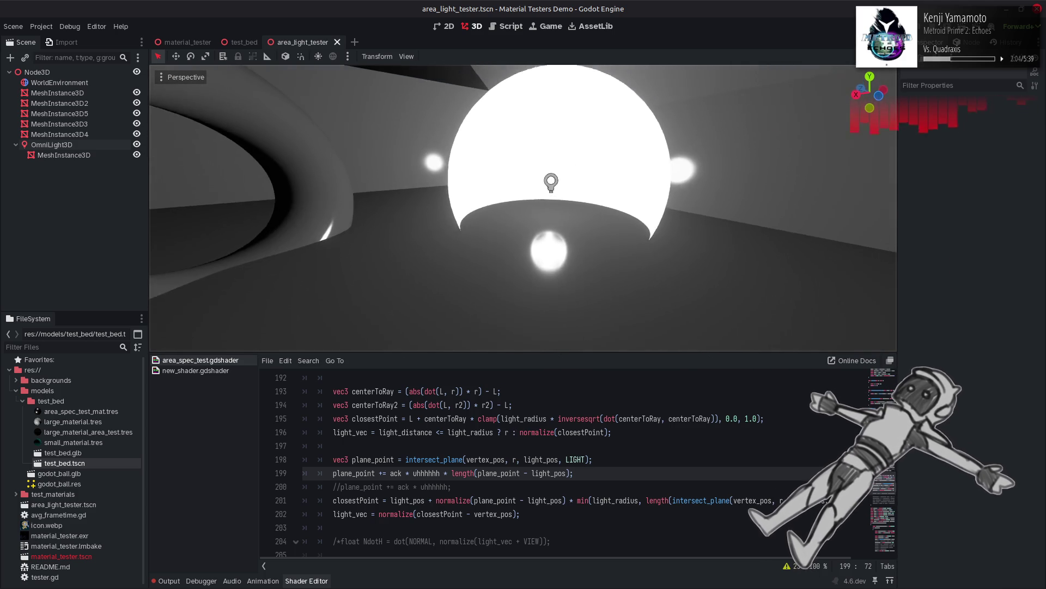
key("s")
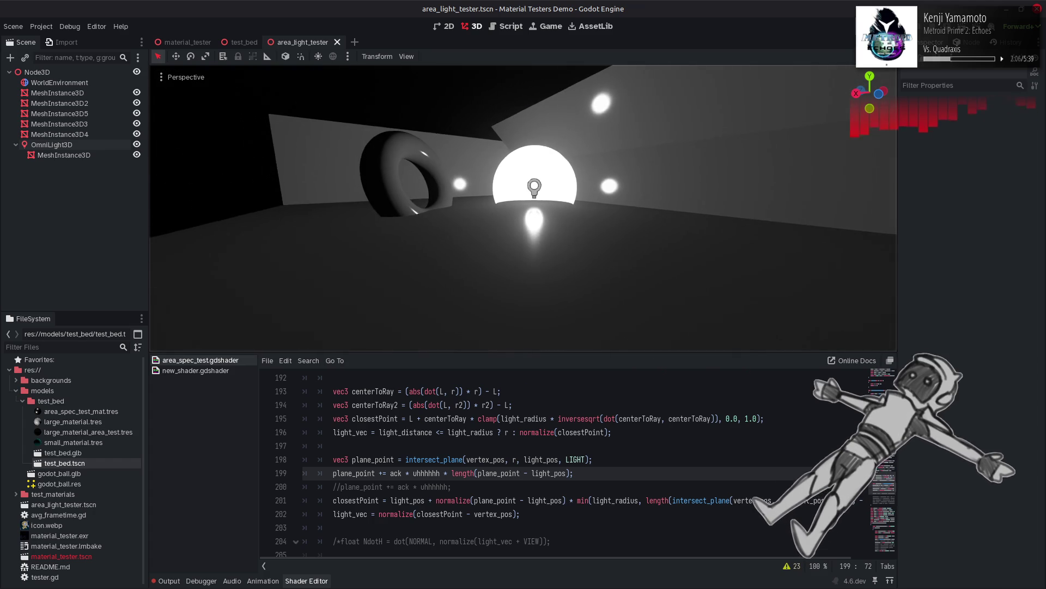
key("s")
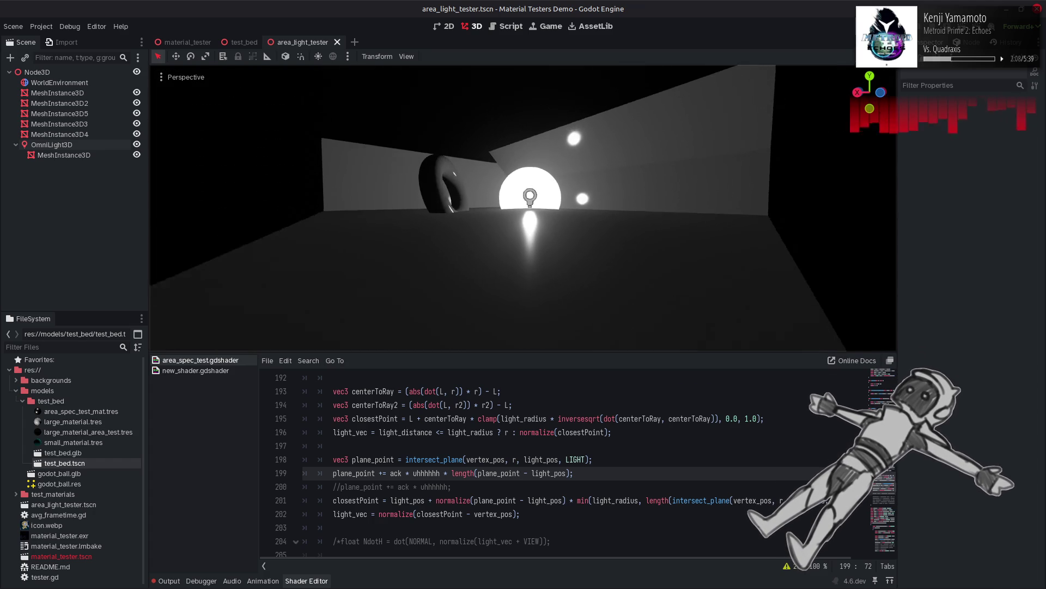
key("w")
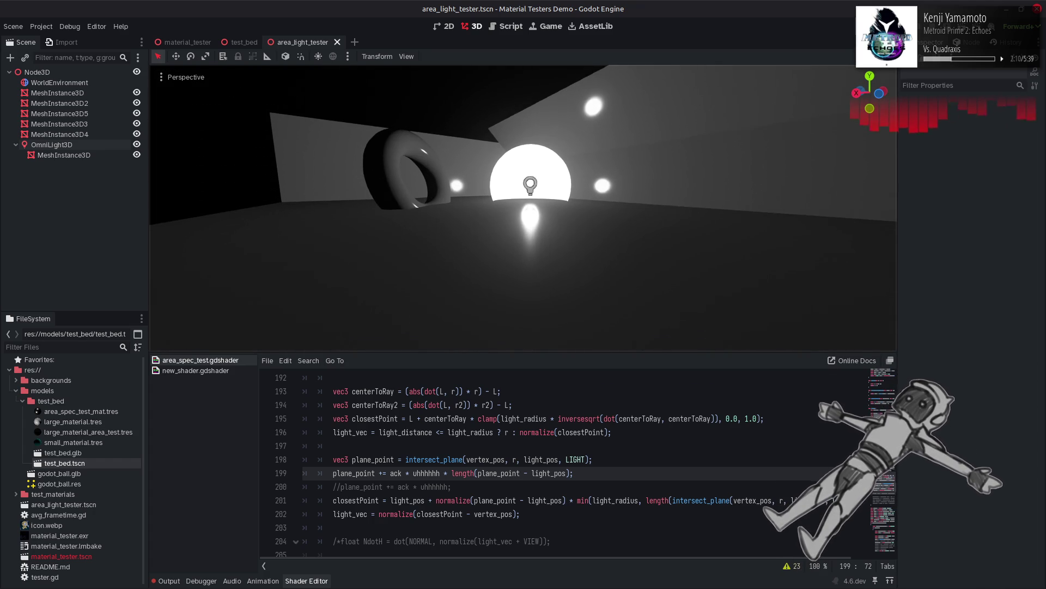
left_click(331, 473)
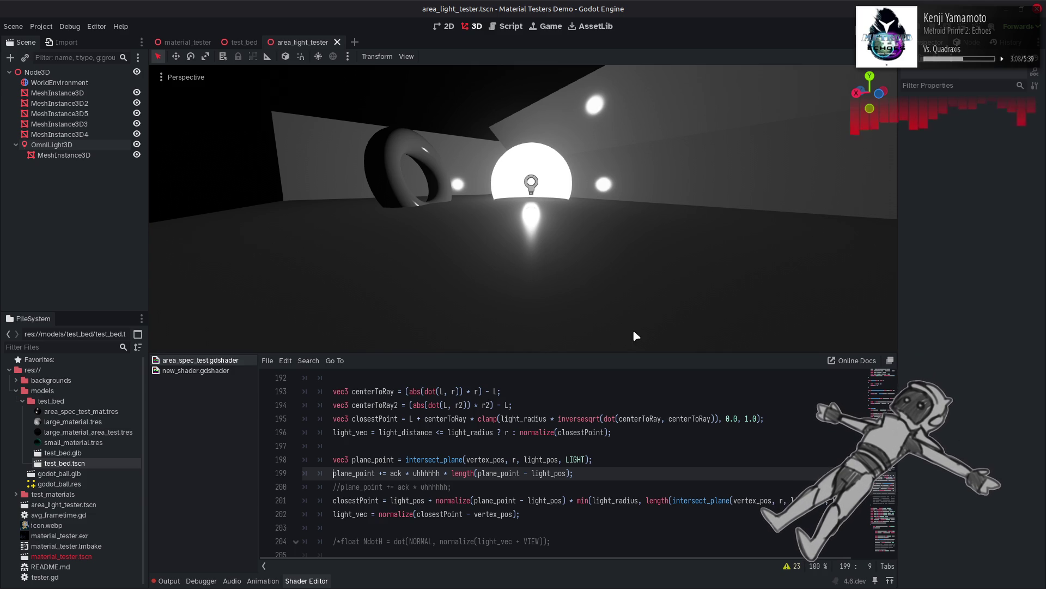
Step: Comment out line 199's ack offset so plane_point is the plain intersect_plane result
left_click(626, 420)
left_click(614, 459)
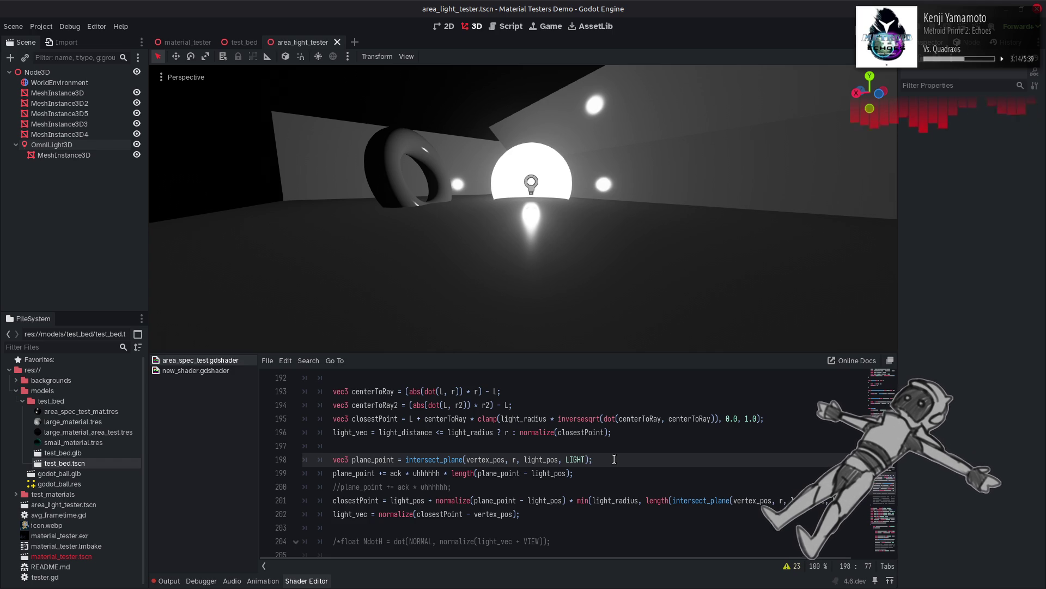
left_click(610, 470)
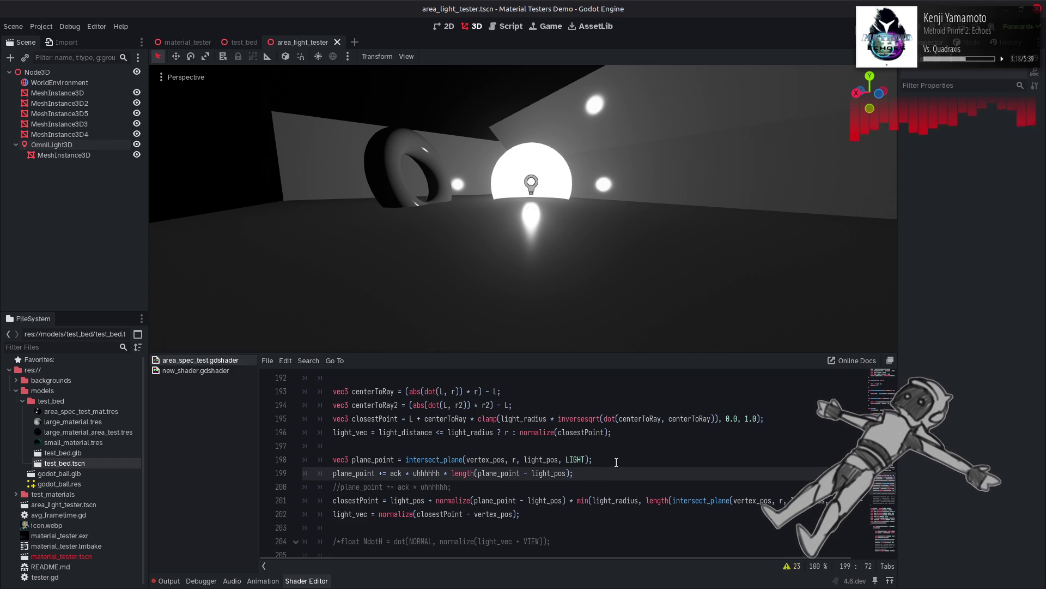
left_click(617, 462)
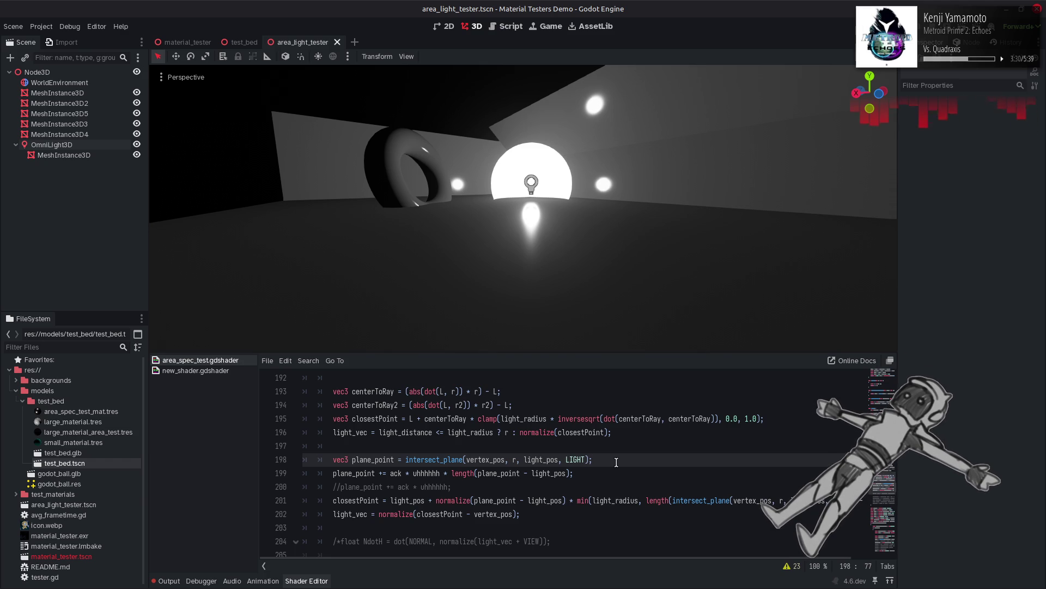
double_click(480, 459)
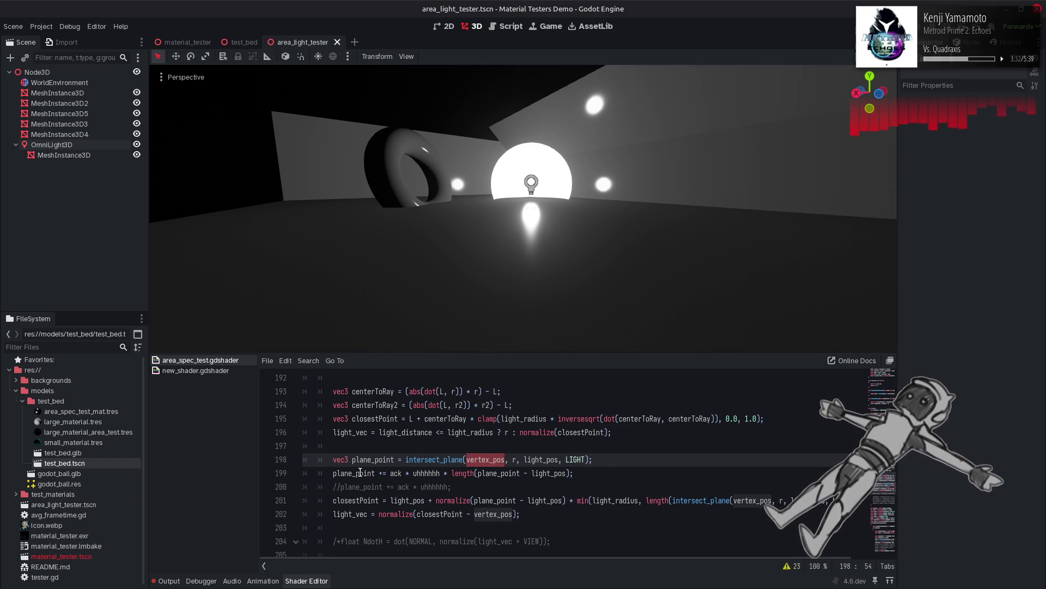
left_click(322, 478)
type("//")
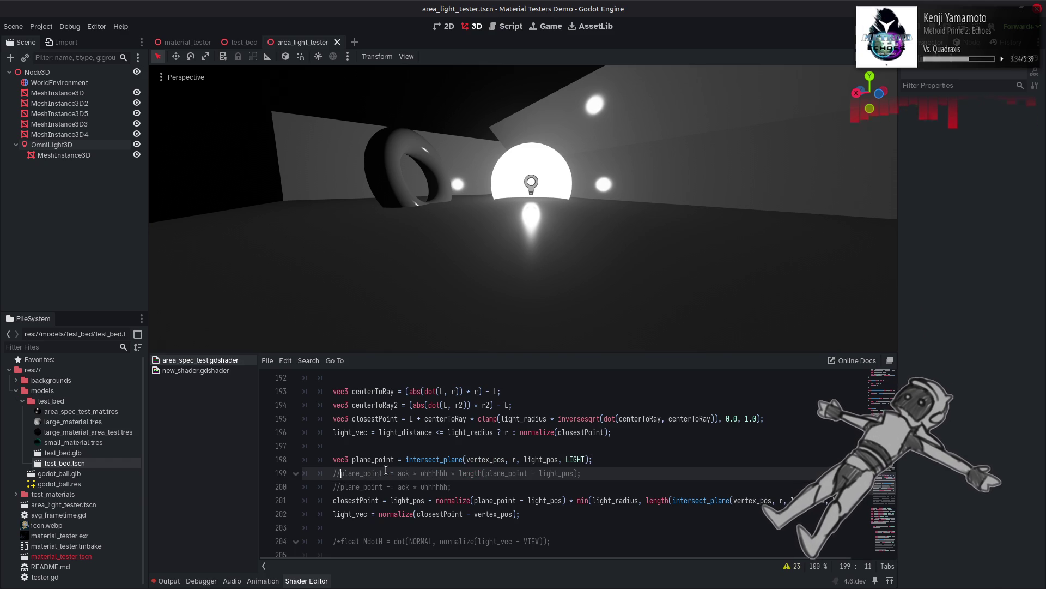
Step: Briefly replace the intersect_plane call on line 198 with vertex_pos, then undo it
double_click(473, 459)
key("ctrl+c")
left_click_drag(405, 460, 588, 461)
key("ctrl+v")
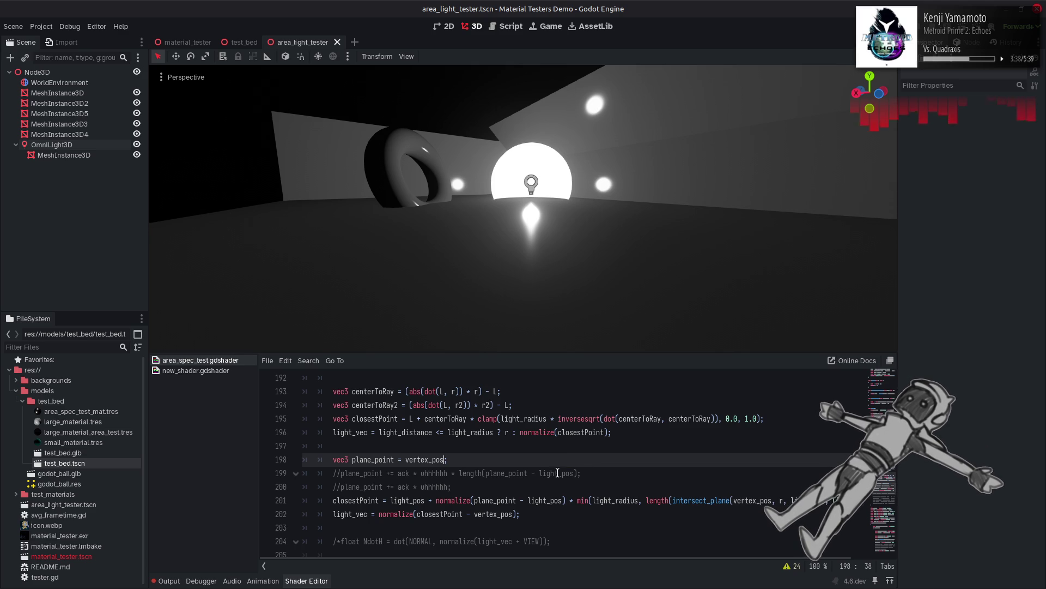
key("ctrl+z")
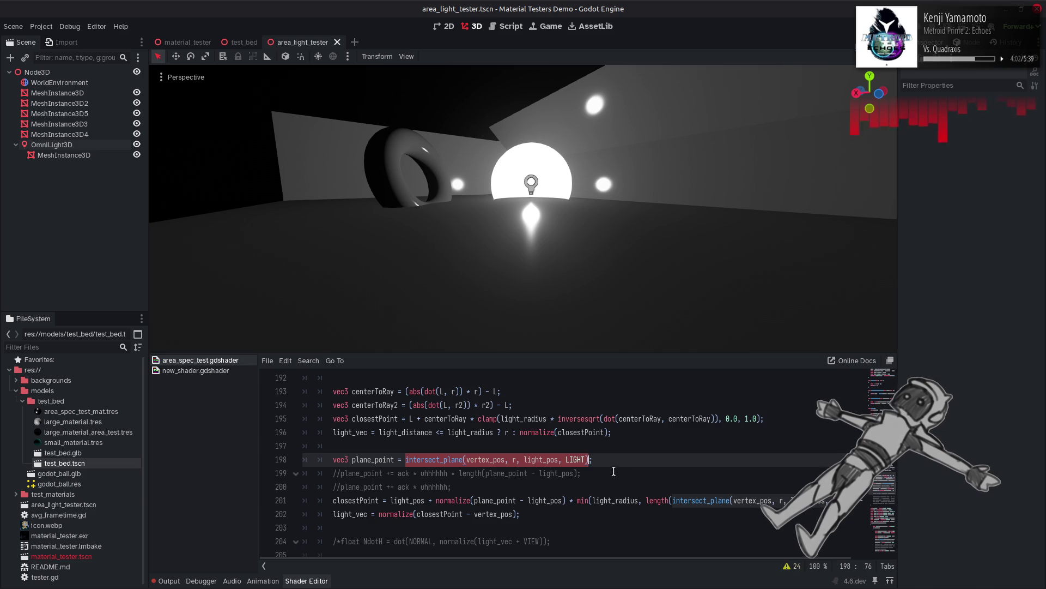
double_click(581, 459)
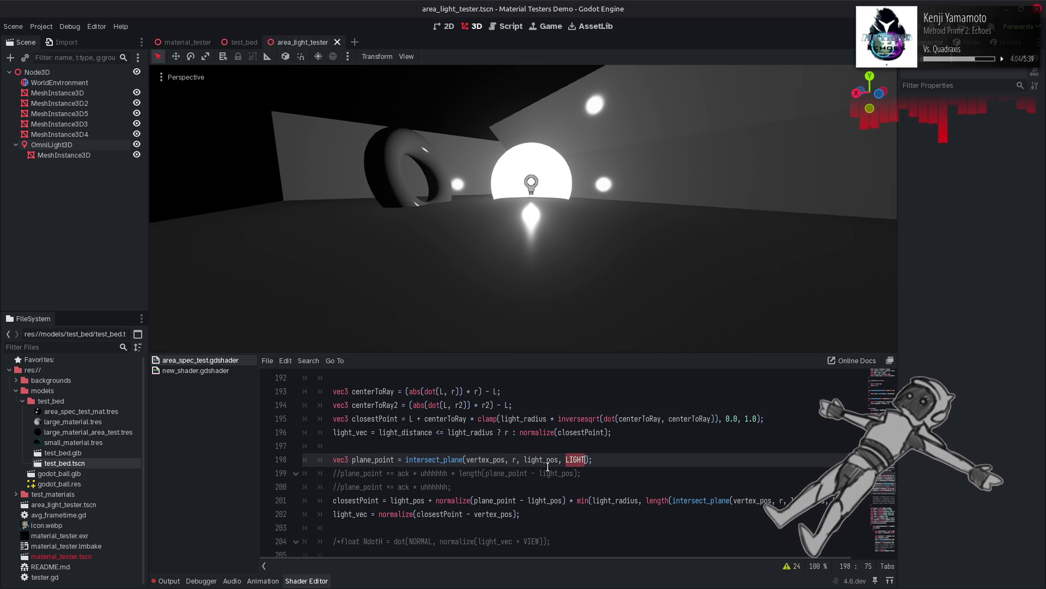
left_click(517, 461)
key("BackSpace")
type("LIGHT")
double_click(591, 459)
type("r")
left_click(625, 458)
key("ctrl+s")
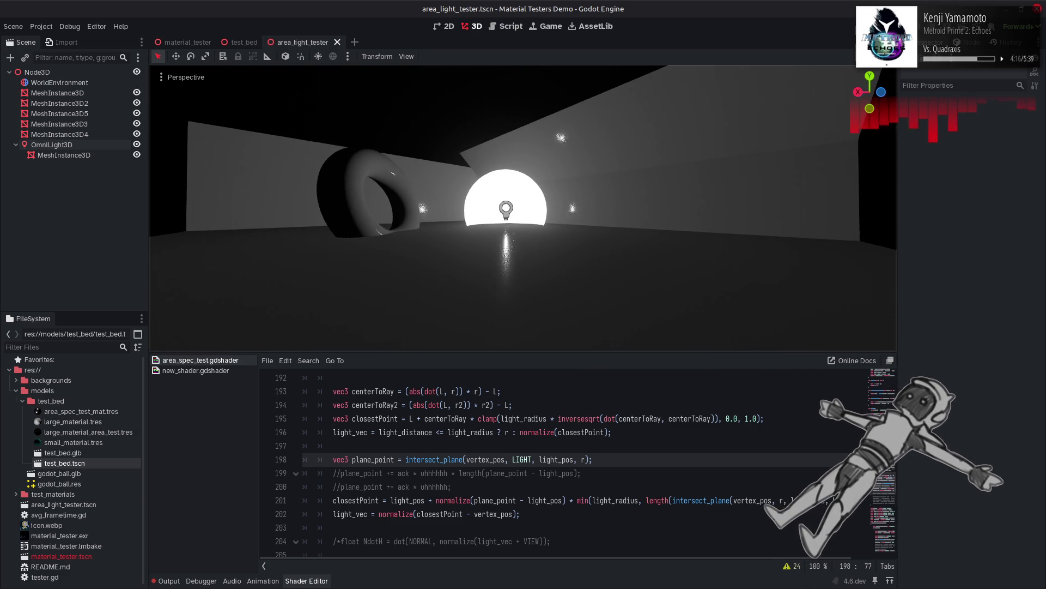
key("Left")
key("Left")
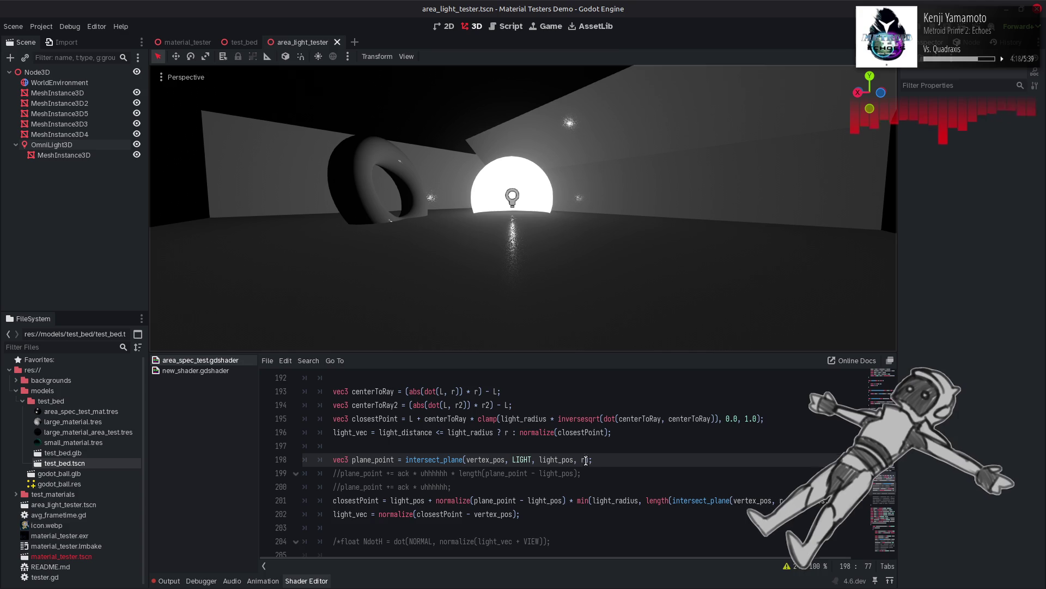
key("BackSpace")
type("-VIEW")
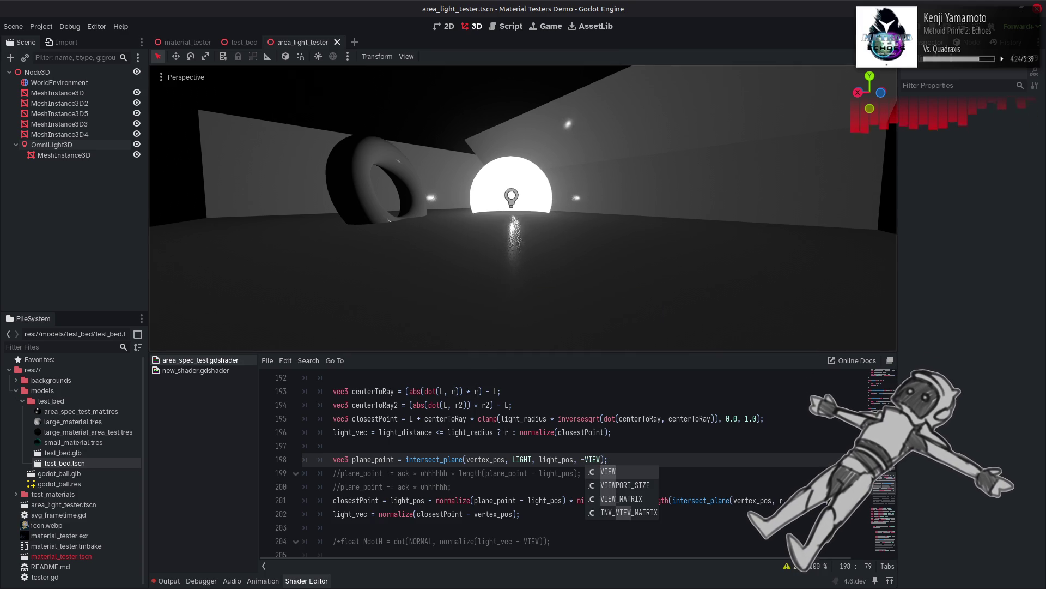
left_click(670, 460)
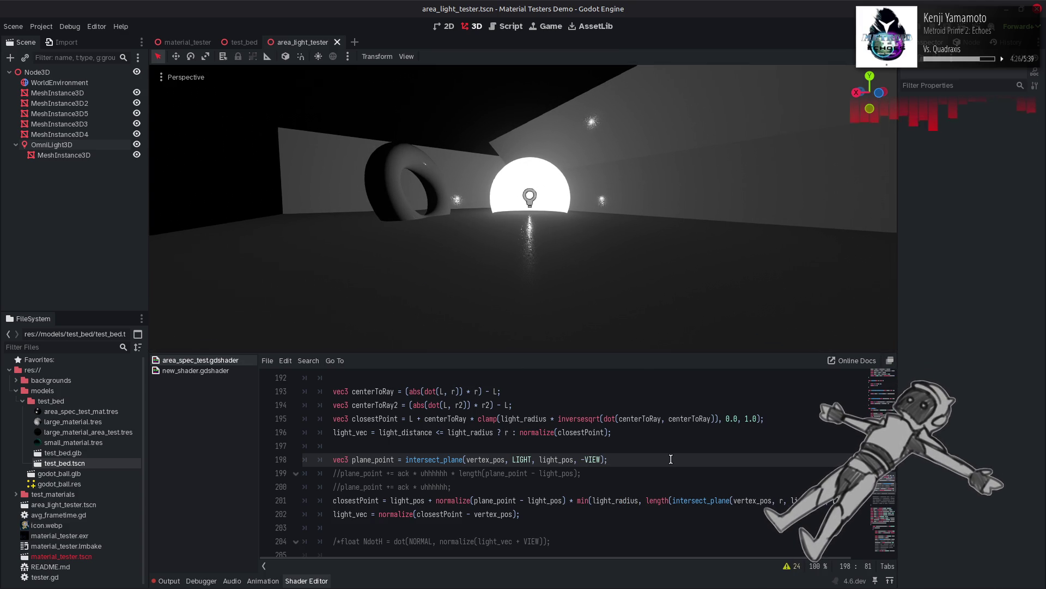
key("ctrl+z")
key("ctrl+z")
key("ctrl+s")
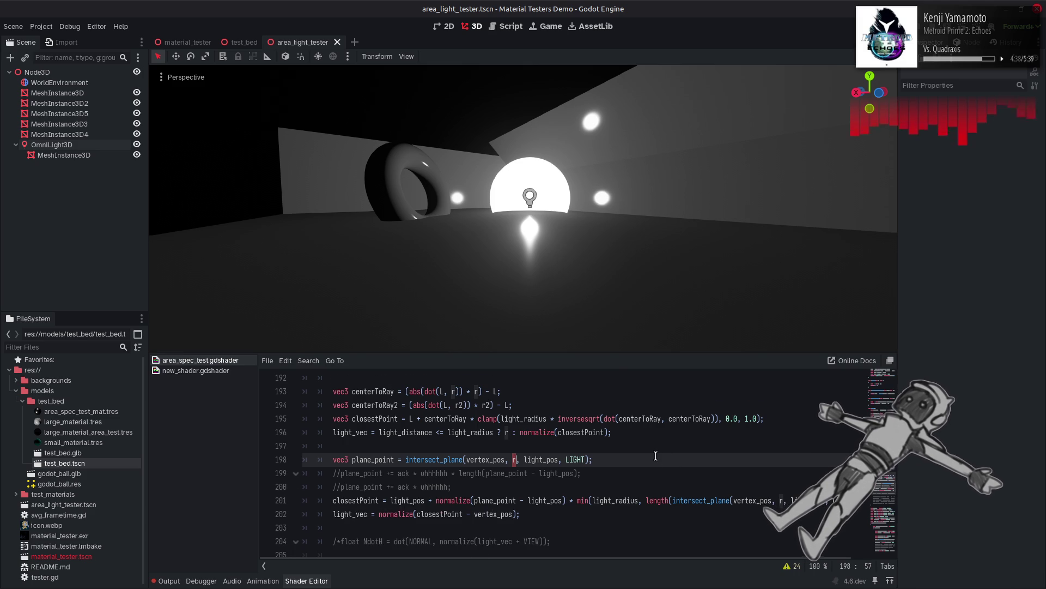
Step: Replace LIGHT on line 198 with a copy of normalize(light_vec + VIEW) and save
scroll(655, 456, "down", 2)
left_click_drag(440, 460, 544, 460)
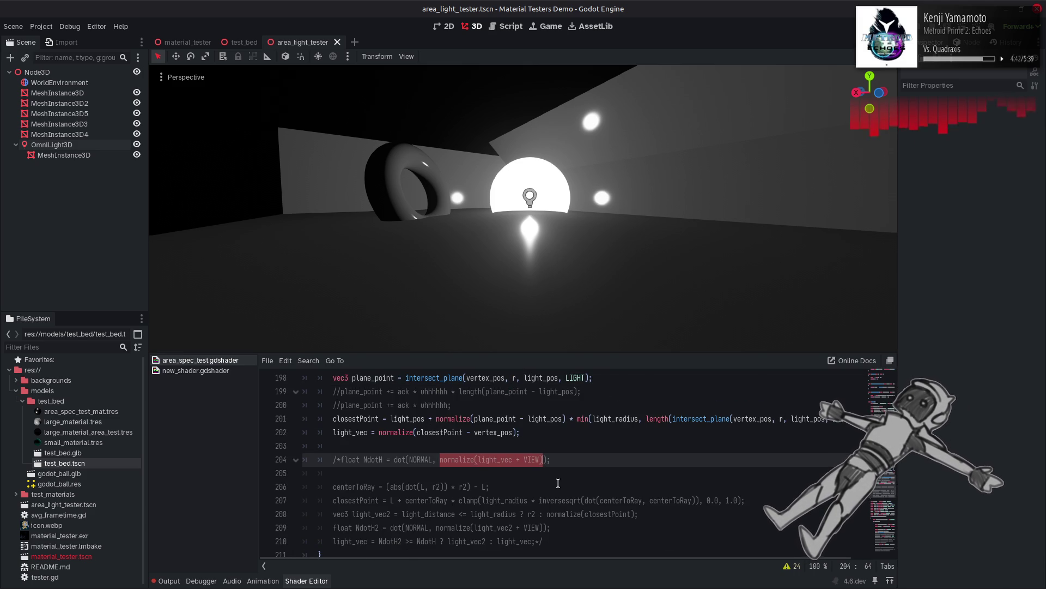
key("ctrl+c")
scroll(558, 482, "up", 1)
double_click(575, 418)
key("ctrl+v")
key("ctrl+s")
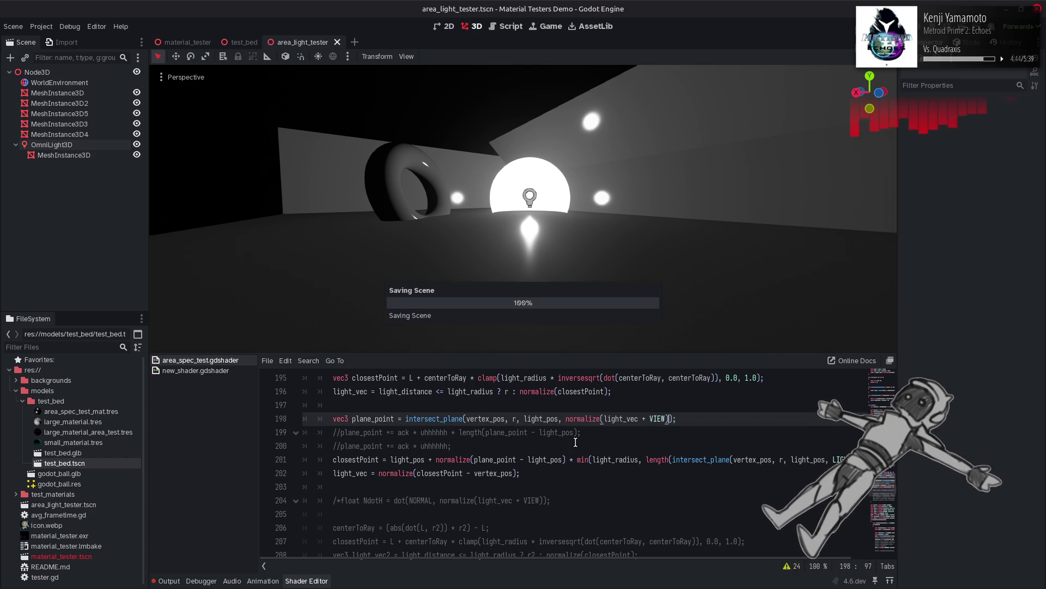
Step: Change light_vec to LIGHT inside the pasted expression and save
scroll(576, 442, "up", 1)
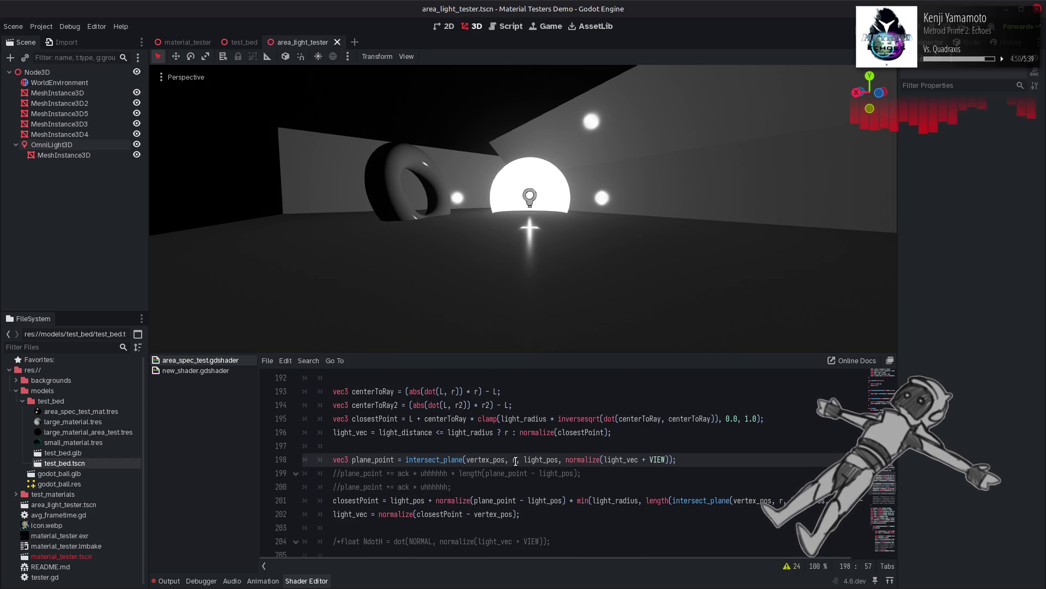
double_click(621, 459)
type("LIGHT")
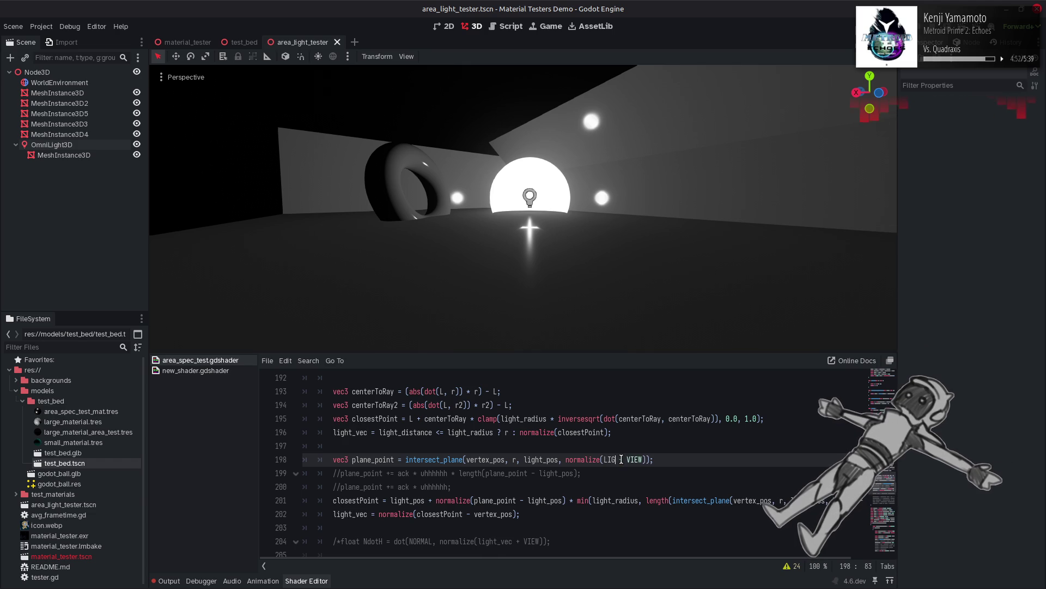
key("ctrl+s")
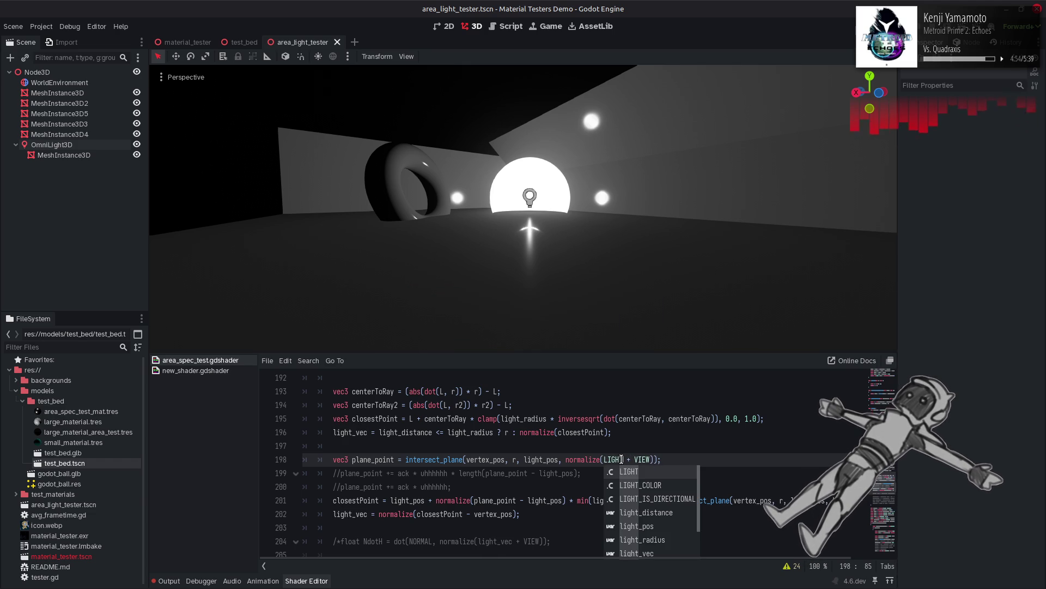
Step: Swap the r argument for NORMAL, save, and change LIGHT + VIEW to LIGHT - VIEW
left_click(513, 459)
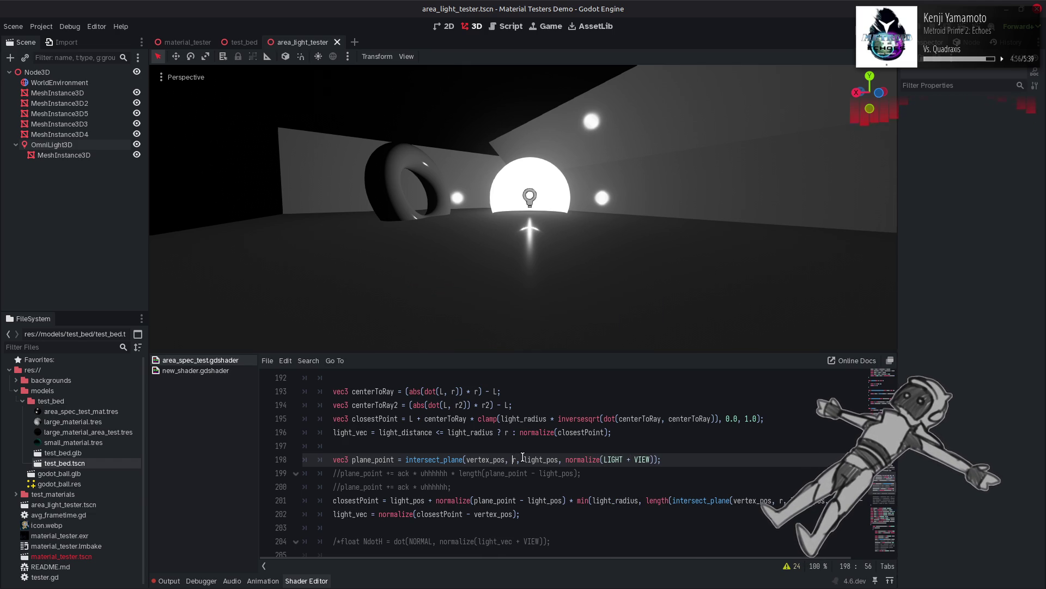
key("BackSpace")
type("NORMAL")
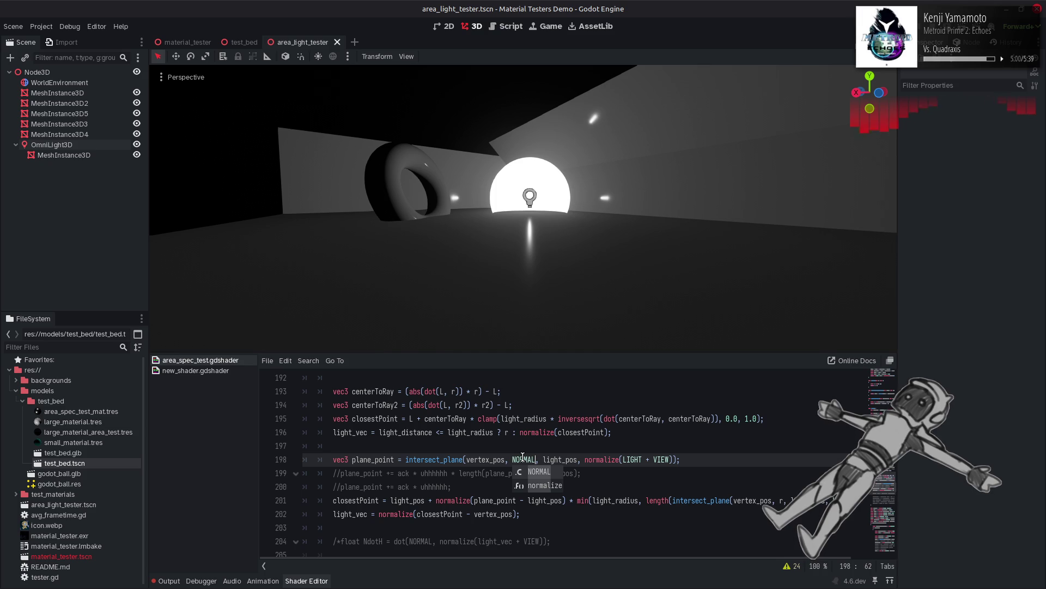
left_click(514, 459)
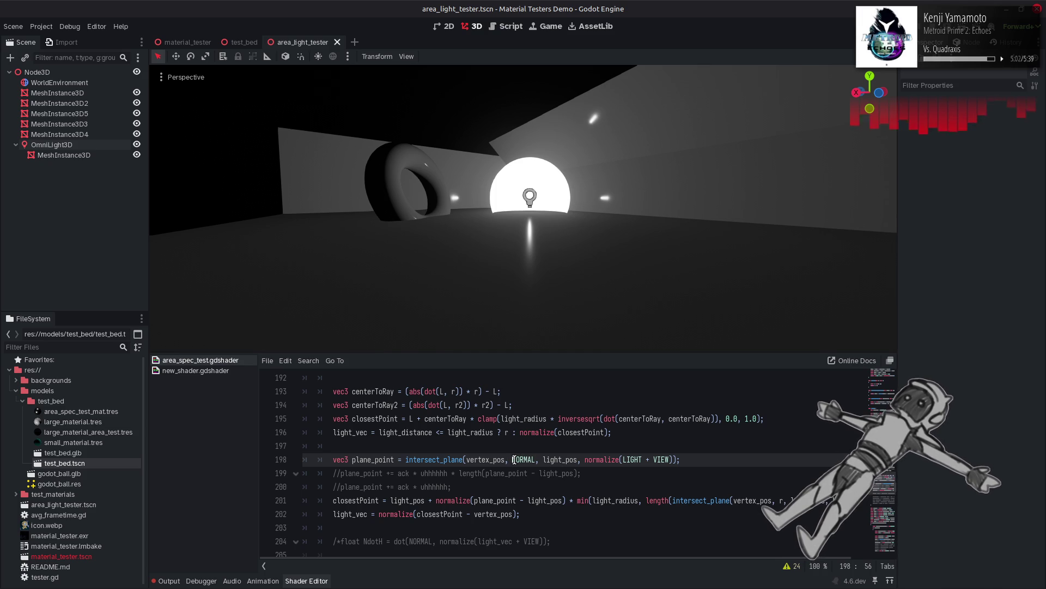
key("ctrl+s")
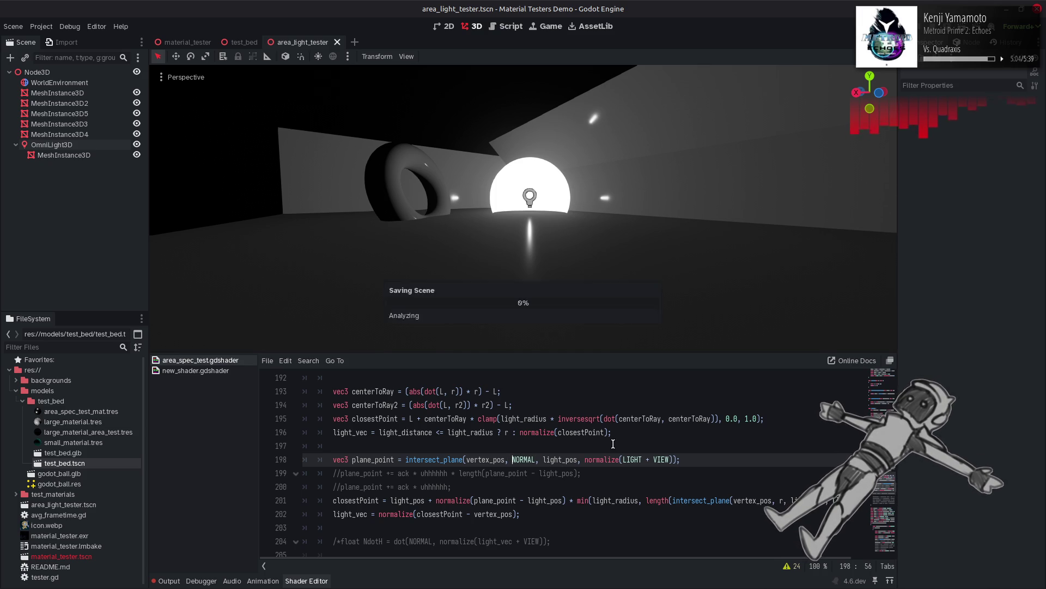
key("BackSpace")
type("-")
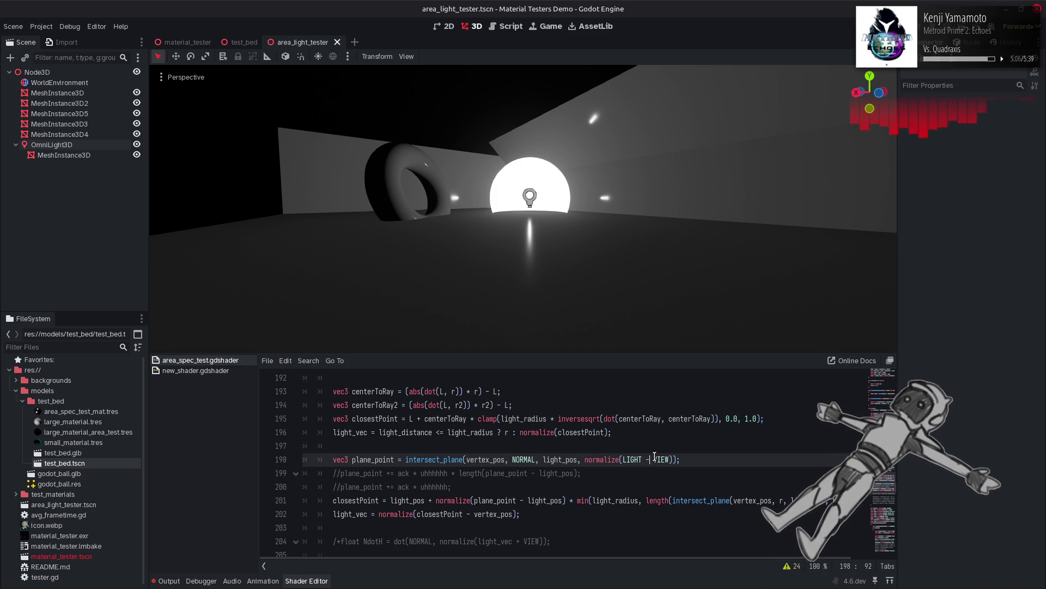